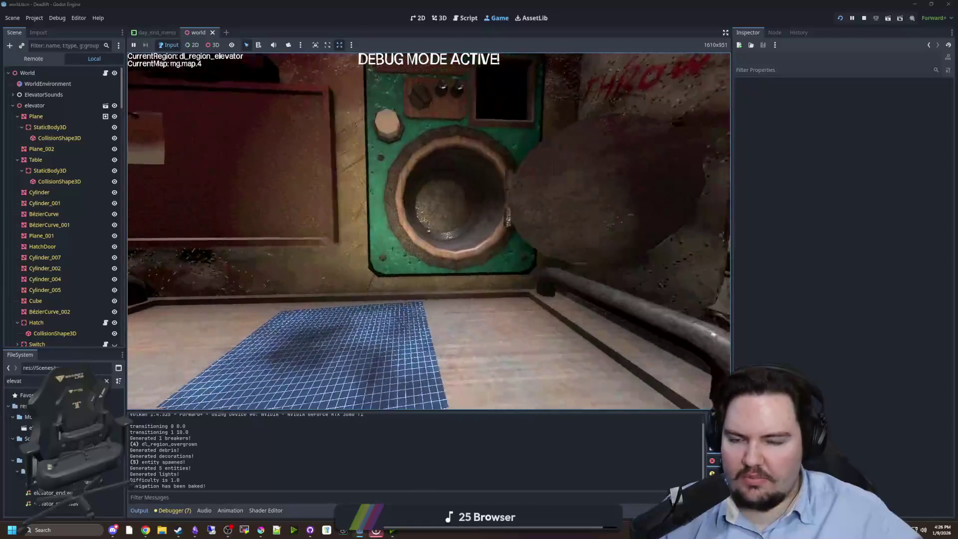
Step: Switch from the running game to the '-TODO LIST' note in Obsidian
{"action": "mouse_move", "coordinate": [429, 231]}
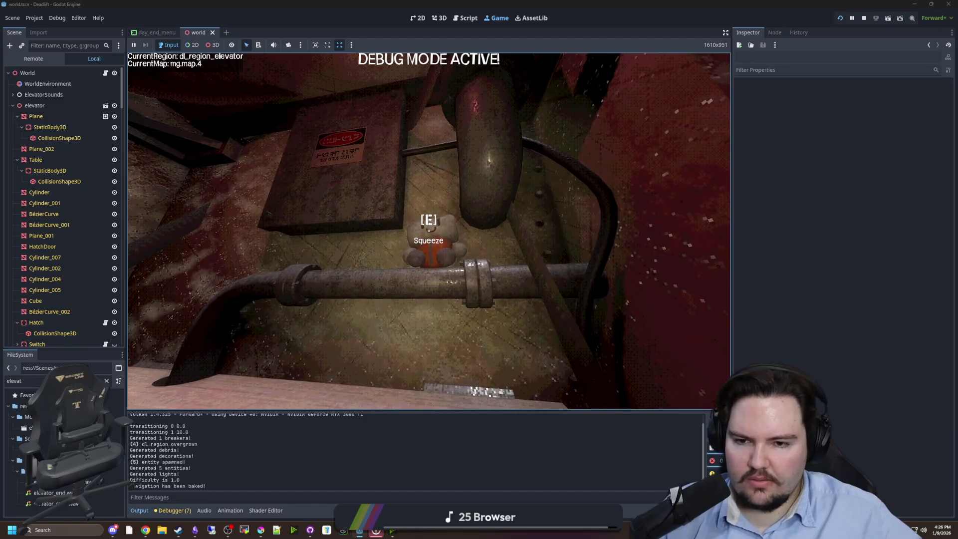
{"action": "key", "text": "alt+Tab"}
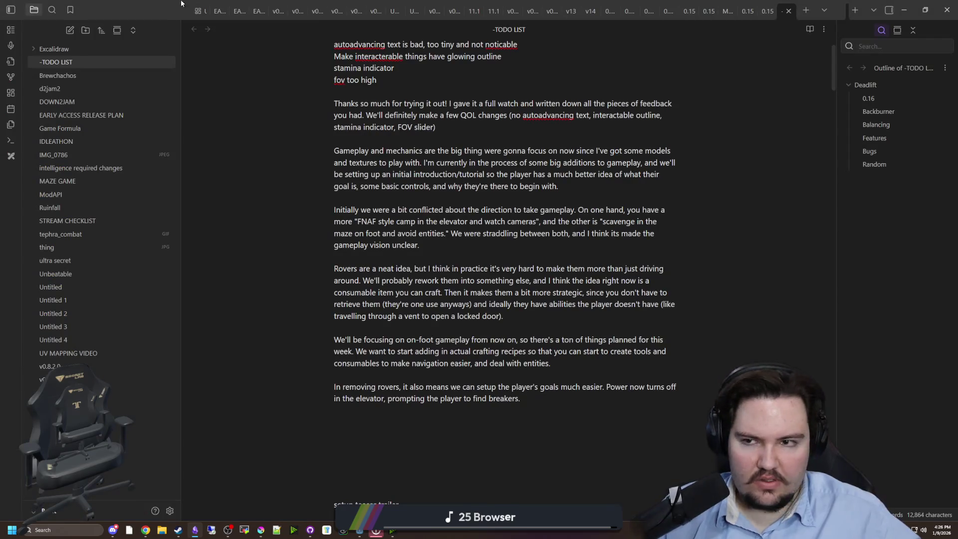
Step: Switch back to the Godot editor where the game sits paused
{"action": "key", "text": "alt+Tab"}
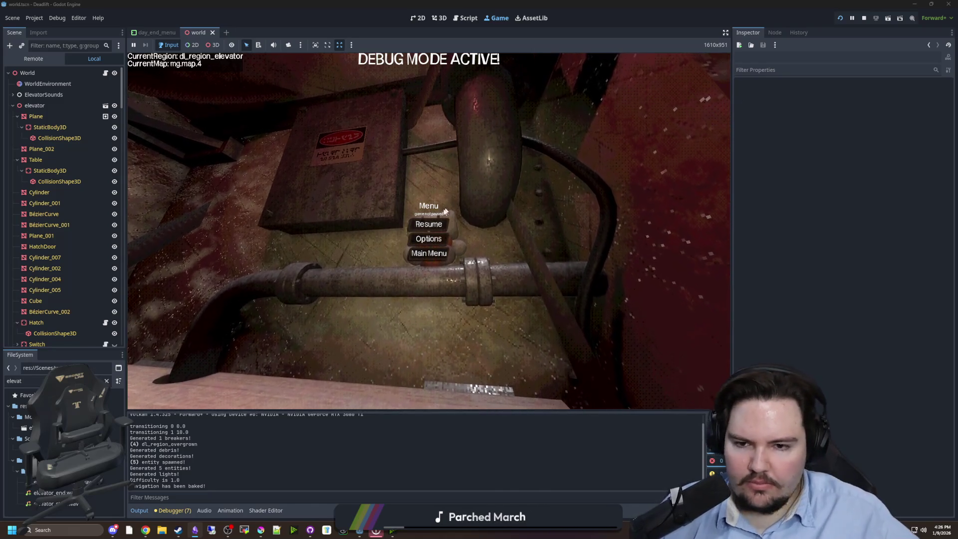
Step: Unpause the game and walk through the tunnels back to the elevator shop window
{"action": "key", "text": "Escape"}
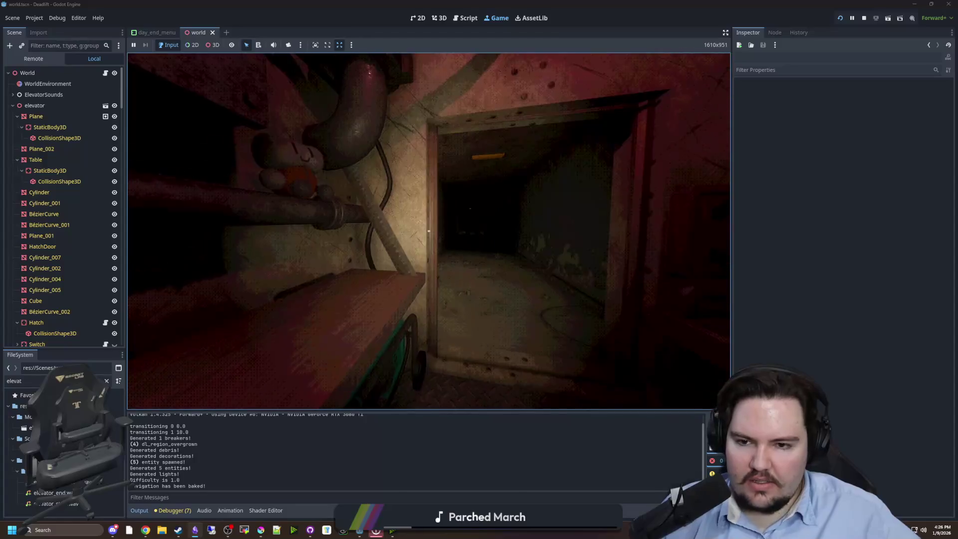
{"action": "key", "text": "w"}
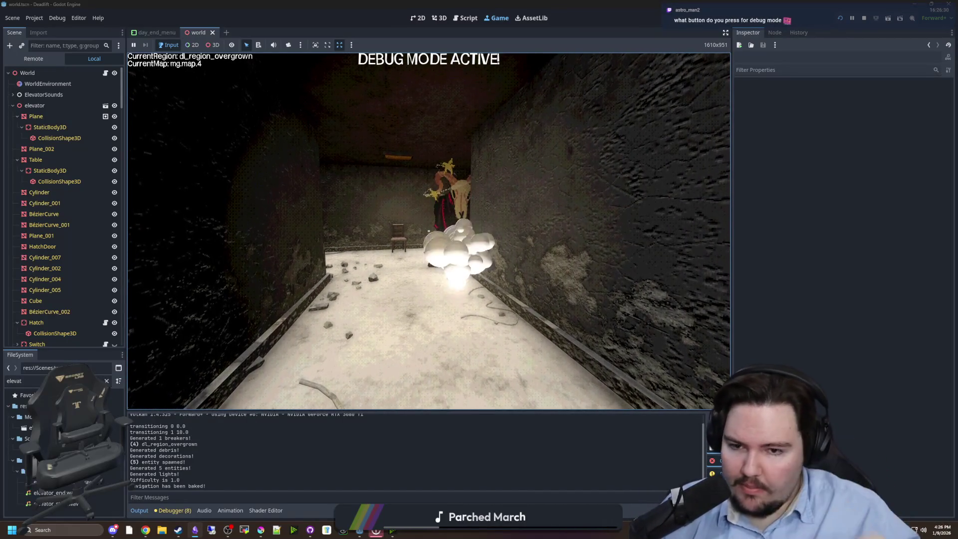
{"action": "key", "text": "w"}
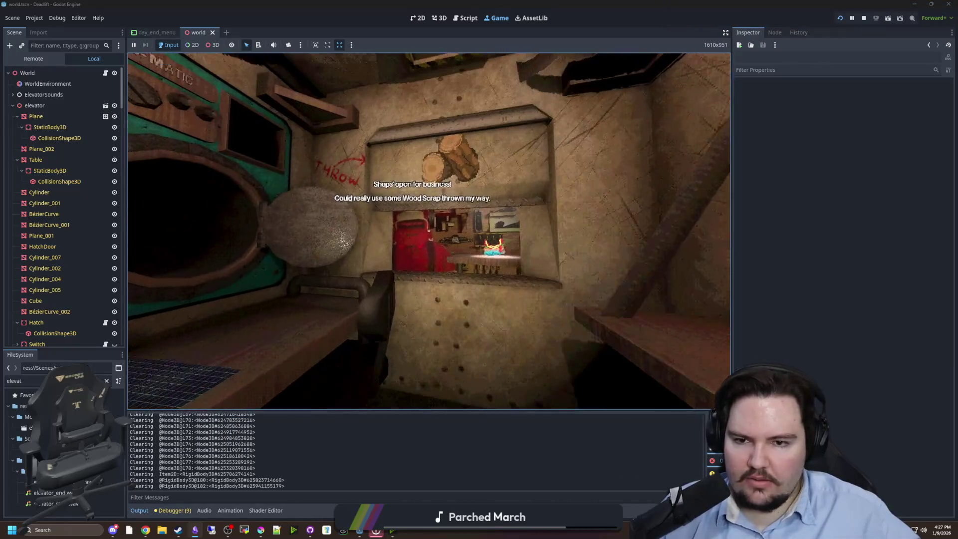
Step: Walk back and forth to inspect the shop window and the crafting machine
{"action": "key", "text": "w"}
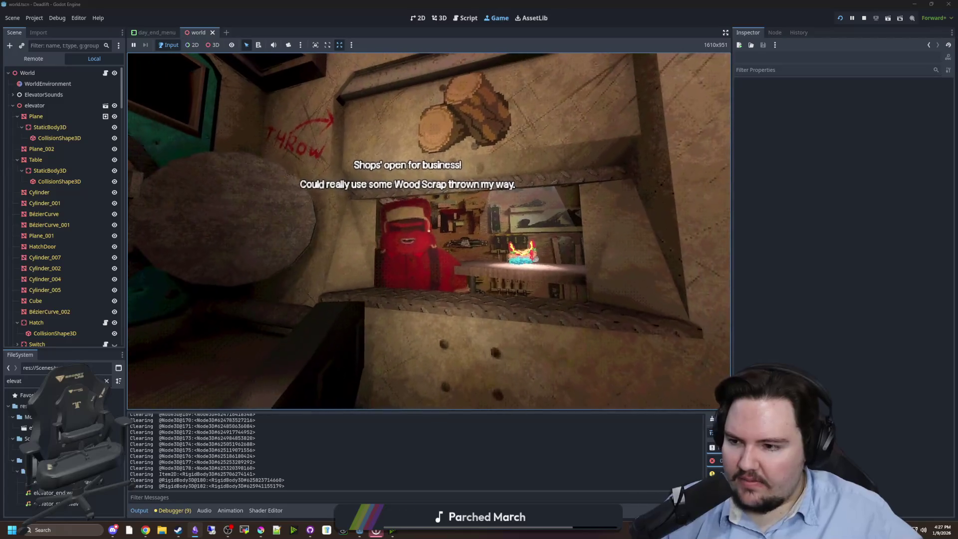
{"action": "key", "text": "s"}
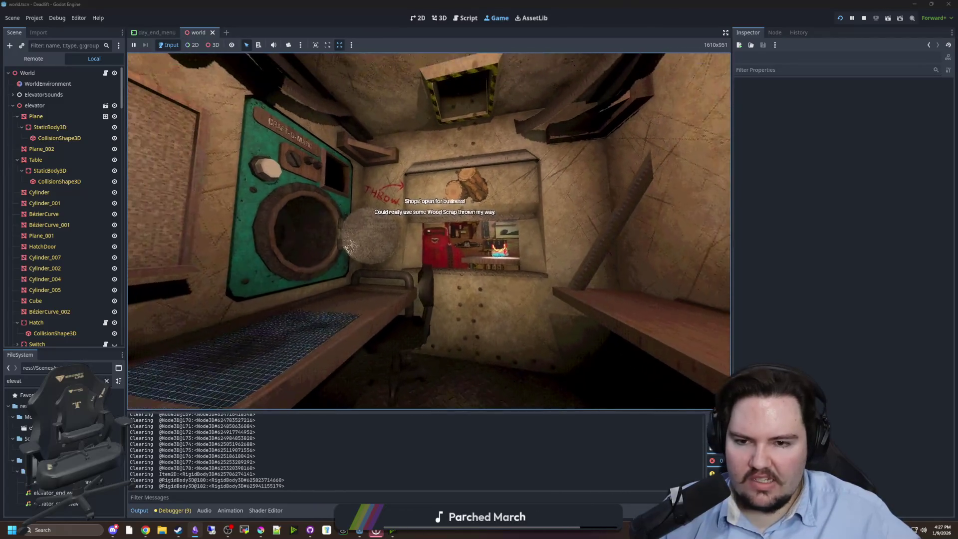
{"action": "key", "text": "w"}
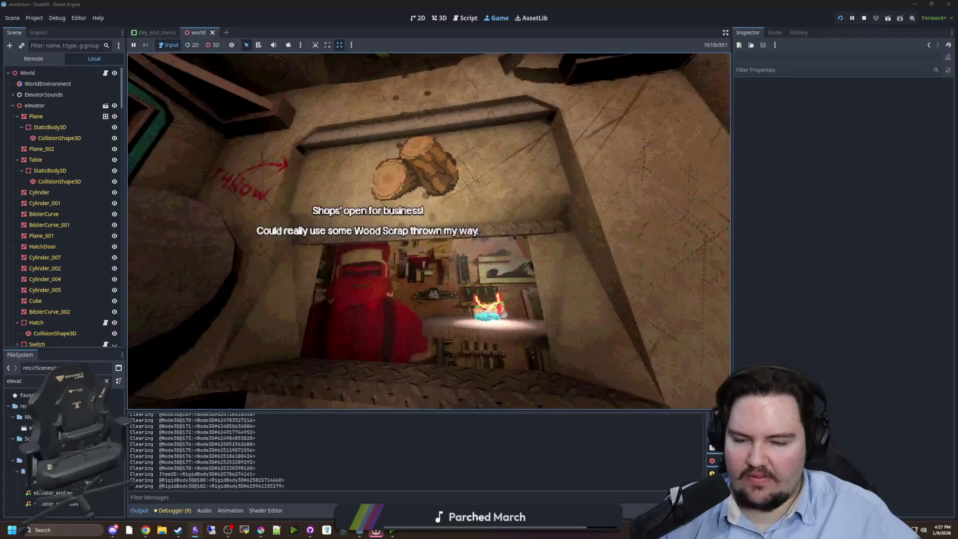
{"action": "key", "text": "s"}
{"action": "key", "text": "w"}
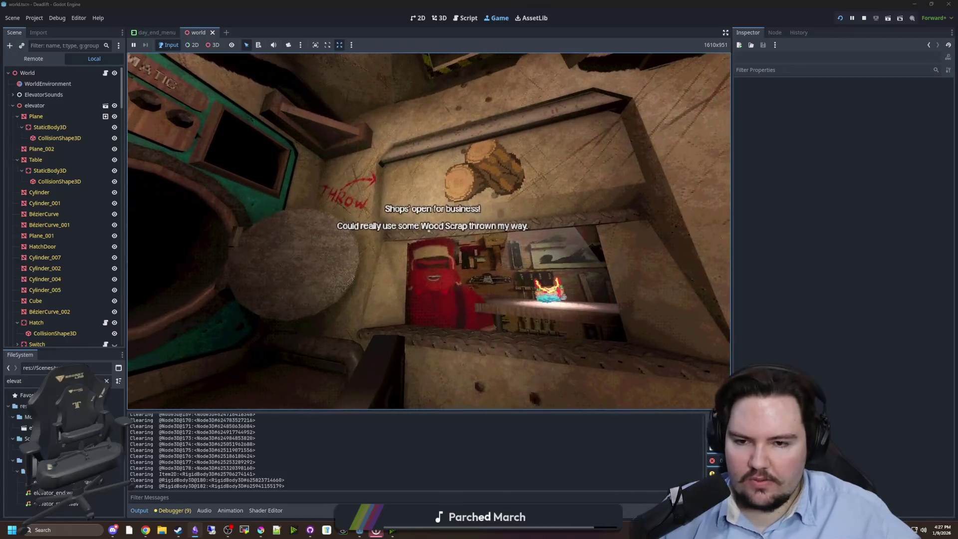
{"action": "key", "text": "s"}
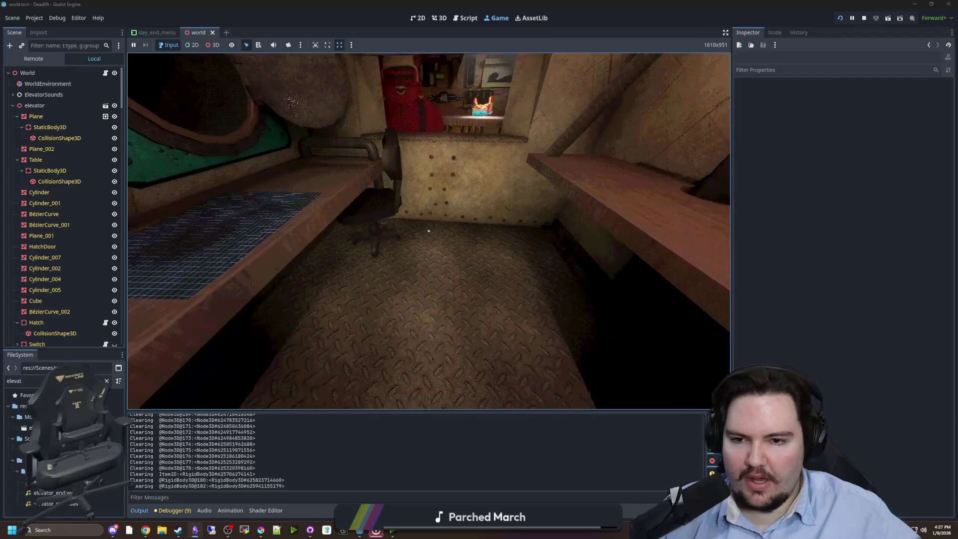
{"action": "key", "text": "s"}
{"action": "key", "text": "s"}
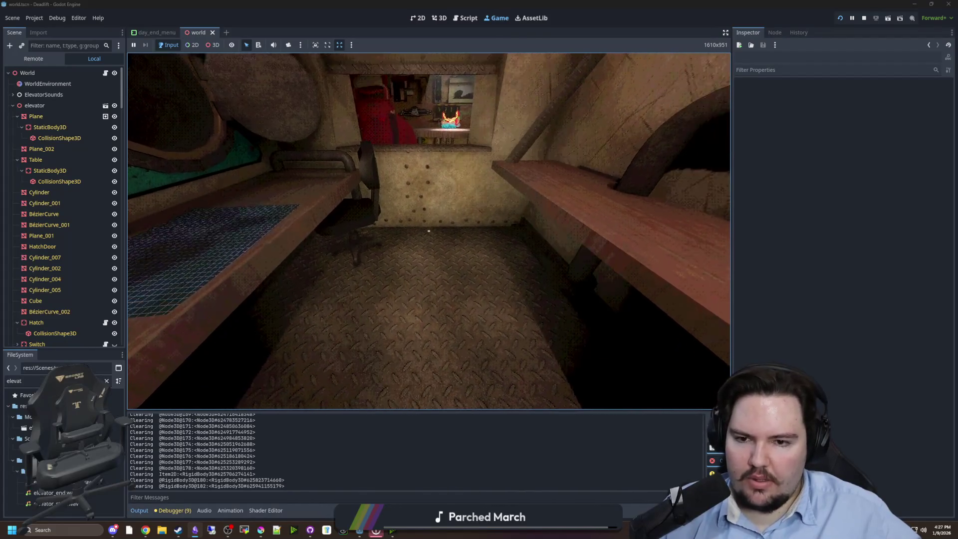
Step: Check the Sound tab of the in-game Options, then resume play
{"action": "key", "text": "Escape"}
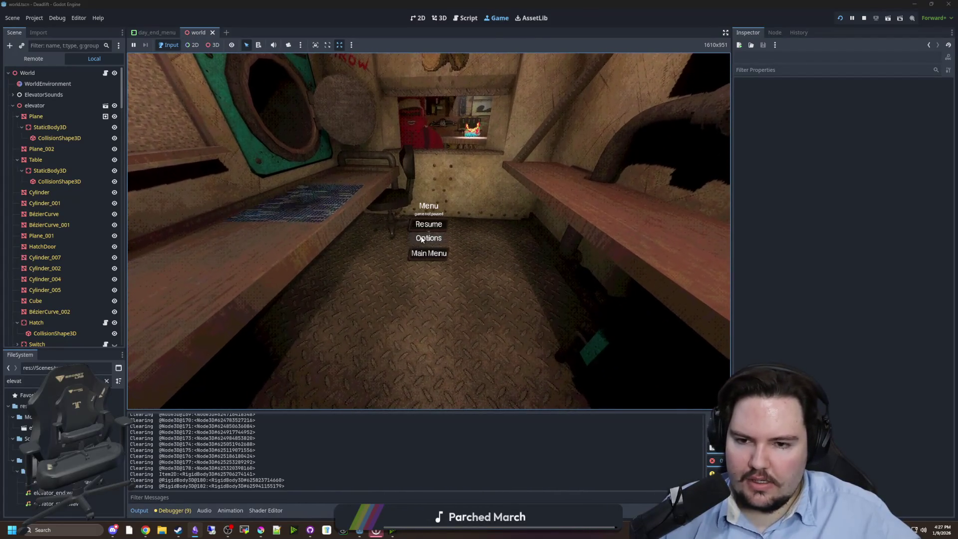
{"action": "left_click", "coordinate": [429, 237]}
{"action": "left_click", "coordinate": [418, 154]}
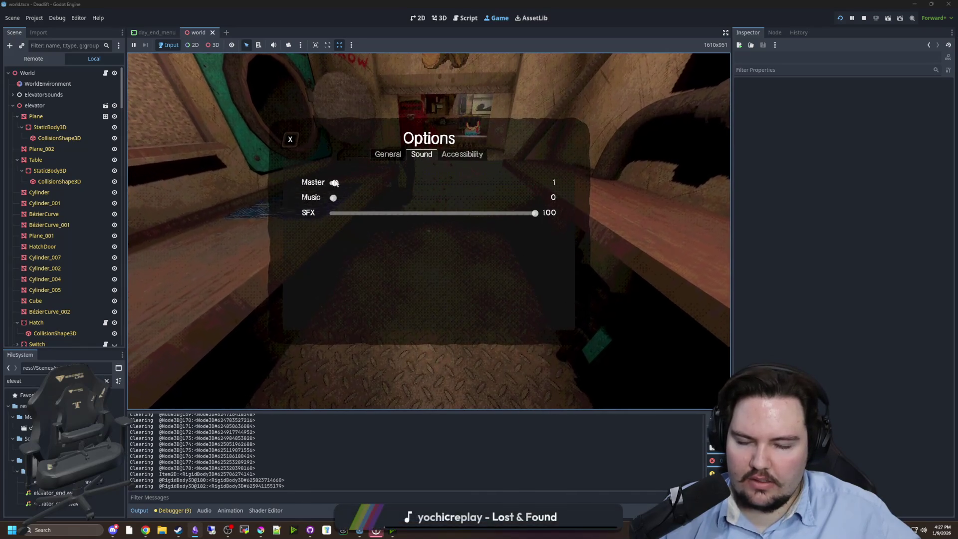
{"action": "left_click", "coordinate": [289, 140]}
{"action": "left_click", "coordinate": [429, 223]}
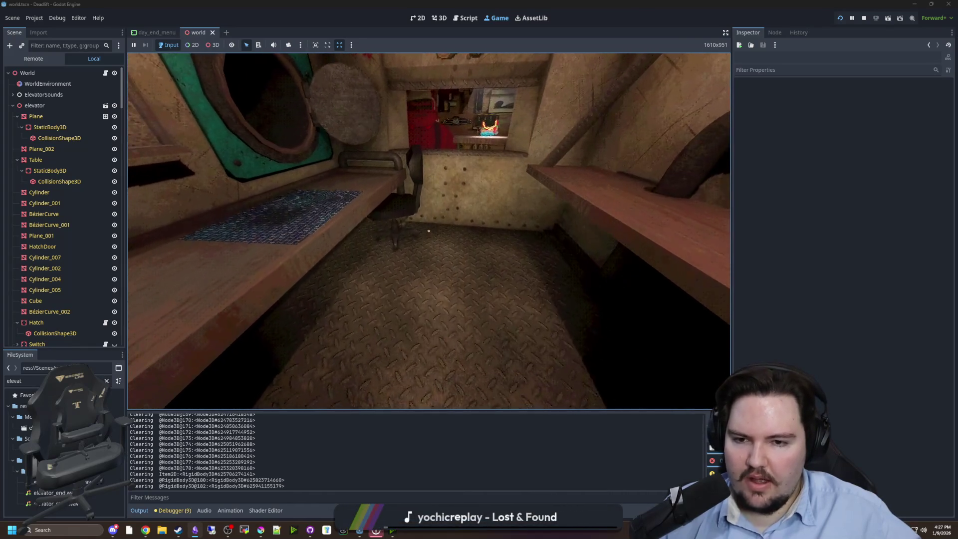
{"action": "key", "text": "grave"}
Step: Spawn blueberries, water and an energy drink with /give console commands
{"action": "type", "text": "/"}
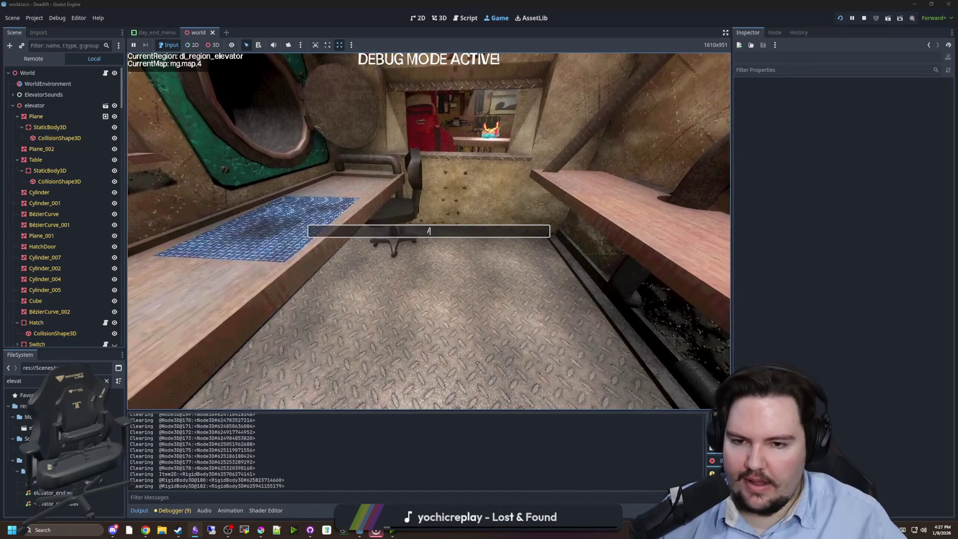
{"action": "type", "text": "give blueberries"}
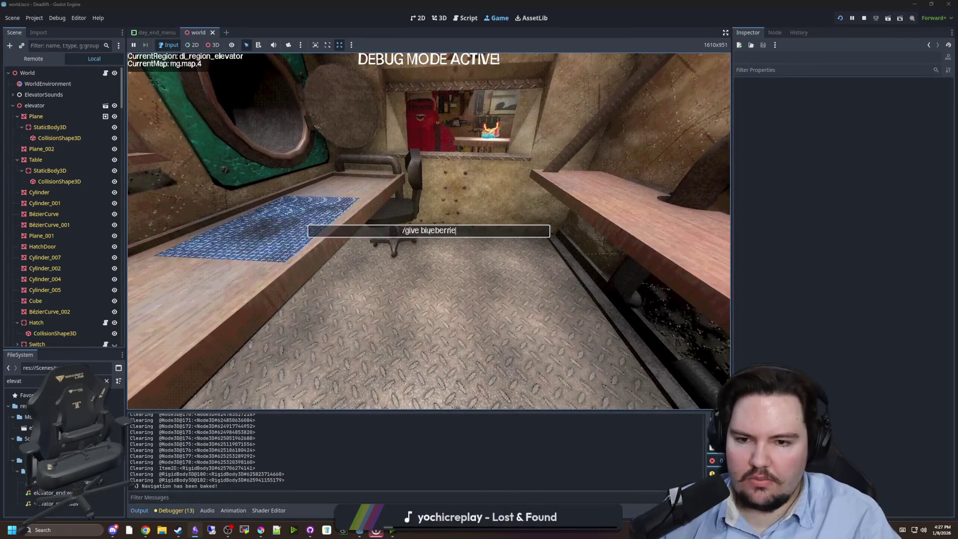
{"action": "key", "text": "Return"}
{"action": "type", "text": "/give water"}
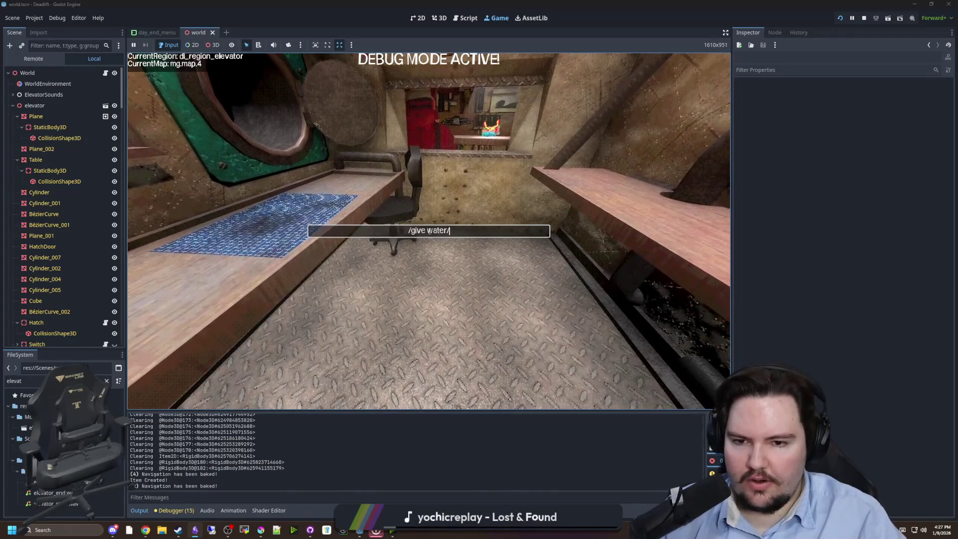
{"action": "key", "text": "Return"}
{"action": "type", "text": "/giver"}
{"action": "key", "text": "BackSpace"}
{"action": "type", "text": "energy_drink"}
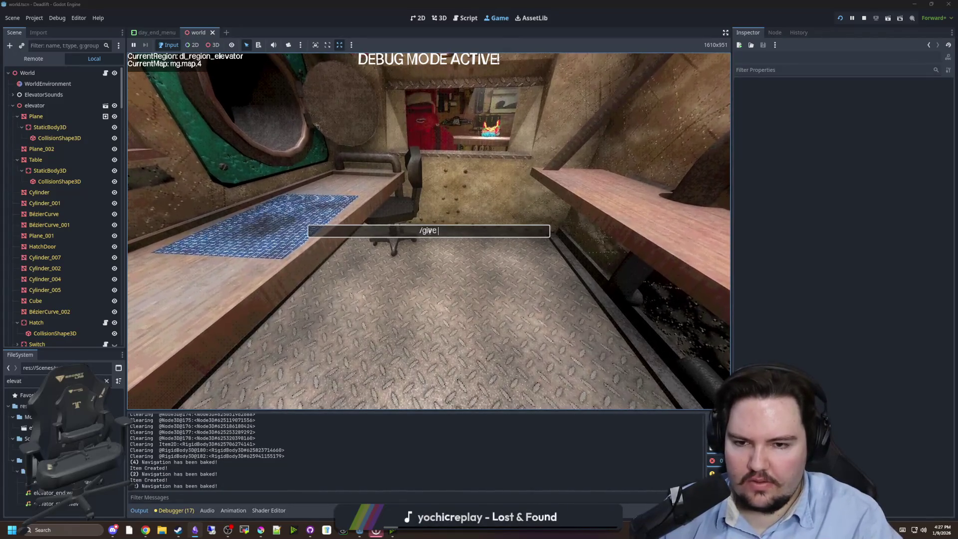
{"action": "key", "text": "Return"}
Step: Spawn nut butter with /give nut_butter, then pause the game
{"action": "type", "text": "/give pea"}
{"action": "key", "text": "BackSpace"}
{"action": "key", "text": "BackSpace"}
{"action": "key", "text": "BackSpace"}
{"action": "type", "text": "nut_butter"}
{"action": "key", "text": "Return"}
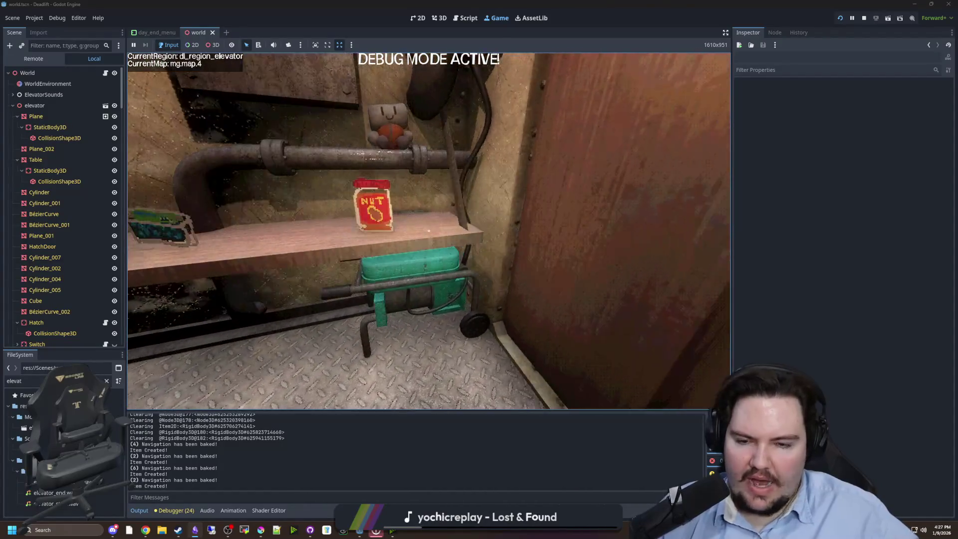
{"action": "key", "text": "Escape"}
{"action": "key", "text": "super"}
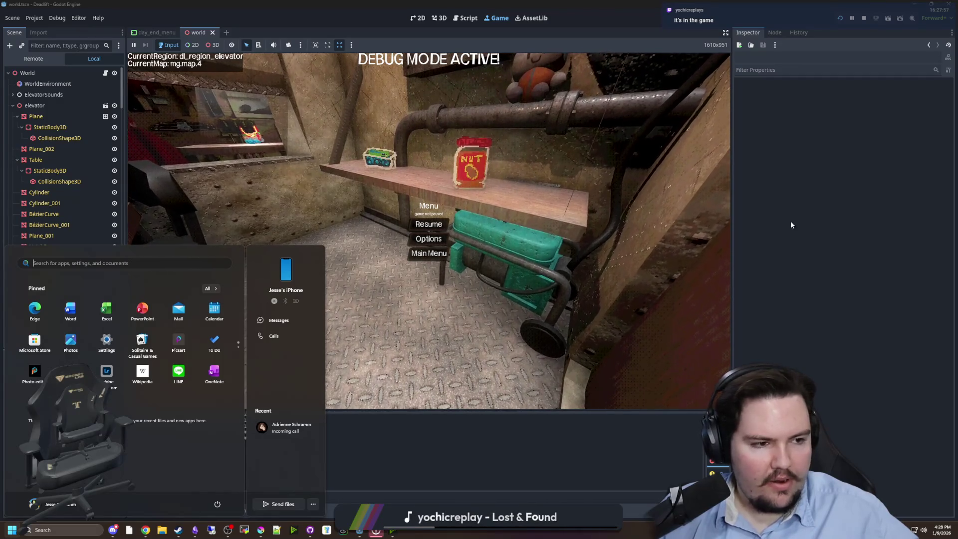
Step: Dismiss the Start menu, resume, open the ceiling hatch and walk to the End Day prompt
{"action": "left_click", "coordinate": [451, 225]}
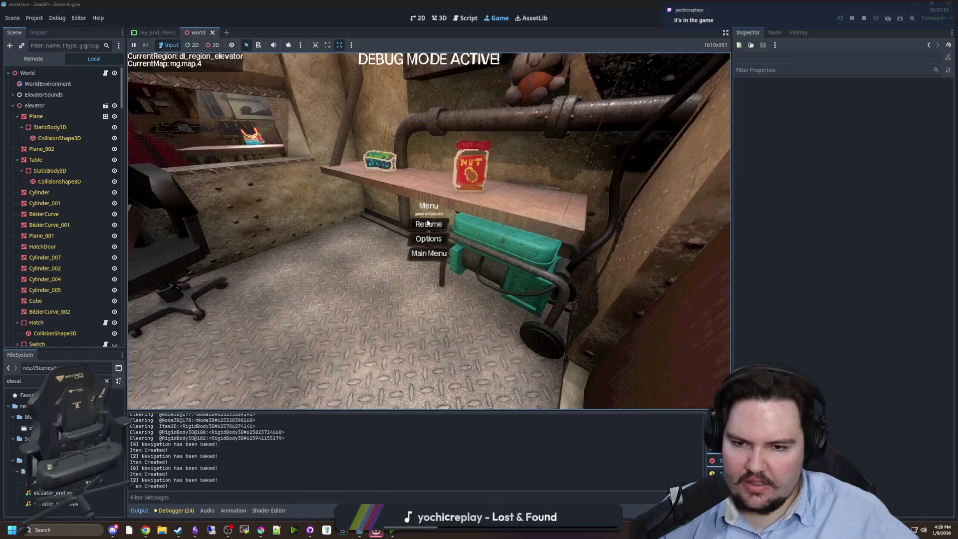
{"action": "left_click", "coordinate": [428, 224]}
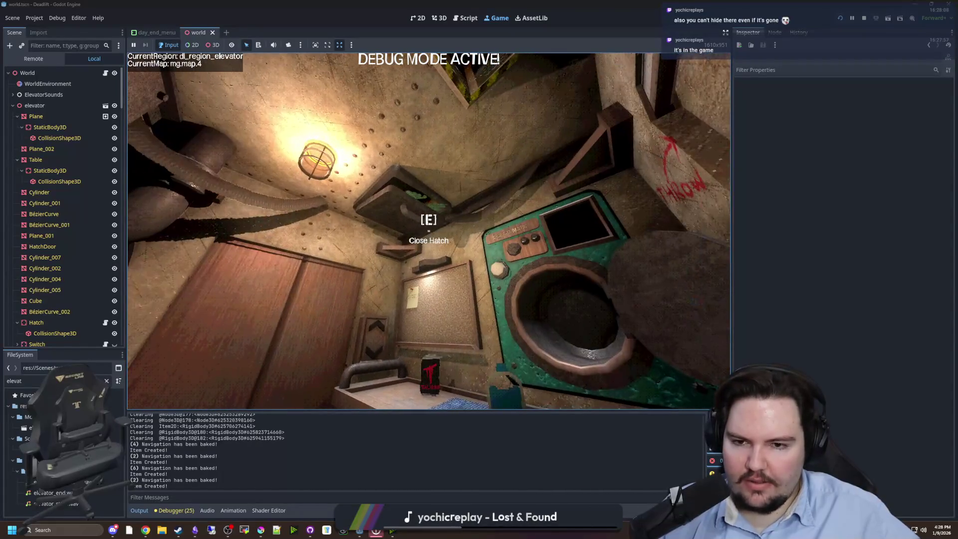
{"action": "key", "text": "e"}
{"action": "mouse_move", "coordinate": [428, 231]}
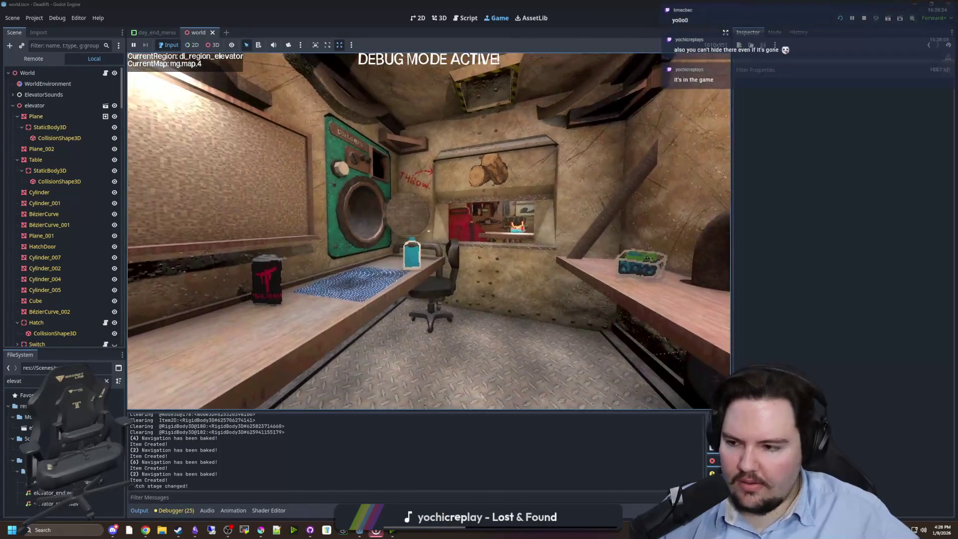
{"action": "key", "text": "w"}
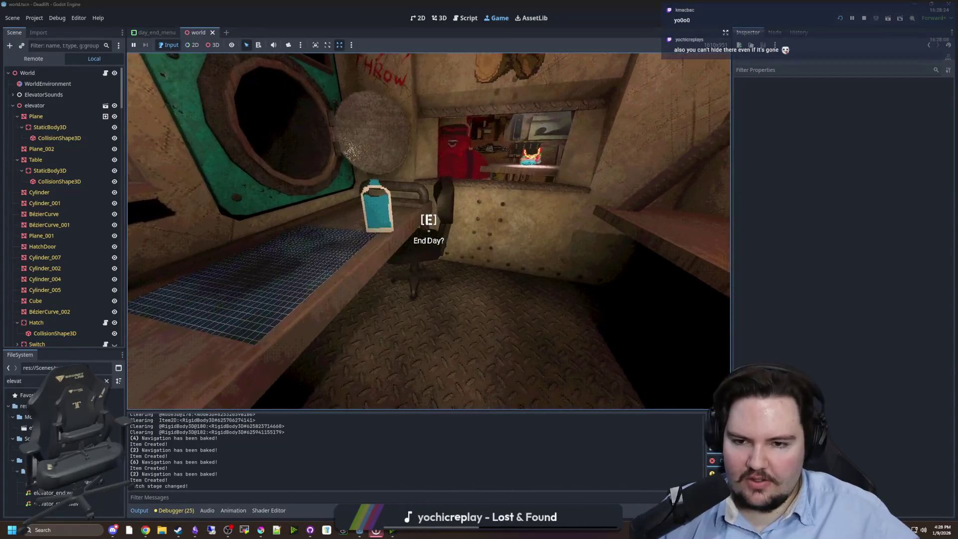
Step: End the day and, after cycling the food options, eat the Blueberries
{"action": "key", "text": "e"}
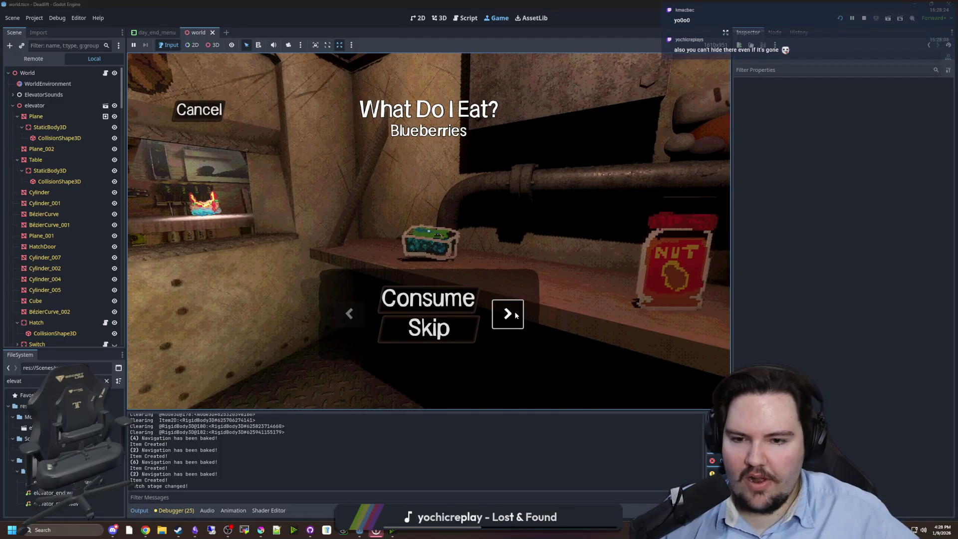
{"action": "left_click", "coordinate": [509, 313]}
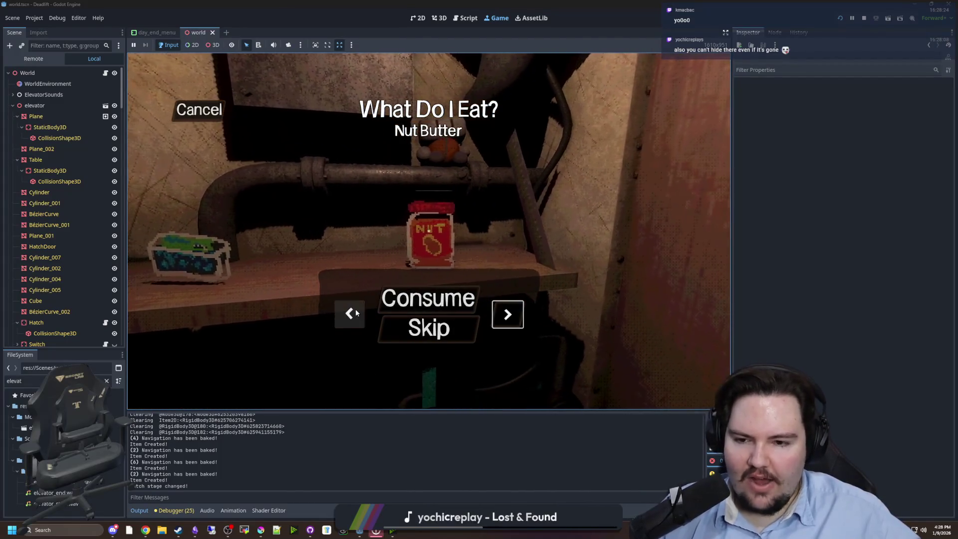
{"action": "left_click", "coordinate": [357, 312]}
{"action": "left_click", "coordinate": [509, 315]}
{"action": "left_click", "coordinate": [356, 313]}
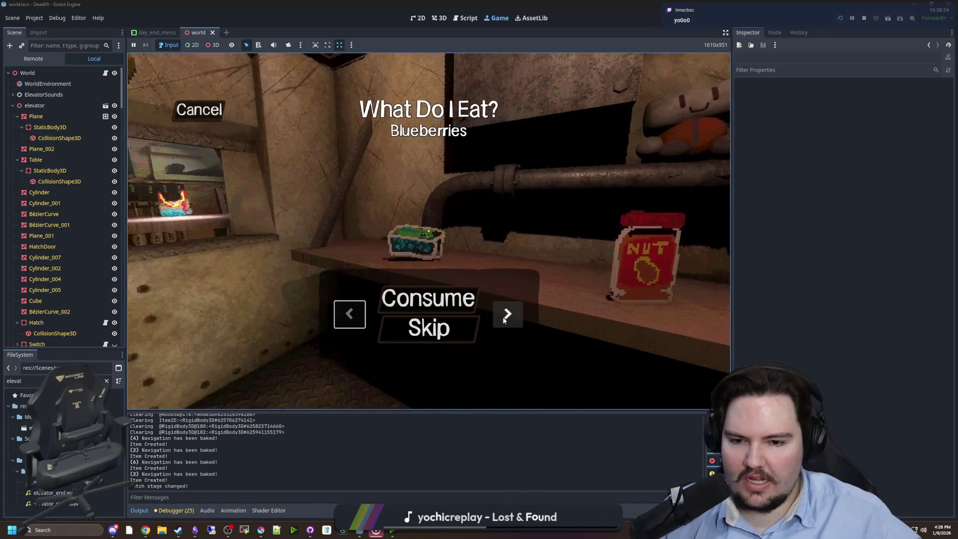
{"action": "left_click", "coordinate": [360, 314]}
{"action": "left_click", "coordinate": [362, 313]}
{"action": "left_click", "coordinate": [508, 314]}
{"action": "left_click", "coordinate": [349, 313]}
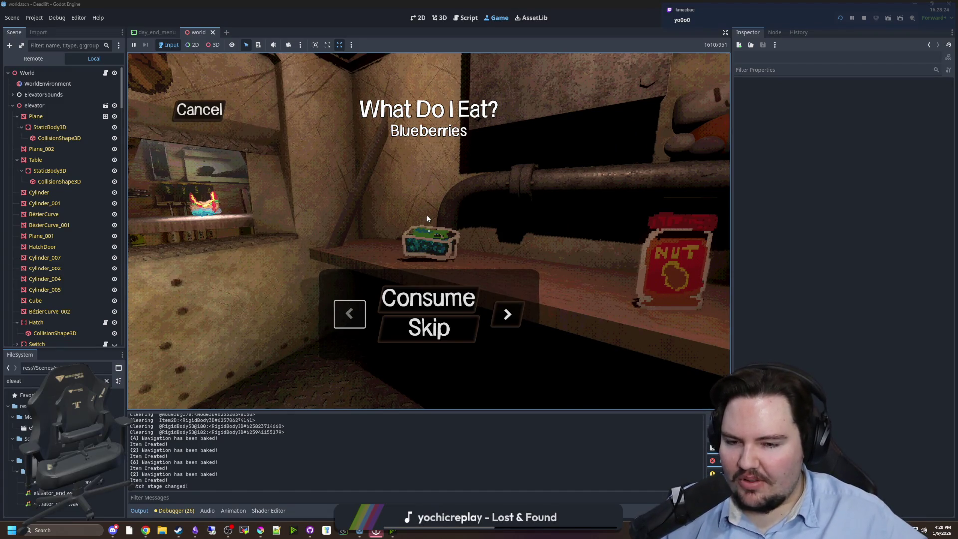
{"action": "left_click", "coordinate": [504, 313]}
{"action": "left_click", "coordinate": [350, 313]}
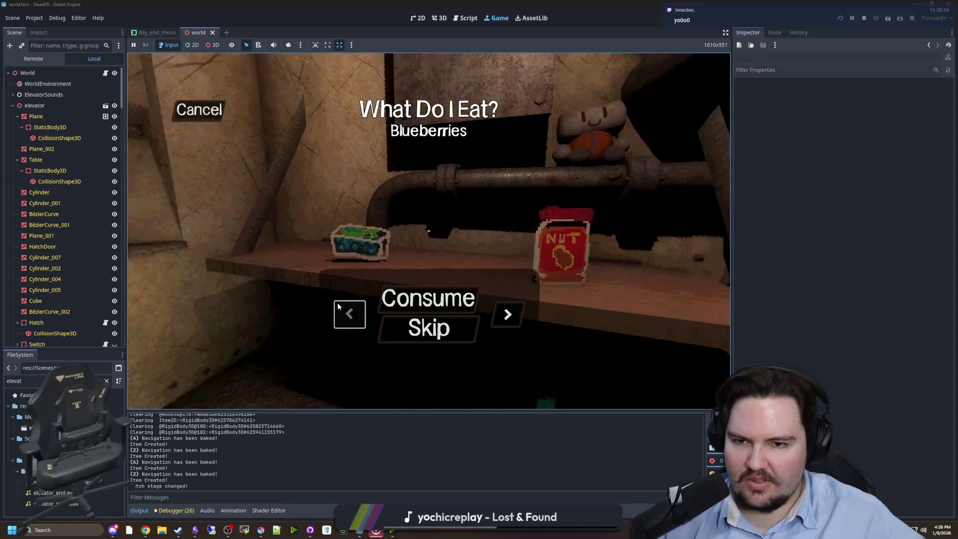
{"action": "left_click", "coordinate": [509, 315]}
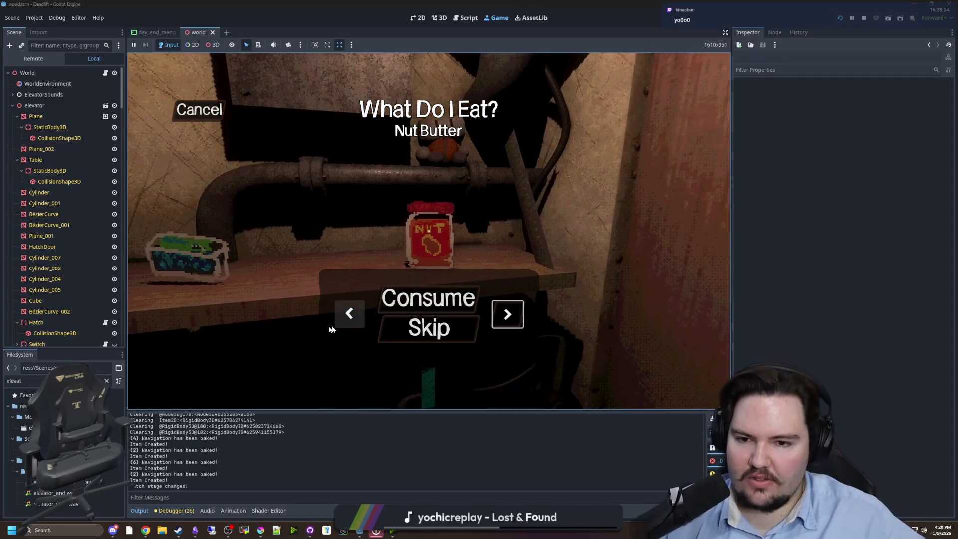
{"action": "left_click", "coordinate": [349, 313]}
{"action": "left_click", "coordinate": [349, 314]}
{"action": "left_click", "coordinate": [508, 315]}
{"action": "left_click", "coordinate": [507, 315]}
{"action": "left_click", "coordinate": [351, 312]}
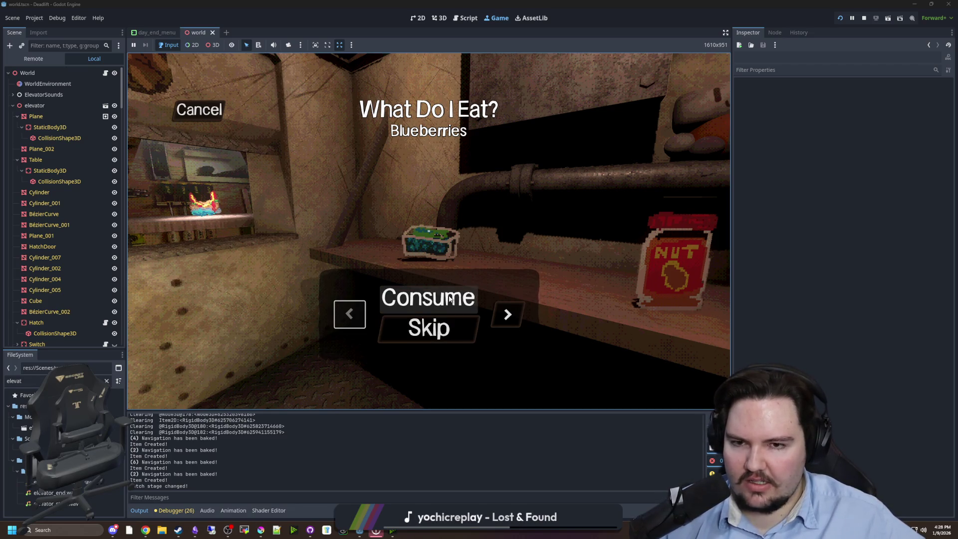
{"action": "left_click", "coordinate": [507, 314]}
{"action": "left_click", "coordinate": [350, 313]}
{"action": "left_click", "coordinate": [429, 299]}
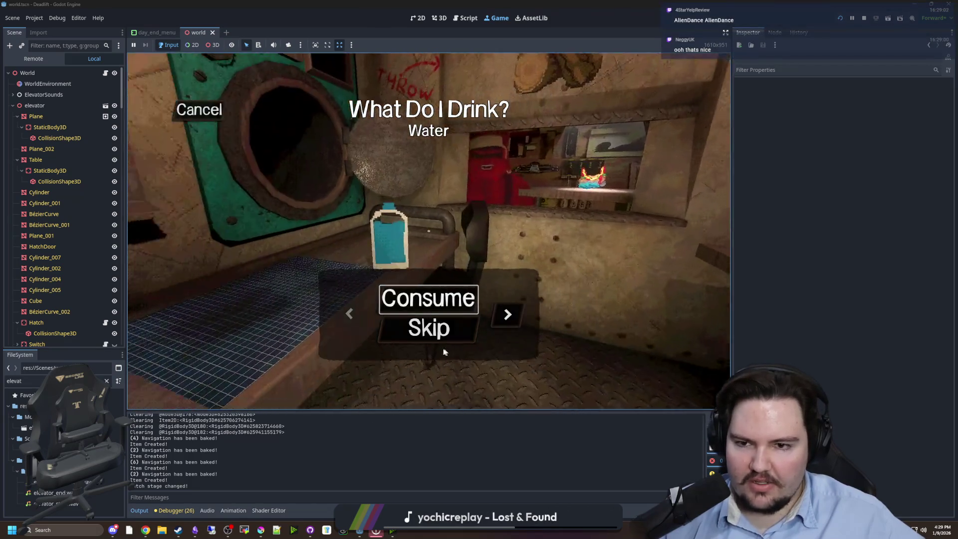
Step: Cycle the drink options back to Water and drink it
{"action": "left_click", "coordinate": [508, 314]}
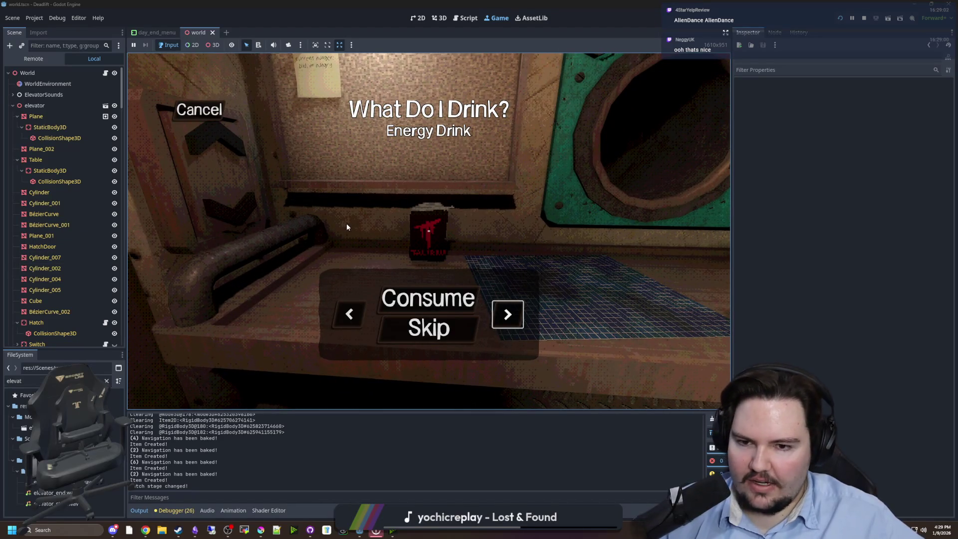
{"action": "left_click", "coordinate": [353, 315]}
{"action": "left_click", "coordinate": [507, 314]}
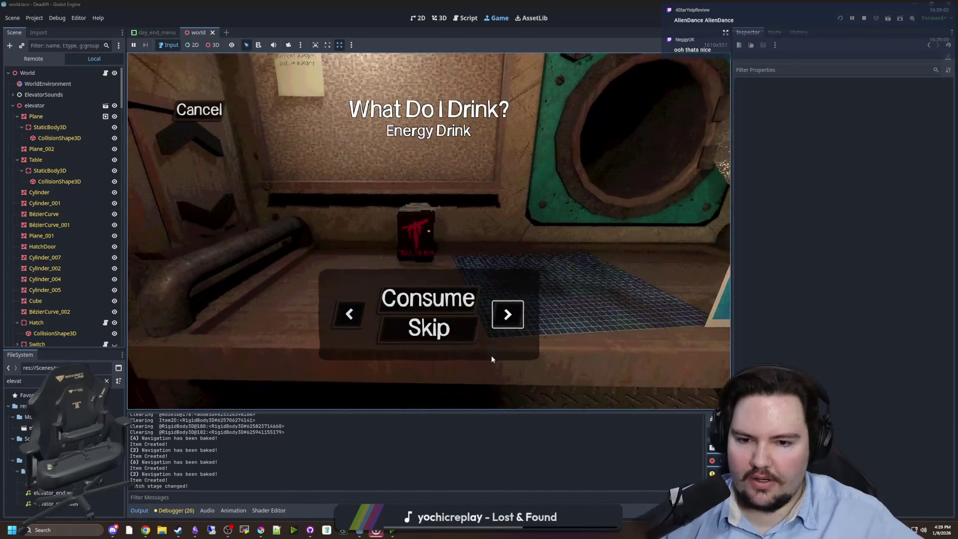
{"action": "left_click", "coordinate": [338, 313]}
{"action": "left_click", "coordinate": [338, 313]}
{"action": "left_click", "coordinate": [508, 315]}
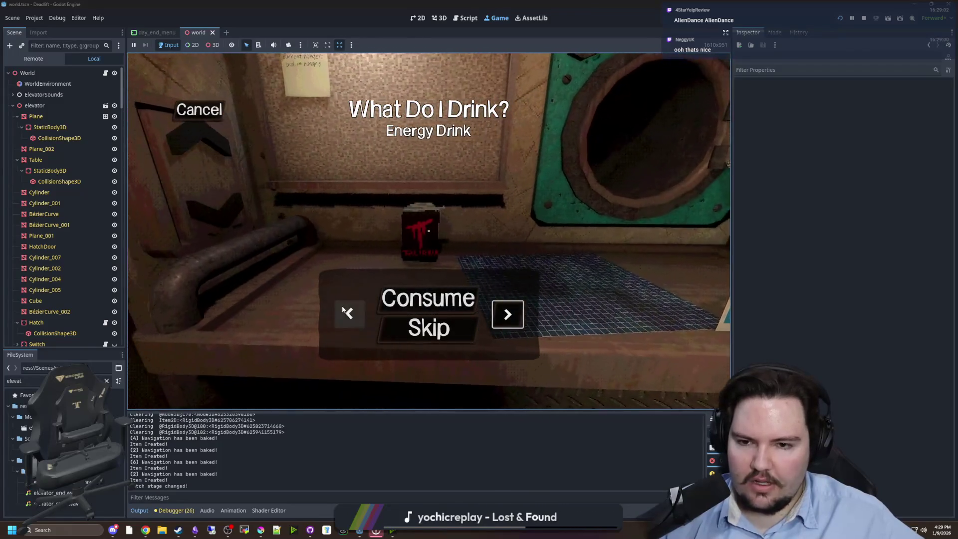
{"action": "left_click", "coordinate": [343, 311]}
{"action": "left_click", "coordinate": [379, 297]}
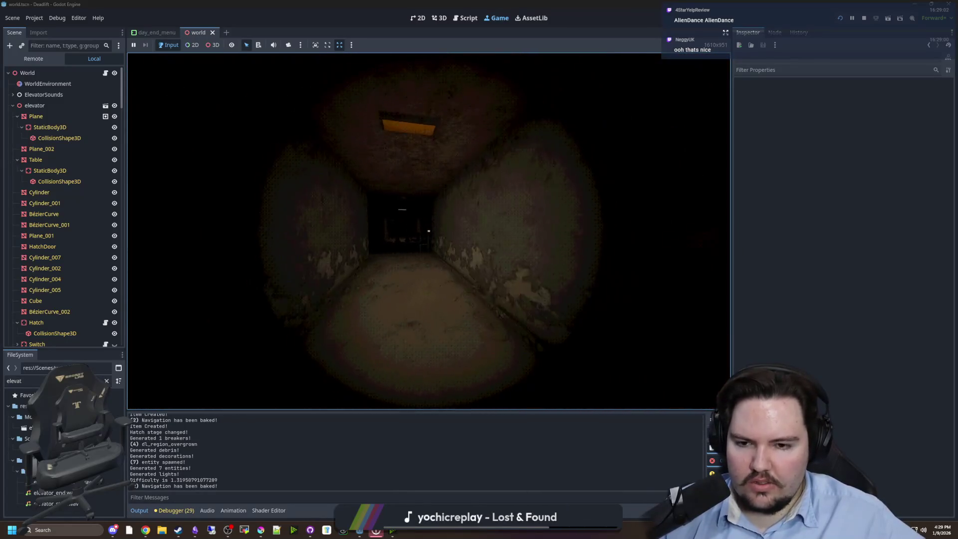
Step: Walk the vine-covered corridors, inspecting the tables, chairs and leafy plants
{"action": "mouse_move", "coordinate": [429, 231]}
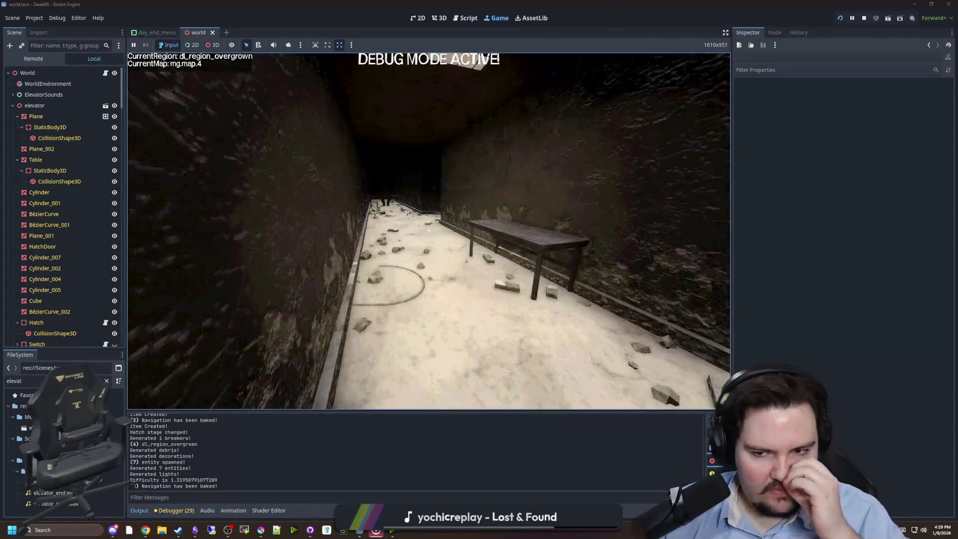
{"action": "key", "text": "w"}
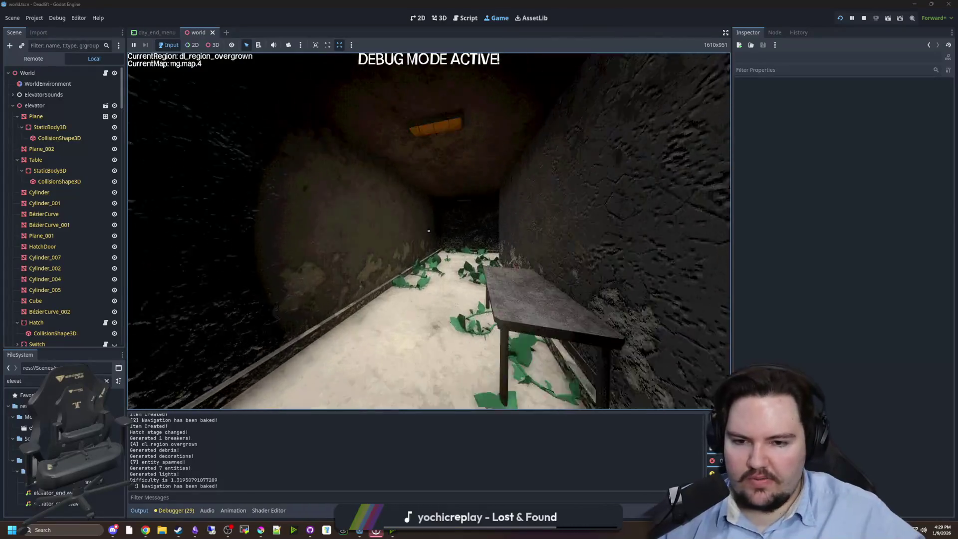
{"action": "key", "text": "w"}
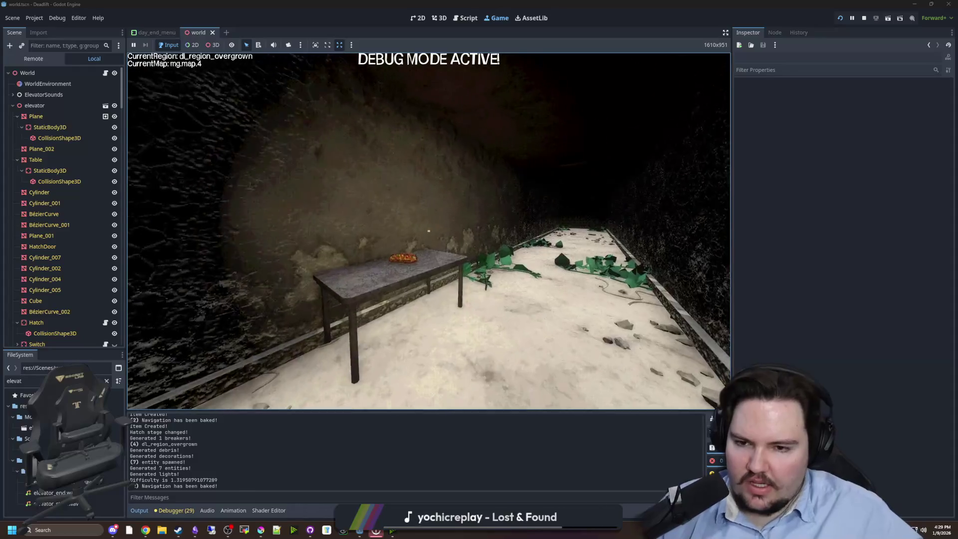
{"action": "key", "text": "w"}
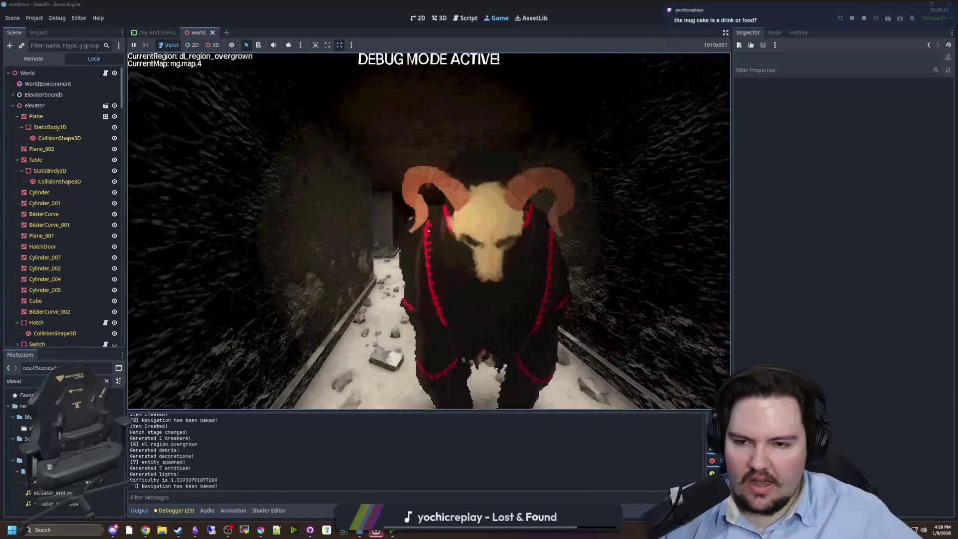
{"action": "key", "text": "w"}
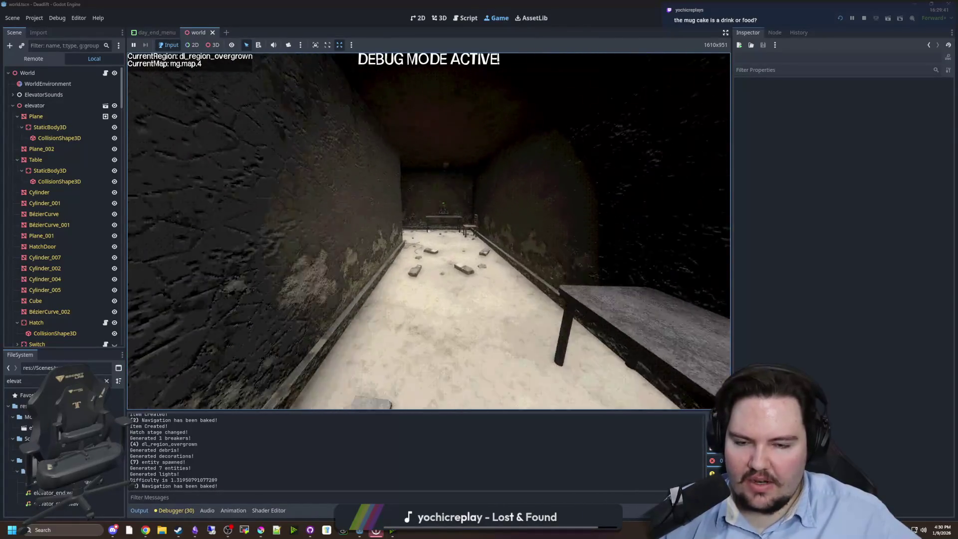
{"action": "key", "text": "w"}
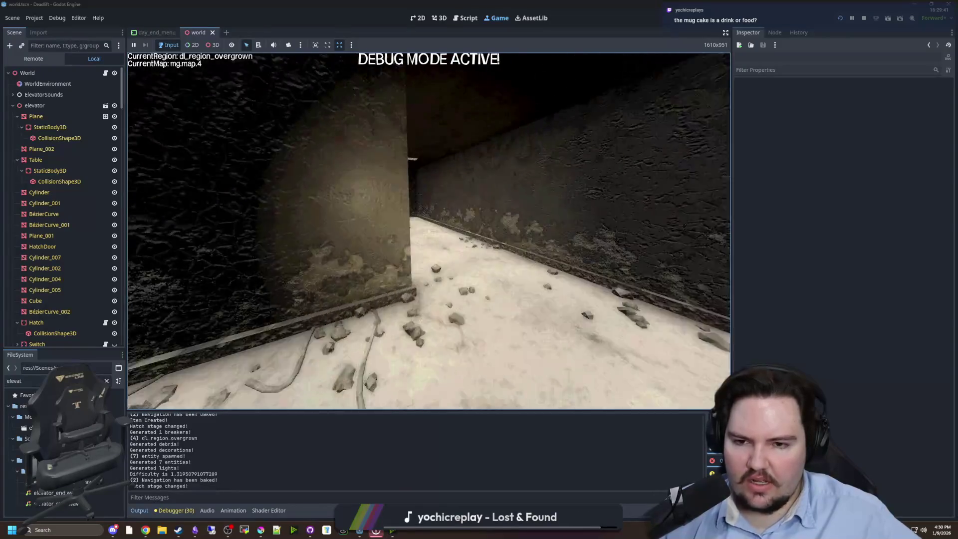
{"action": "key", "text": "w"}
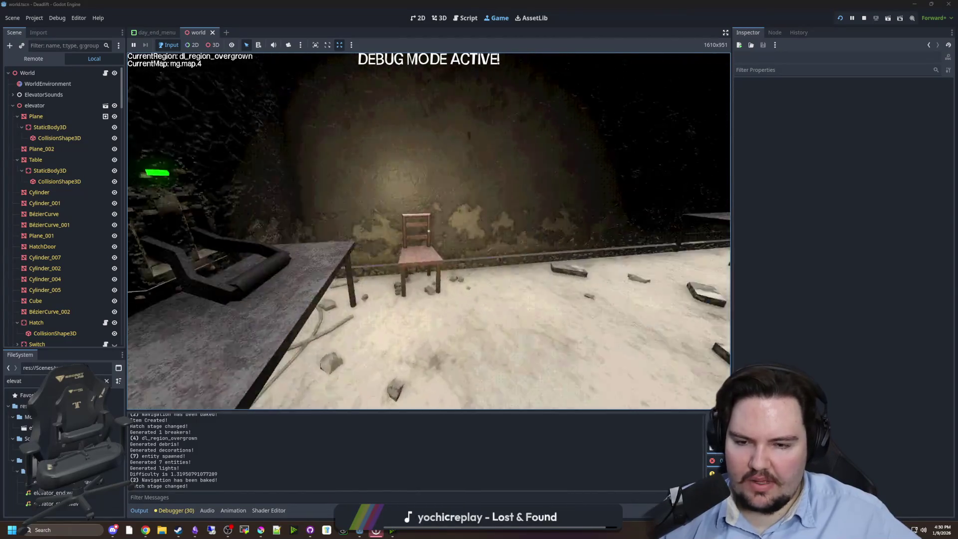
{"action": "key", "text": "w"}
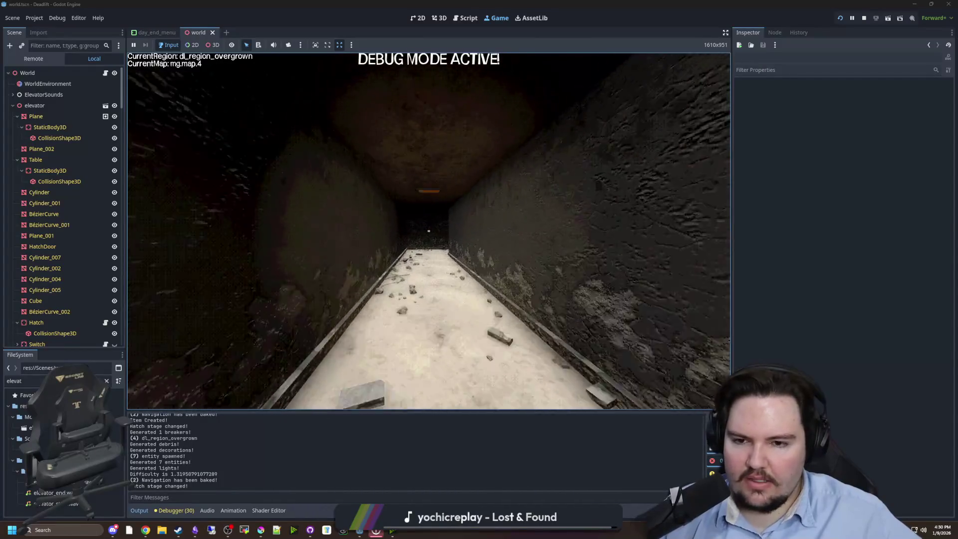
{"action": "key", "text": "w"}
{"action": "key", "text": "w"}
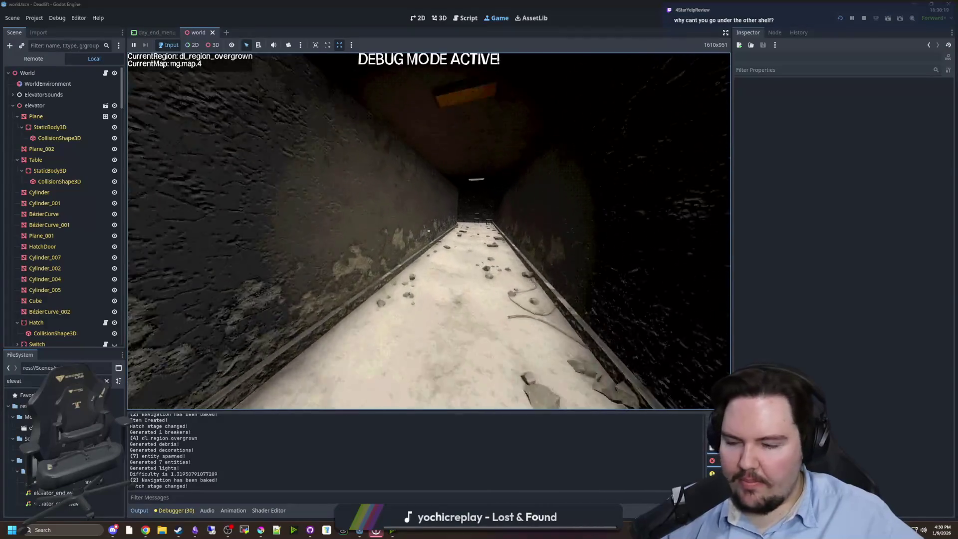
{"action": "key", "text": "w"}
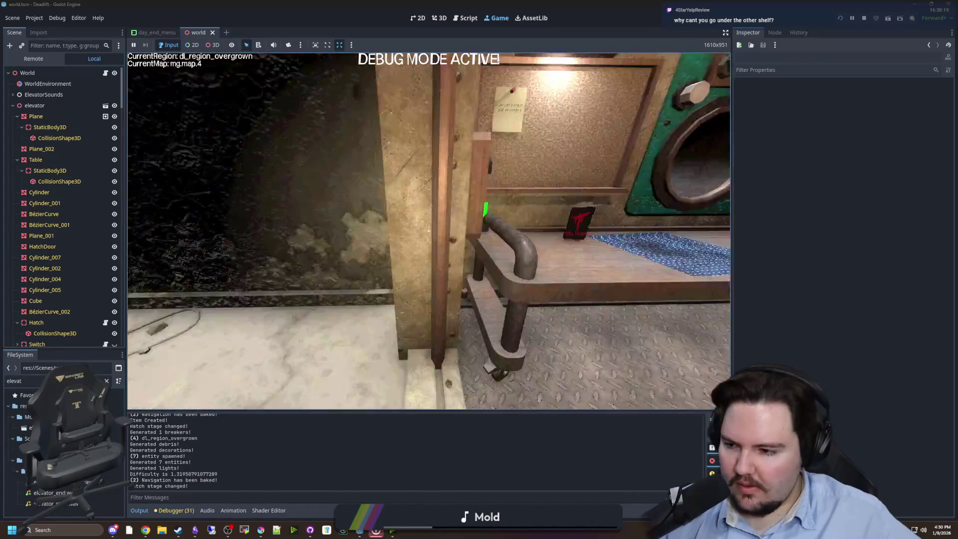
Step: Walk back into the elevator and open the 'What Do I Eat?' menu at the nut jar
{"action": "key", "text": "w"}
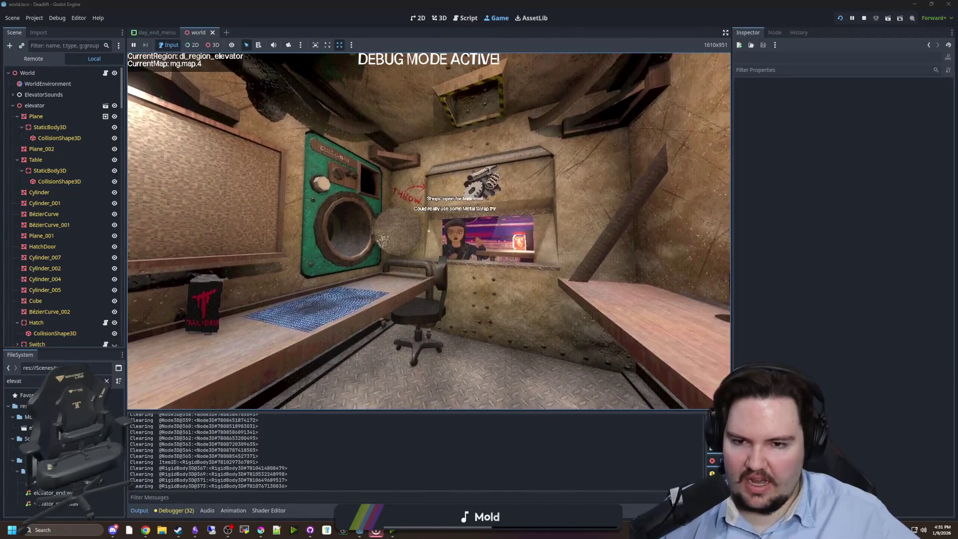
{"action": "key", "text": "e"}
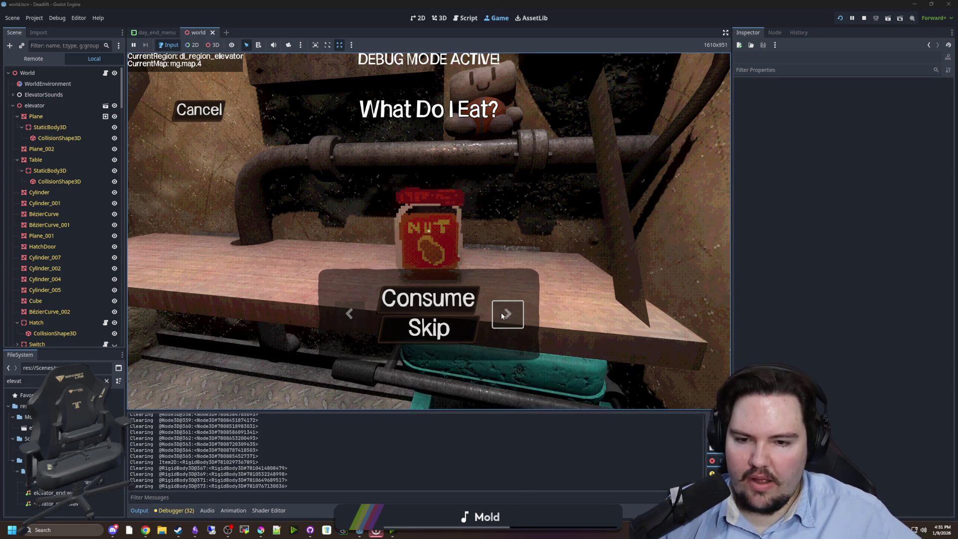
Step: Cancel and reopen the meal menu, then skip both the Nut Butter and the Energy Drink
{"action": "left_click", "coordinate": [203, 119]}
{"action": "left_click", "coordinate": [430, 231]}
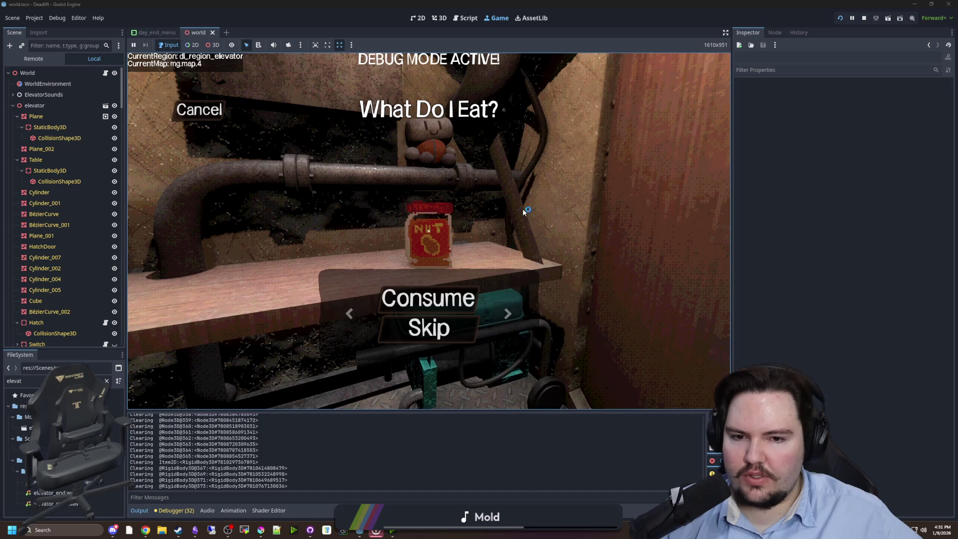
{"action": "key", "text": "Down"}
{"action": "key", "text": "Down"}
{"action": "key", "text": "Return"}
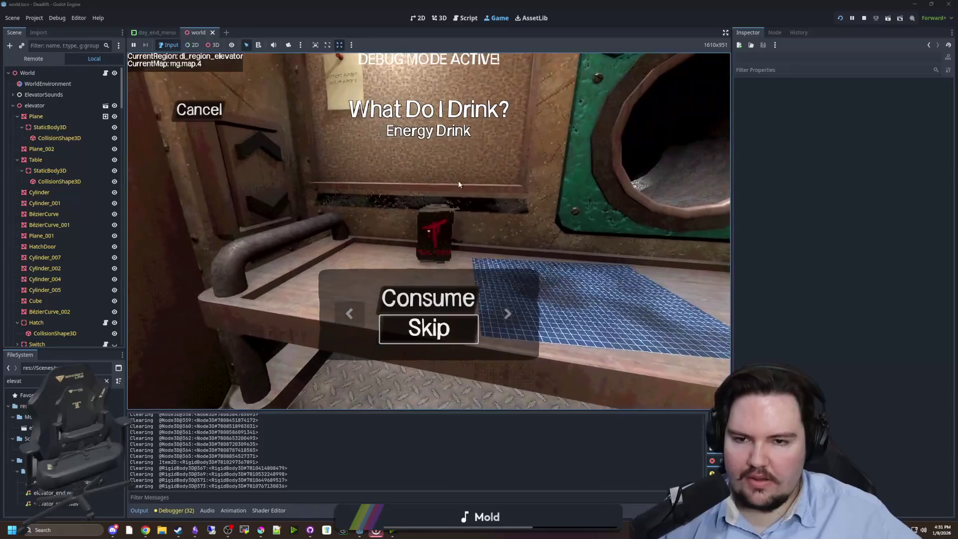
{"action": "key", "text": "Return"}
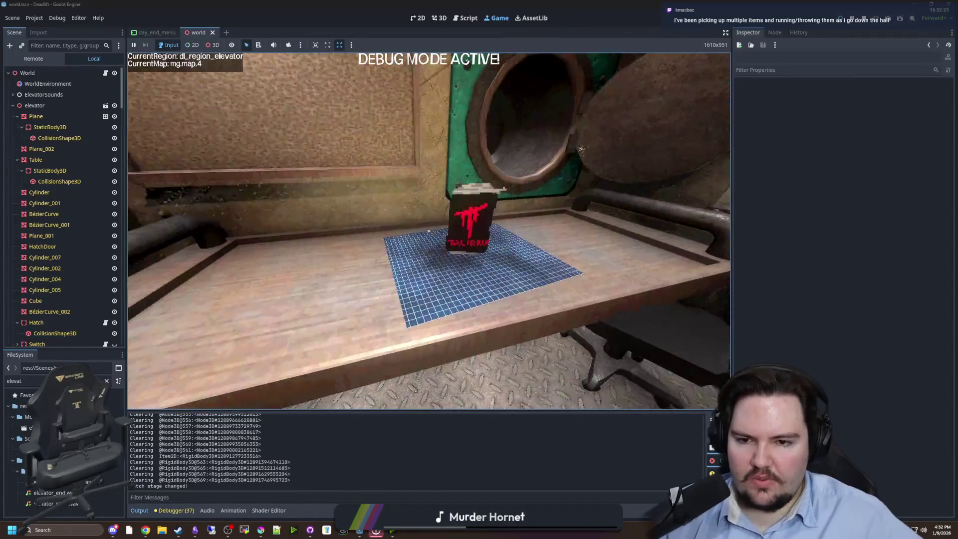
Step: Walk around the room toward the table with the can and the hatch
{"action": "key", "text": "e"}
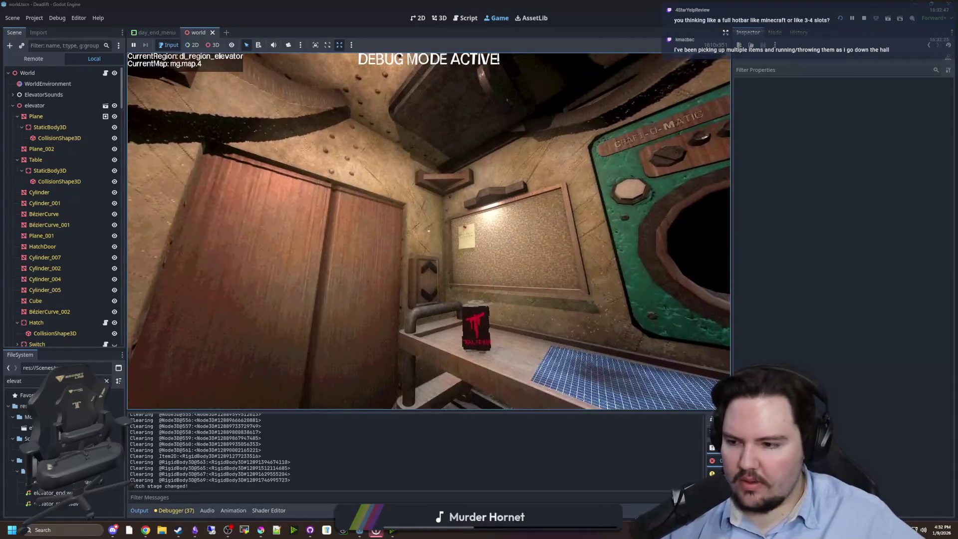
{"action": "key", "text": "w"}
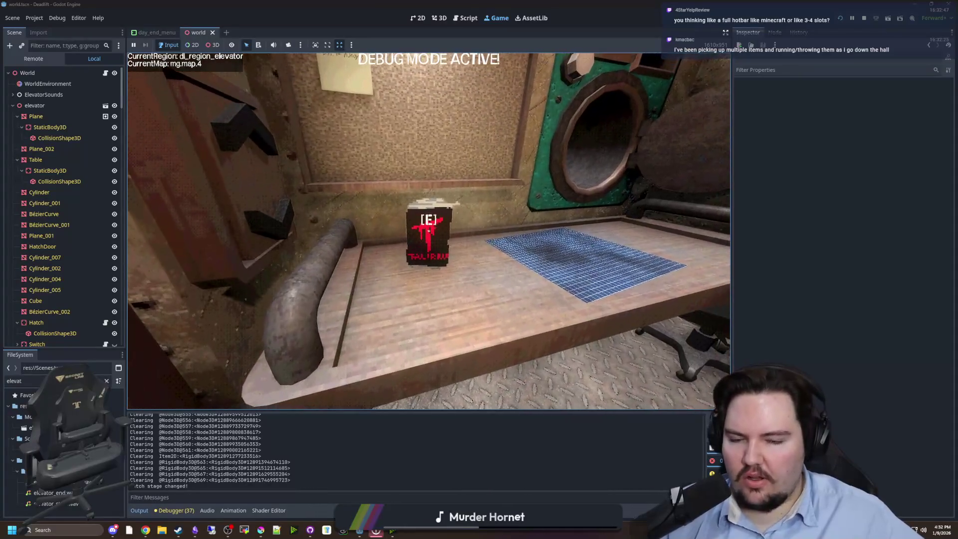
{"action": "key", "text": "e"}
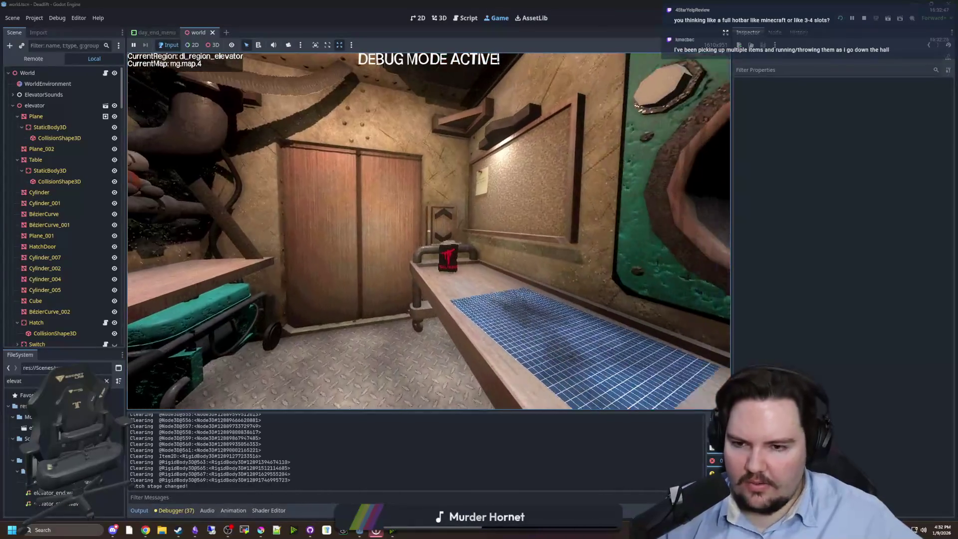
{"action": "mouse_move", "coordinate": [429, 230]}
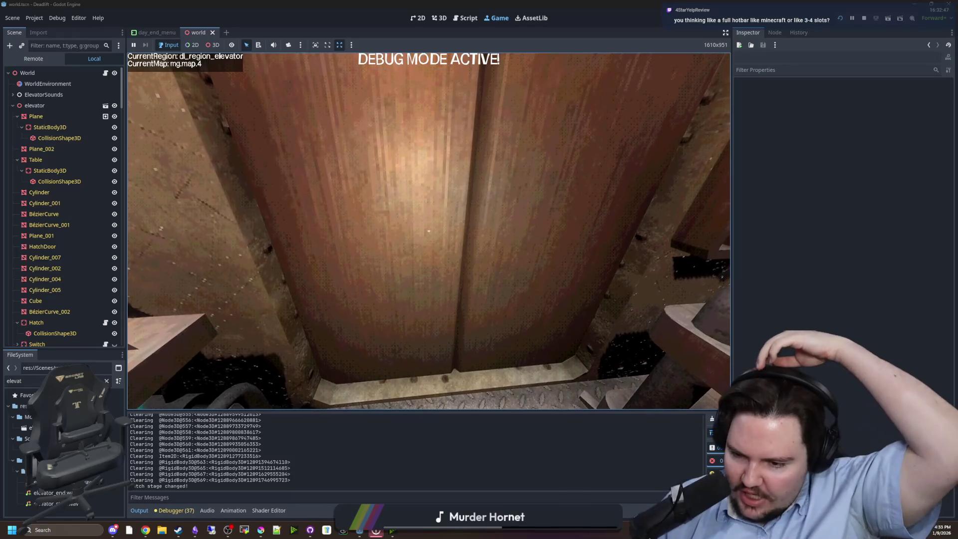
{"action": "key", "text": "s"}
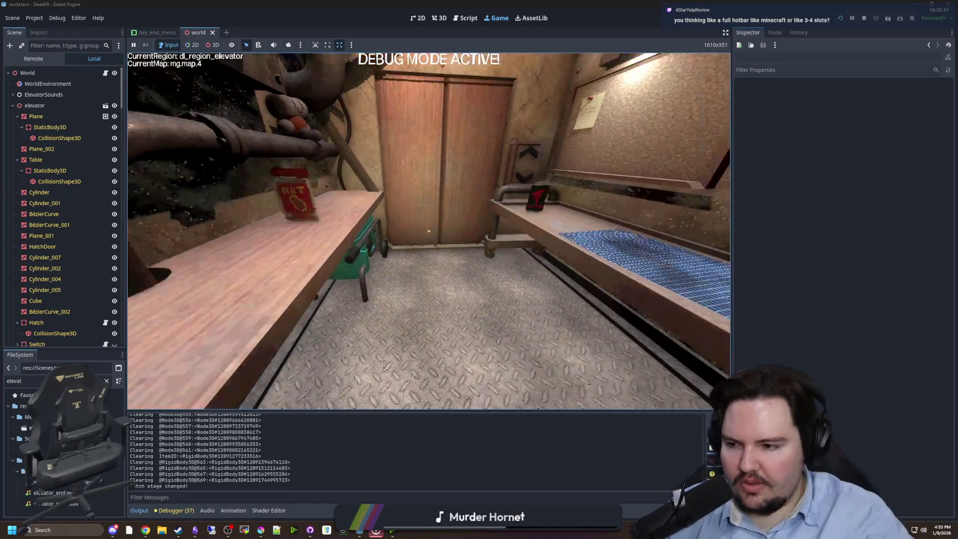
{"action": "key", "text": "w"}
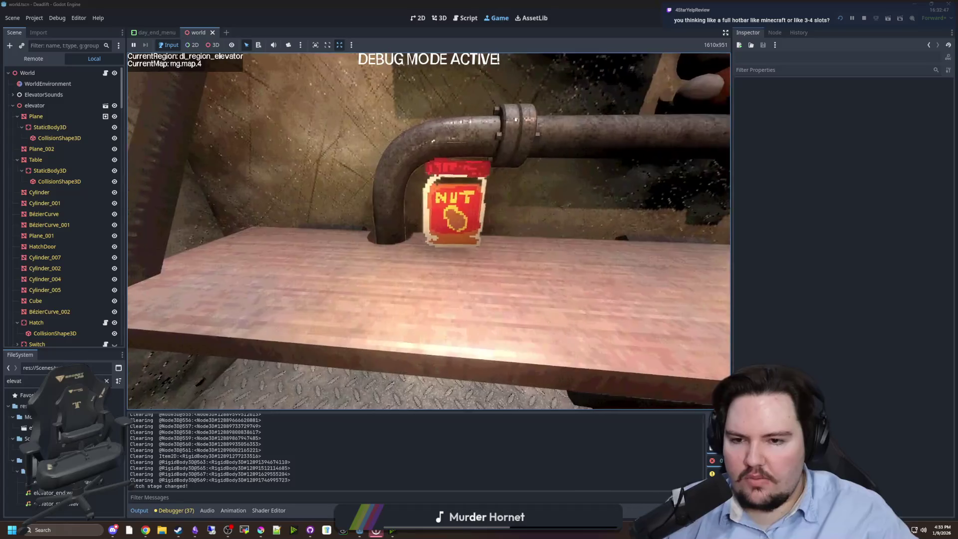
Step: Move past the NUT jar and window toward the pipe until the Energy Drink prompt appears, then accept it
{"action": "key", "text": "s"}
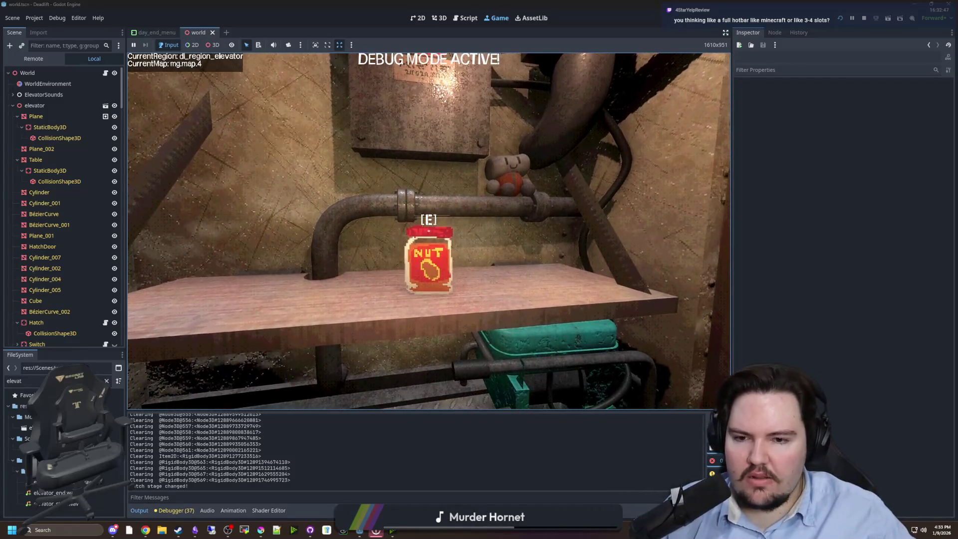
{"action": "key", "text": "w"}
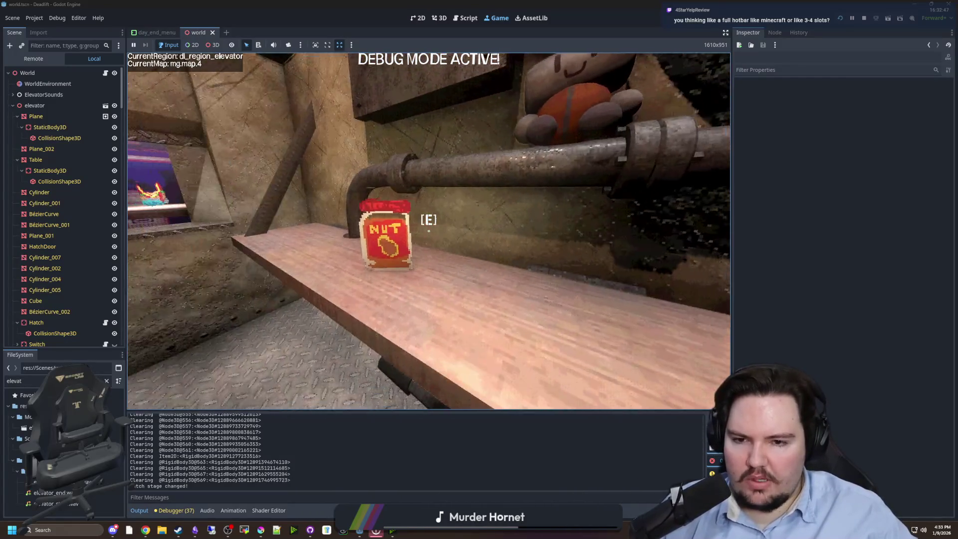
{"action": "key", "text": "w"}
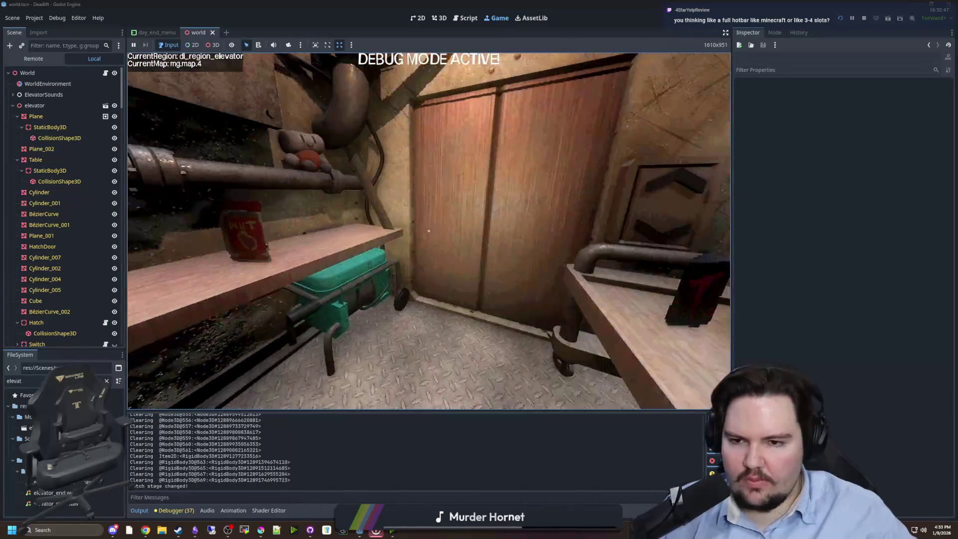
{"action": "key", "text": "w"}
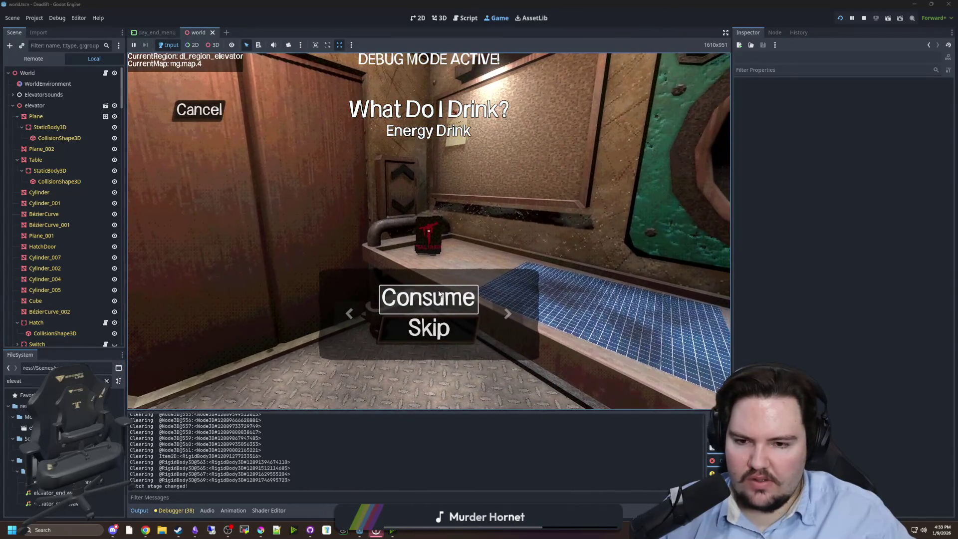
{"action": "left_click", "coordinate": [439, 295]}
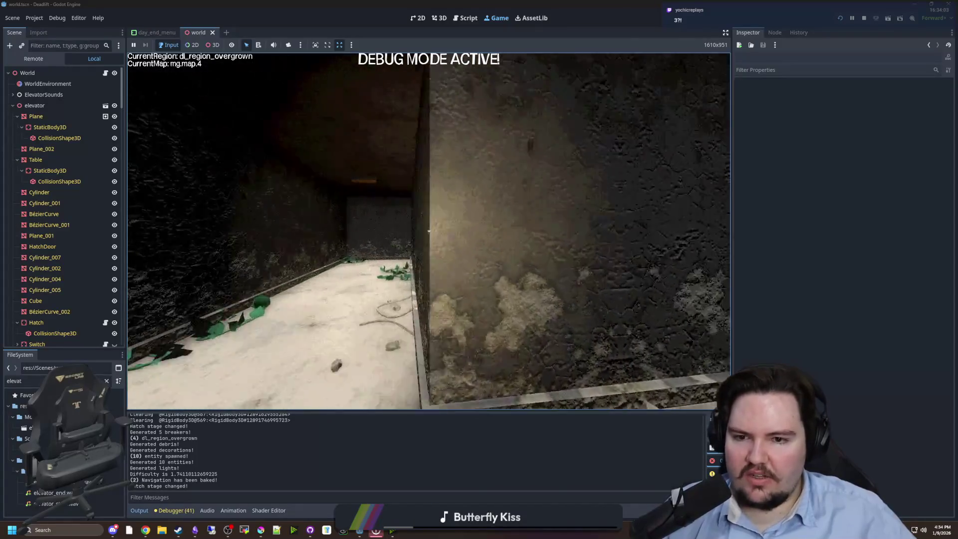
Step: Pause the game deep in the overgrown region's tunnels
{"action": "key", "text": "super"}
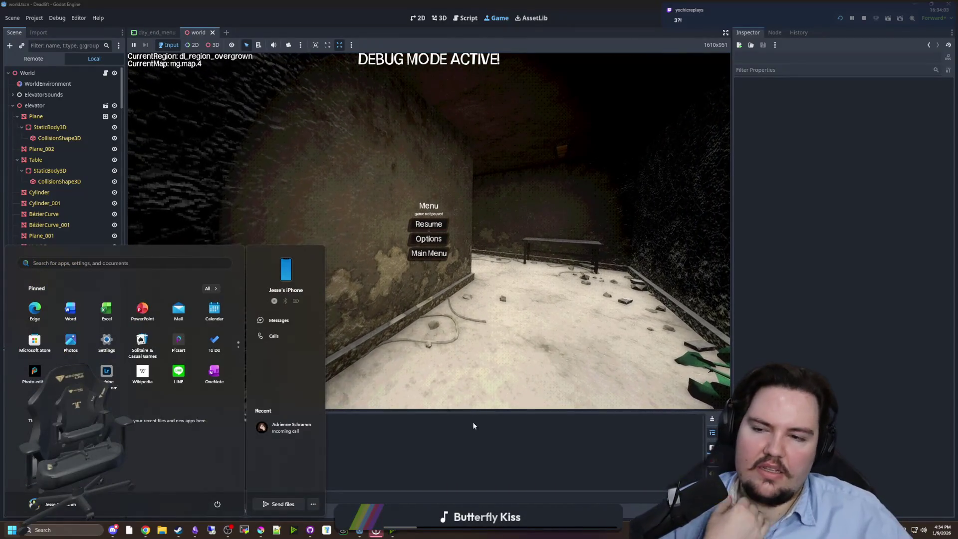
Step: Scroll through world.gd's _ready code around line 76, then return to the running game
{"action": "left_click", "coordinate": [473, 426]}
{"action": "left_click", "coordinate": [465, 18]}
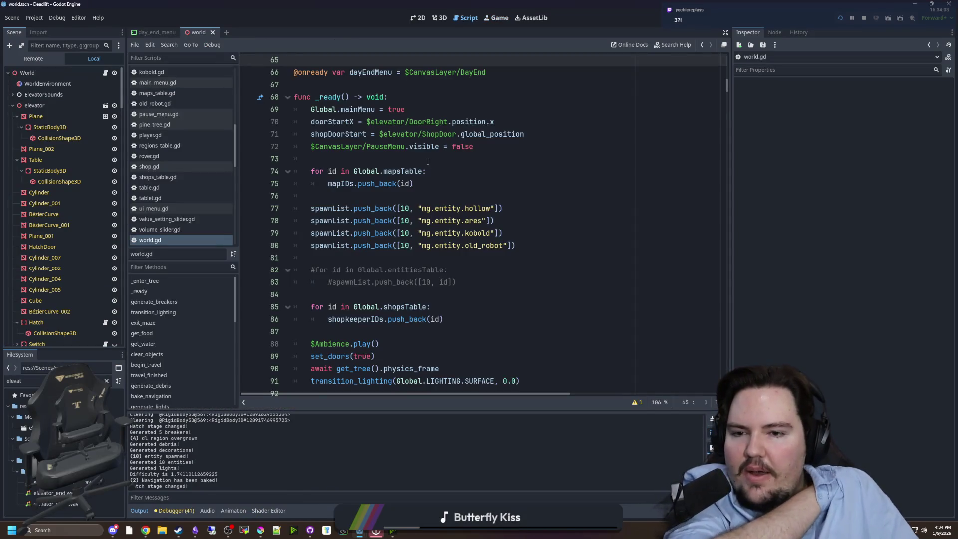
{"action": "left_click", "coordinate": [424, 201]}
{"action": "scroll", "coordinate": [446, 244], "scroll_direction": "down", "scroll_amount": 3}
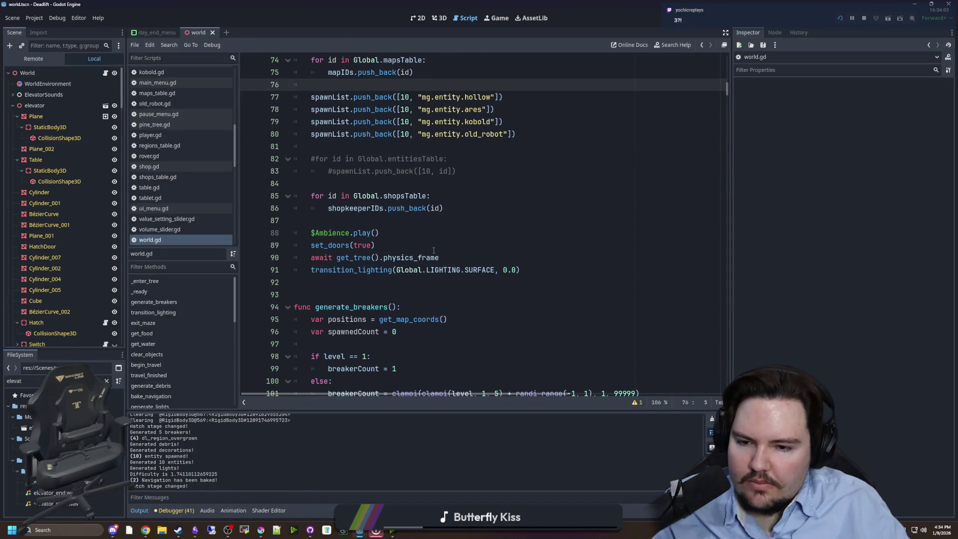
{"action": "left_click", "coordinate": [497, 18]}
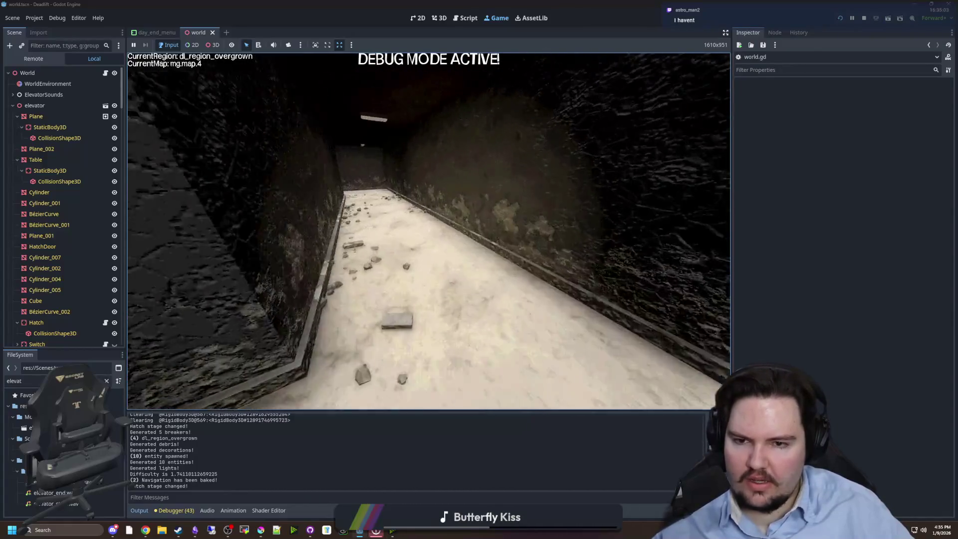
Step: Pause the game and search world.gd for 'generate_dec' to reach generate_decorations
{"action": "key", "text": "Escape"}
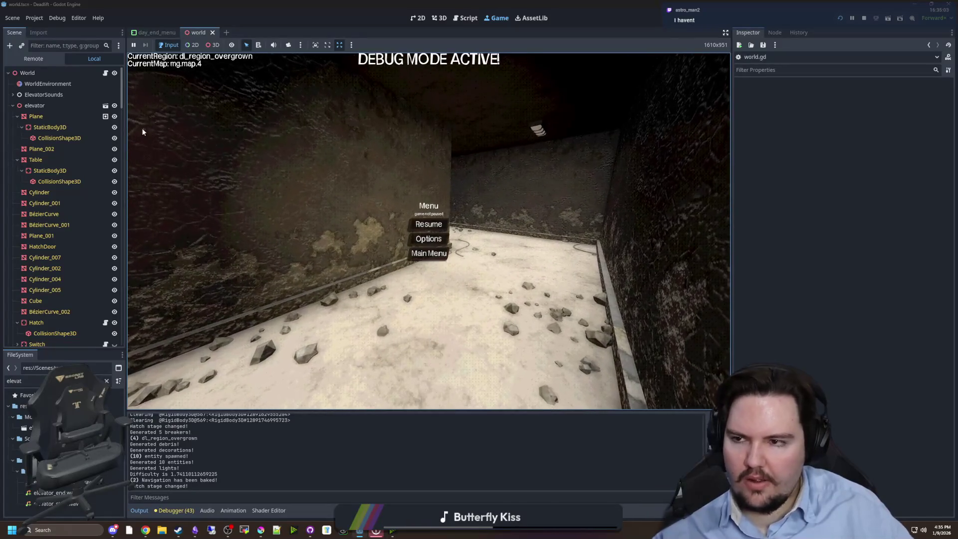
{"action": "left_click", "coordinate": [105, 73]}
{"action": "left_click", "coordinate": [439, 221]}
{"action": "key", "text": "ctrl+f"}
{"action": "type", "text": "breaker"}
{"action": "scroll", "coordinate": [437, 222], "scroll_direction": "down", "scroll_amount": 2}
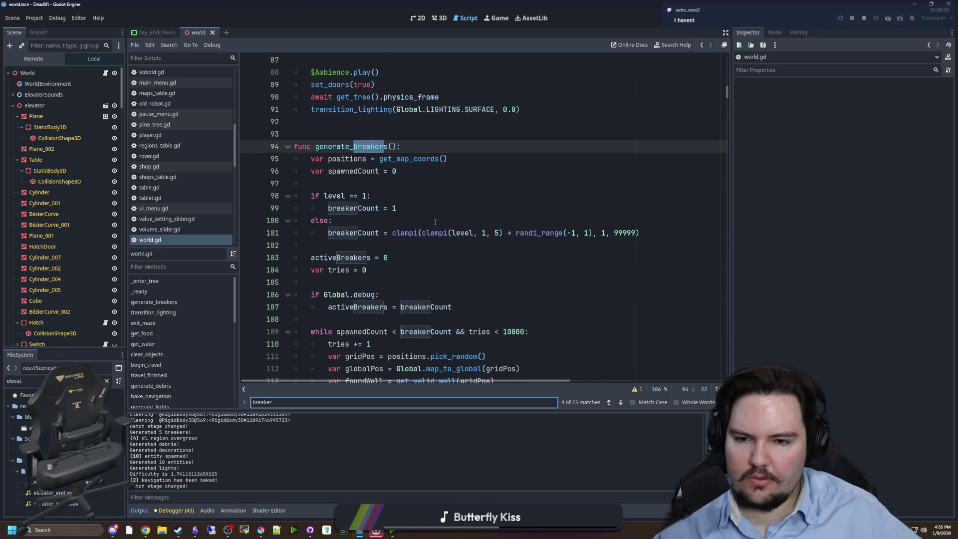
{"action": "key", "text": "ctrl+a"}
{"action": "type", "text": "gener"}
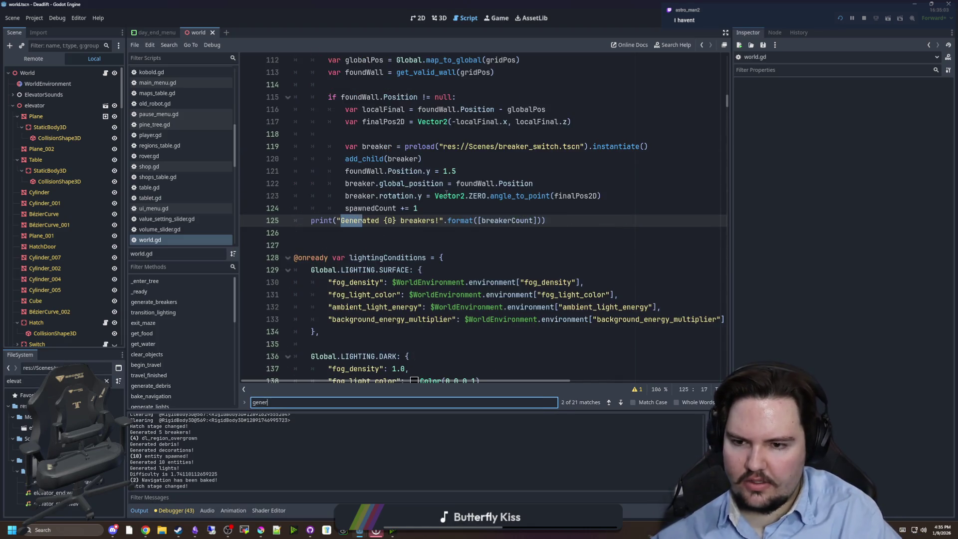
{"action": "type", "text": "ate_dec"}
{"action": "left_click", "coordinate": [447, 195]}
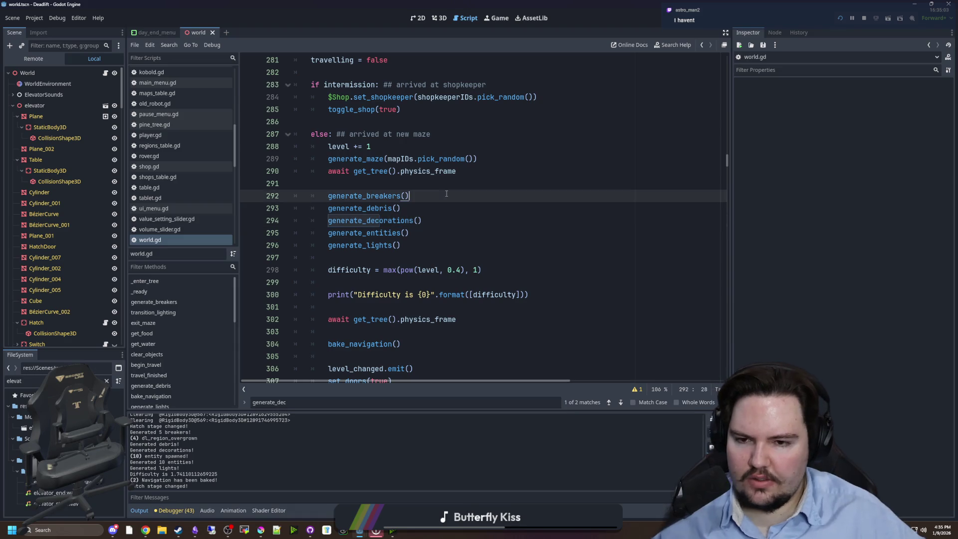
{"action": "left_click", "coordinate": [384, 226], "text": "ctrl"}
{"action": "scroll", "coordinate": [384, 226], "scroll_direction": "down", "scroll_amount": 3}
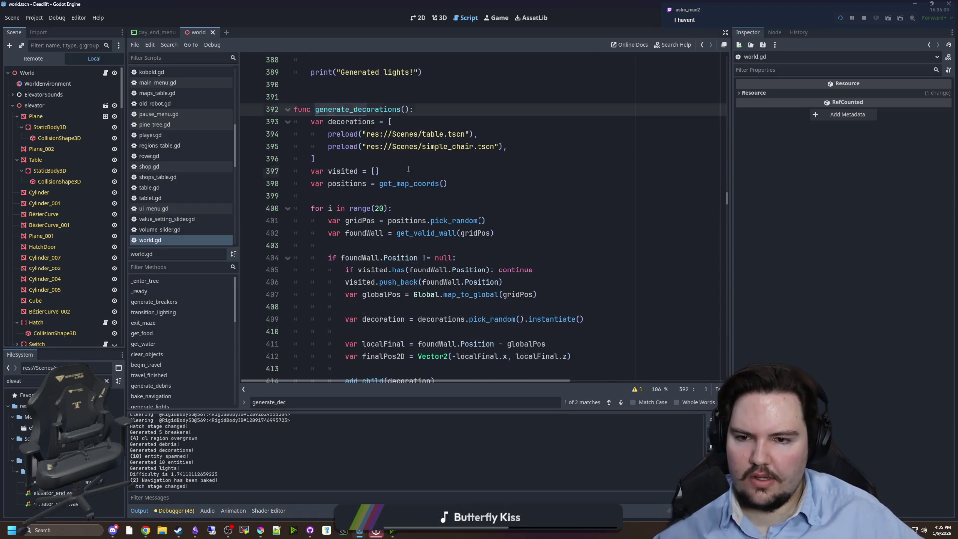
Step: Select and copy the visited-position check code from generate_decorations
{"action": "triple_click", "coordinate": [323, 172]}
{"action": "mouse_move", "coordinate": [448, 184]}
{"action": "left_mouse_down"}
{"action": "mouse_move", "coordinate": [251, 164]}
{"action": "mouse_move", "coordinate": [235, 173]}
{"action": "left_mouse_up"}
{"action": "left_click", "coordinate": [382, 183]}
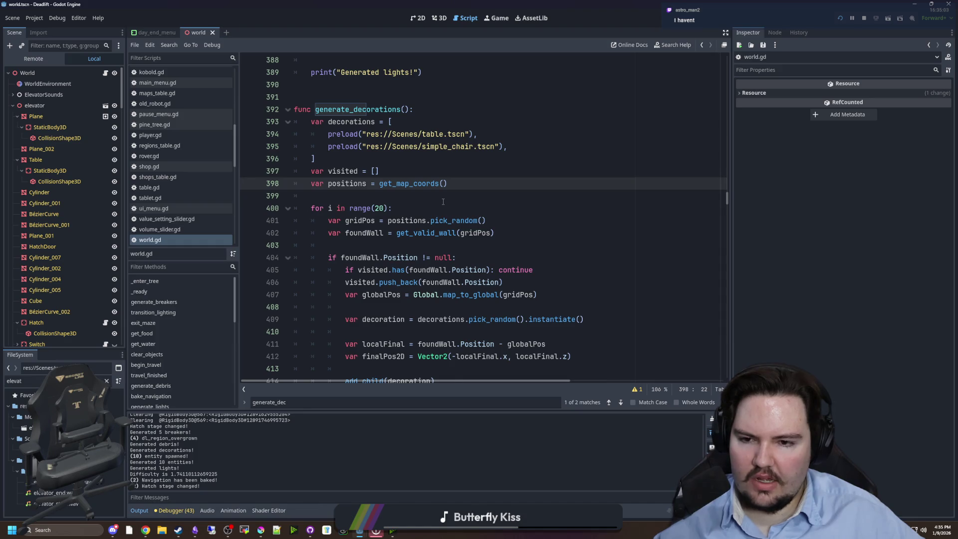
{"action": "scroll", "coordinate": [442, 202], "scroll_direction": "down", "scroll_amount": 3}
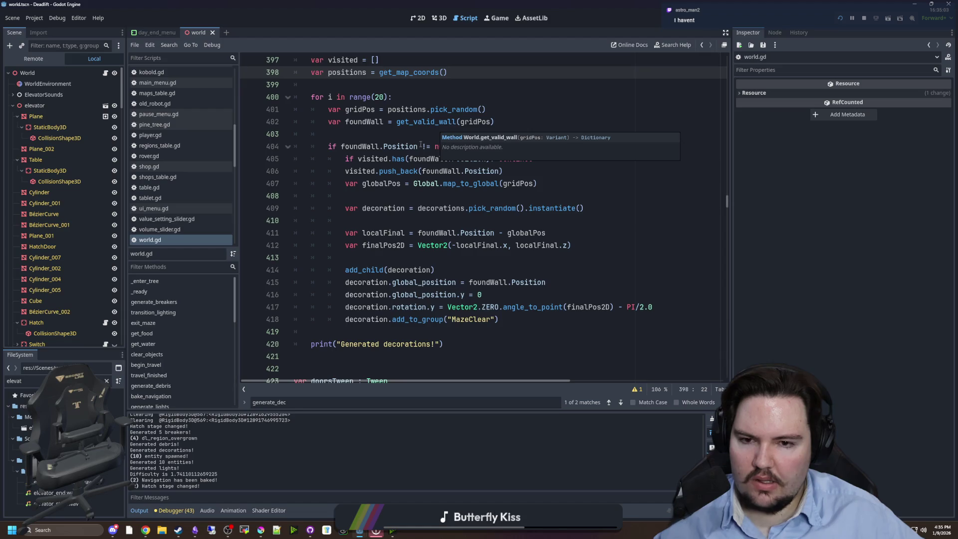
{"action": "scroll", "coordinate": [528, 246], "scroll_direction": "up", "scroll_amount": 2}
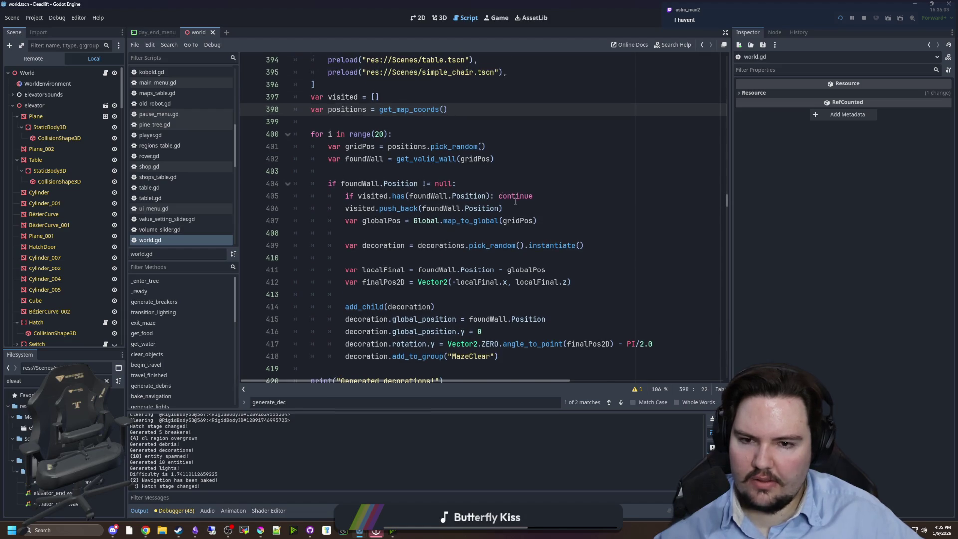
{"action": "left_click_drag", "start_coordinate": [528, 247], "coordinate": [277, 136]}
{"action": "key", "text": "ctrl+c"}
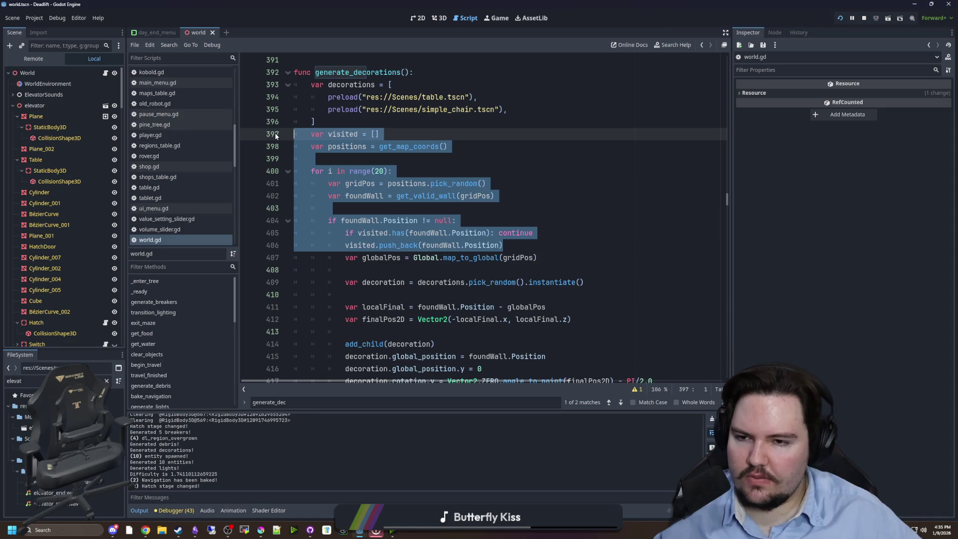
{"action": "left_click", "coordinate": [458, 173]}
Step: Search 'breakers' to reach generate_breakers and place the caret on line 97
{"action": "key", "text": "ctrl+f"}
{"action": "type", "text": "breakers"}
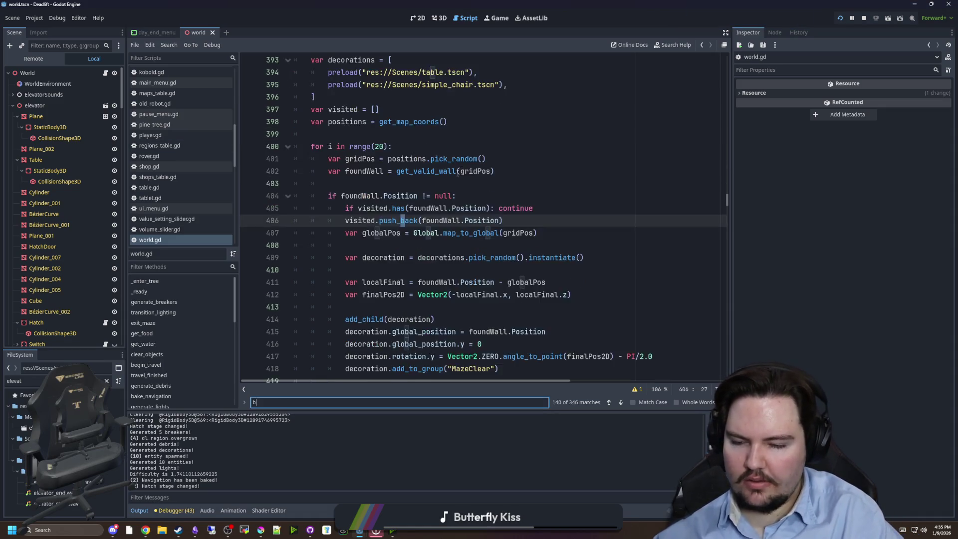
{"action": "key", "text": "Return"}
{"action": "key", "text": "Return"}
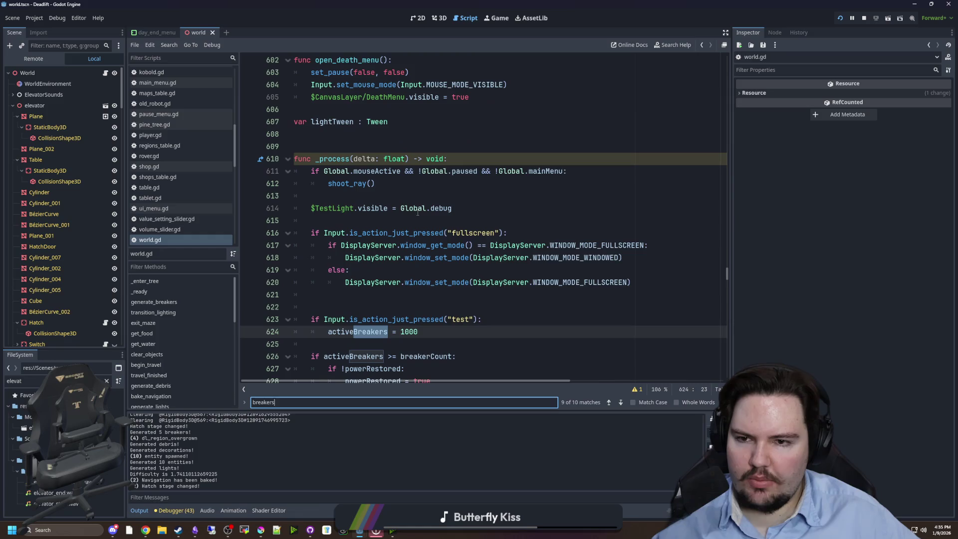
{"action": "key", "text": "Return"}
{"action": "key", "text": "Return"}
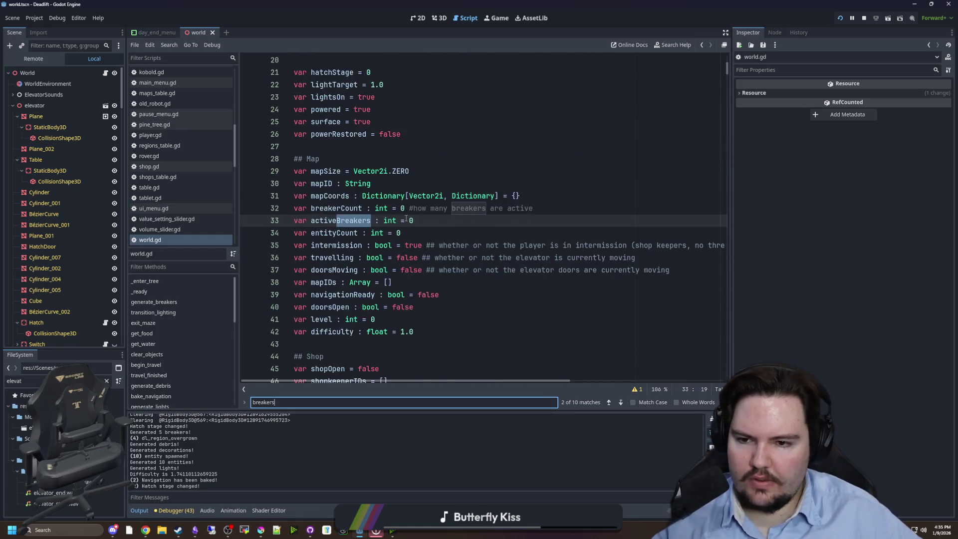
{"action": "scroll", "coordinate": [409, 228], "scroll_direction": "down", "scroll_amount": 2}
{"action": "left_click", "coordinate": [364, 183]}
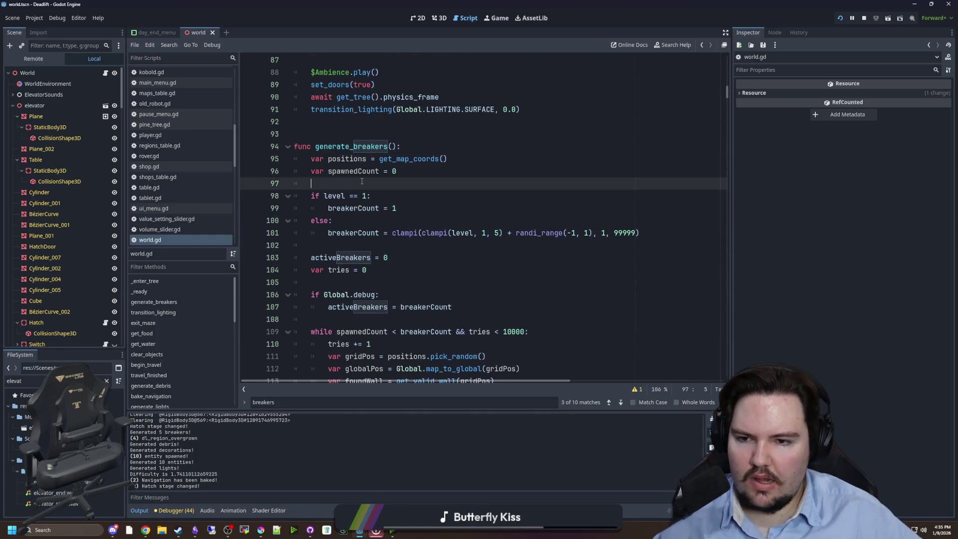
Step: Paste the visited-check block after spawnedCount, dedent the var visited line, and delete leftover lines
{"action": "key", "text": "Return"}
{"action": "key", "text": "Up"}
{"action": "key", "text": "ctrl+v"}
{"action": "left_click", "coordinate": [327, 183]}
{"action": "key", "text": "shift+Tab"}
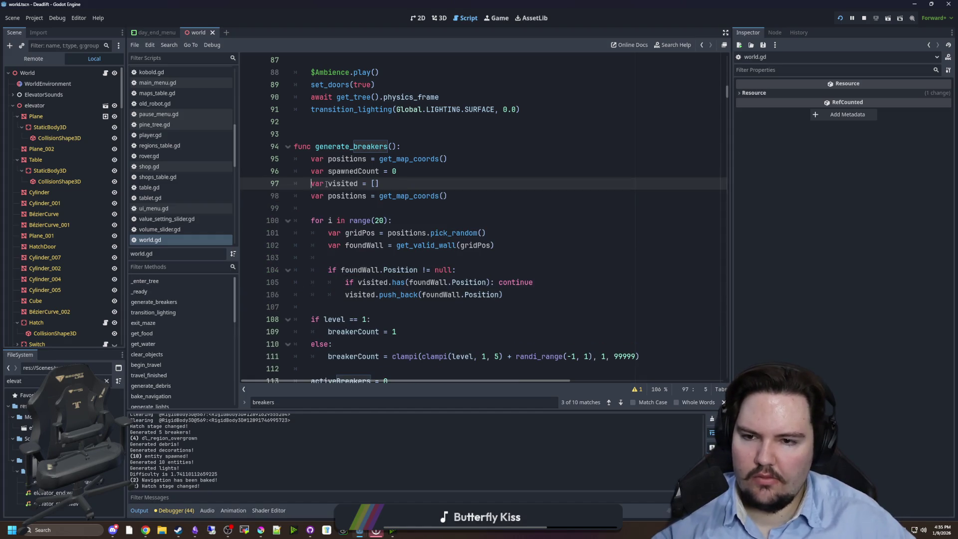
{"action": "left_click_drag", "start_coordinate": [452, 196], "coordinate": [284, 196]}
{"action": "key", "text": "BackSpace"}
{"action": "key", "text": "BackSpace"}
{"action": "scroll", "coordinate": [423, 218], "scroll_direction": "down", "scroll_amount": 2}
{"action": "scroll", "coordinate": [423, 218], "scroll_direction": "down", "scroll_amount": 3}
{"action": "scroll", "coordinate": [503, 270], "scroll_direction": "up", "scroll_amount": 5}
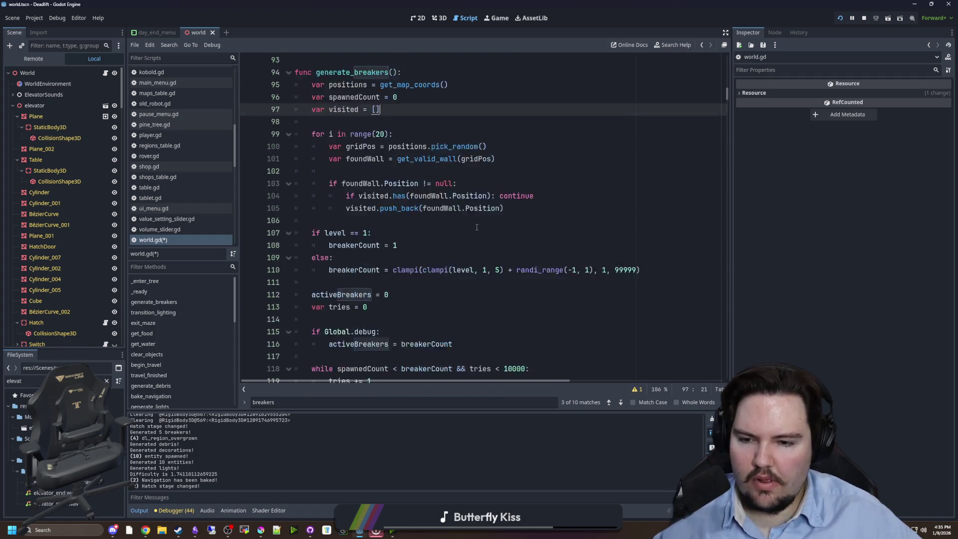
{"action": "mouse_move", "coordinate": [519, 288]}
{"action": "left_mouse_down"}
{"action": "mouse_move", "coordinate": [349, 239]}
{"action": "mouse_move", "coordinate": [329, 219]}
{"action": "left_mouse_up"}
{"action": "key", "text": "ctrl+c"}
{"action": "key", "text": "BackSpace"}
{"action": "key", "text": "BackSpace"}
{"action": "key", "text": "BackSpace"}
{"action": "key", "text": "BackSpace"}
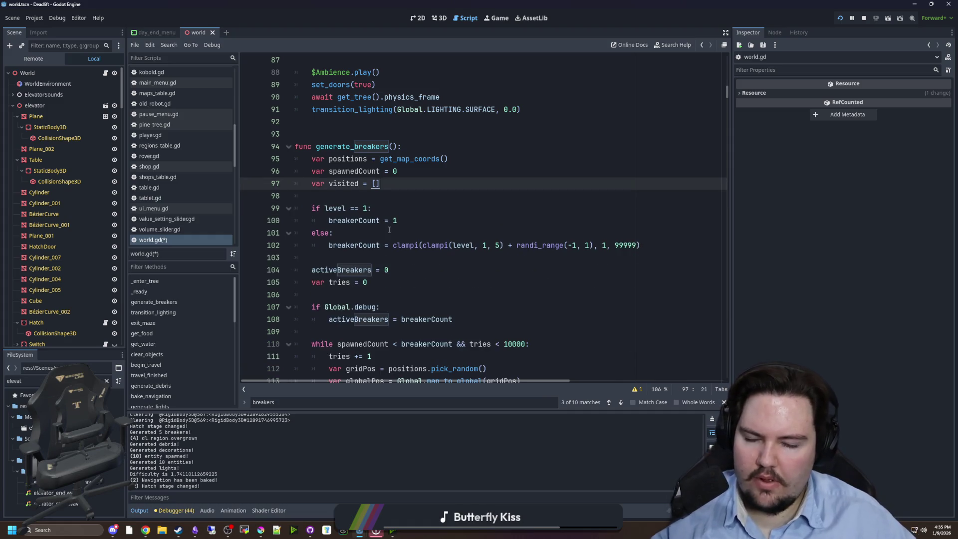
Step: Paste the visited check under the foundWall null check, fix indentation, and remove duplicated lines
{"action": "scroll", "coordinate": [378, 154], "scroll_direction": "down", "scroll_amount": 2}
{"action": "scroll", "coordinate": [378, 155], "scroll_direction": "down", "scroll_amount": 2}
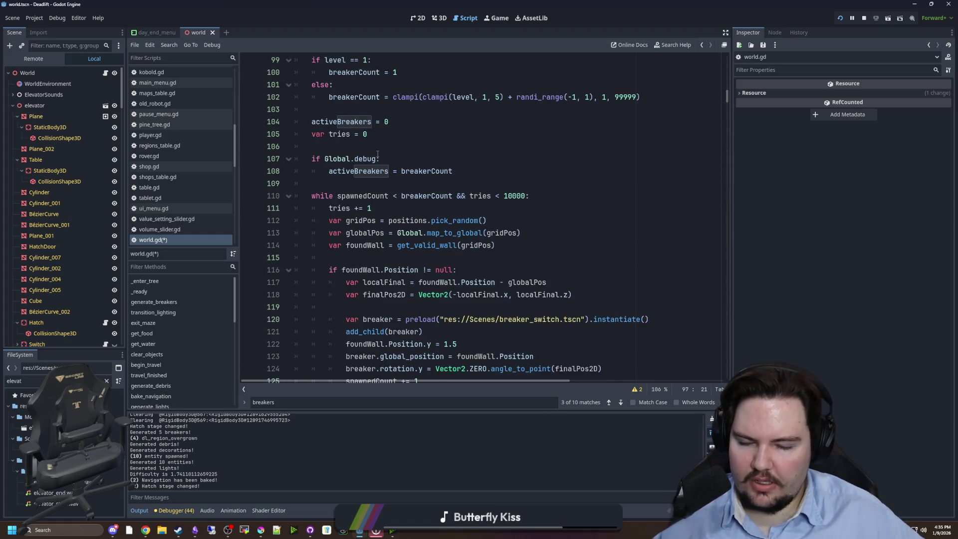
{"action": "scroll", "coordinate": [377, 154], "scroll_direction": "up", "scroll_amount": 1}
{"action": "scroll", "coordinate": [378, 154], "scroll_direction": "down", "scroll_amount": 3}
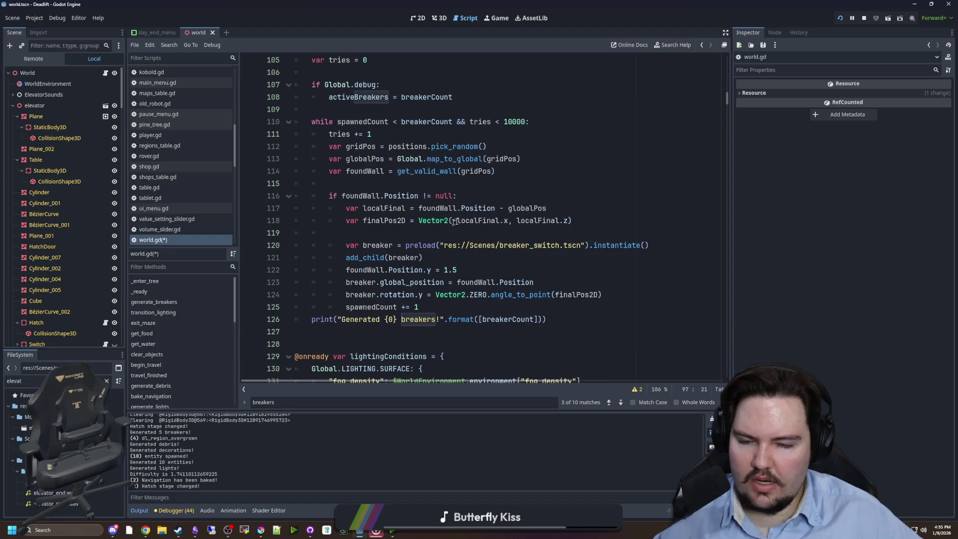
{"action": "left_click", "coordinate": [491, 192]}
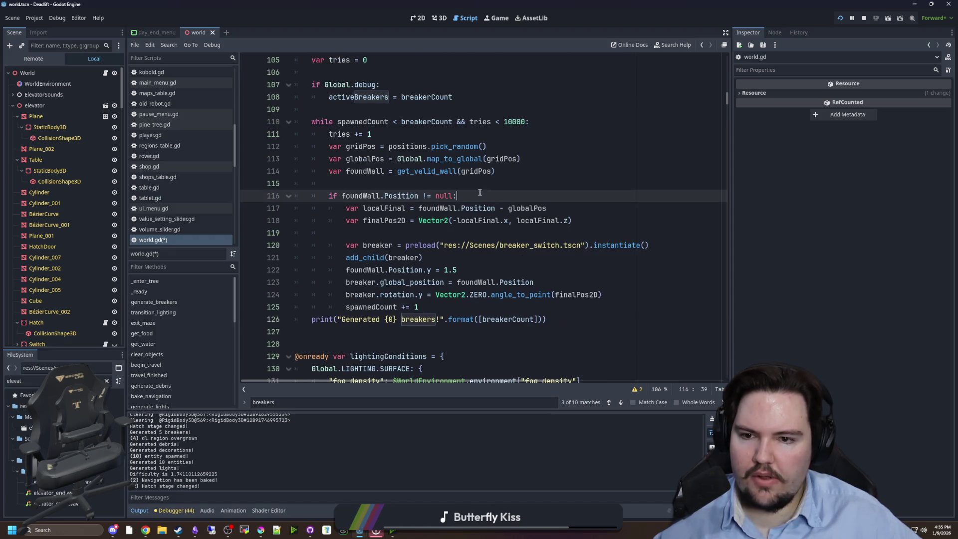
{"action": "key", "text": "Return"}
{"action": "key", "text": "Return"}
{"action": "key", "text": "Return"}
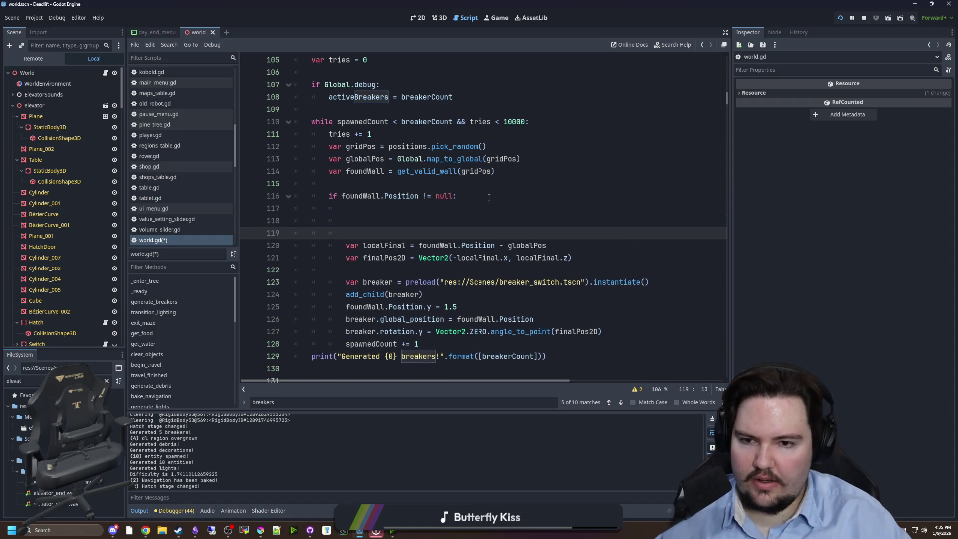
{"action": "key", "text": "ctrl+v"}
{"action": "left_click", "coordinate": [378, 208]}
{"action": "key", "text": "BackSpace"}
{"action": "key", "text": "BackSpace"}
{"action": "left_click", "coordinate": [458, 231]}
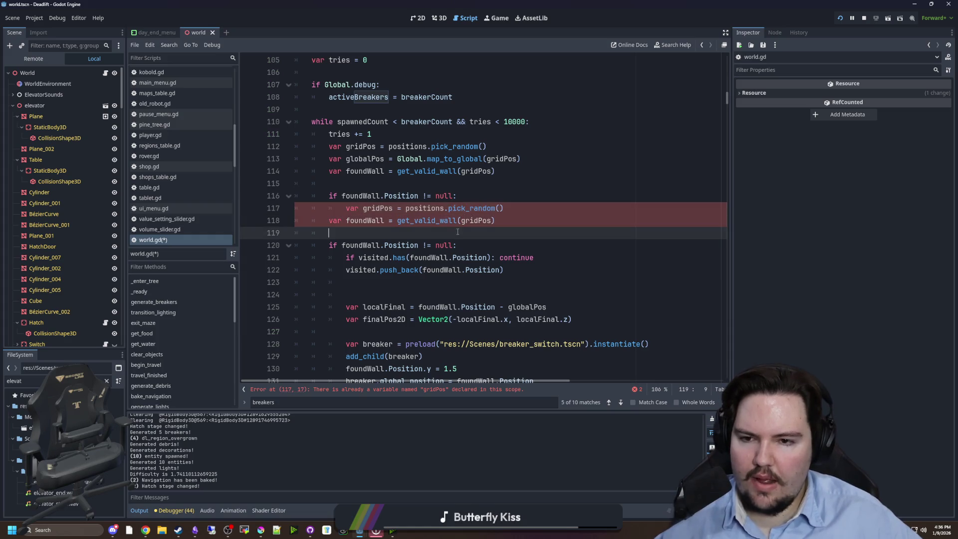
{"action": "left_click_drag", "start_coordinate": [443, 231], "coordinate": [296, 214]}
{"action": "key", "text": "Delete"}
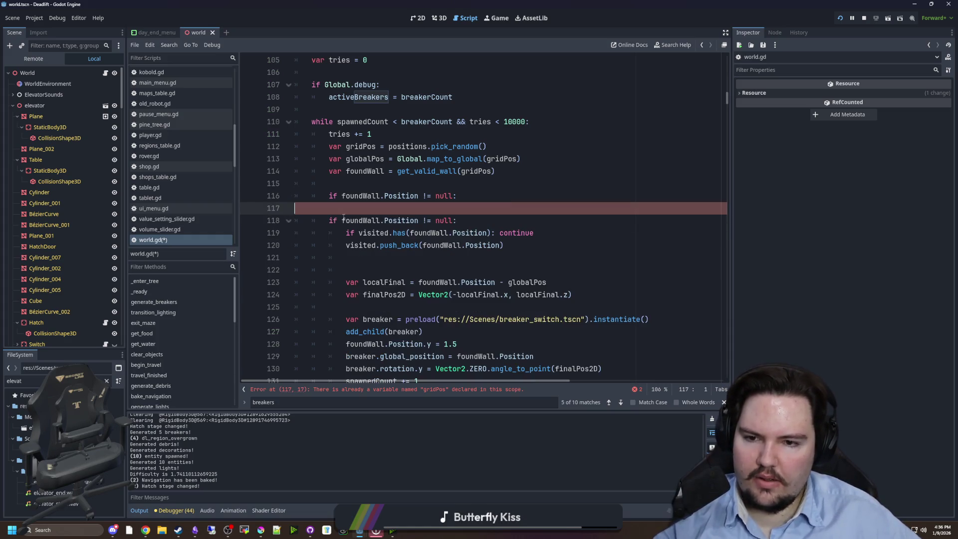
{"action": "key", "text": "shift+Up"}
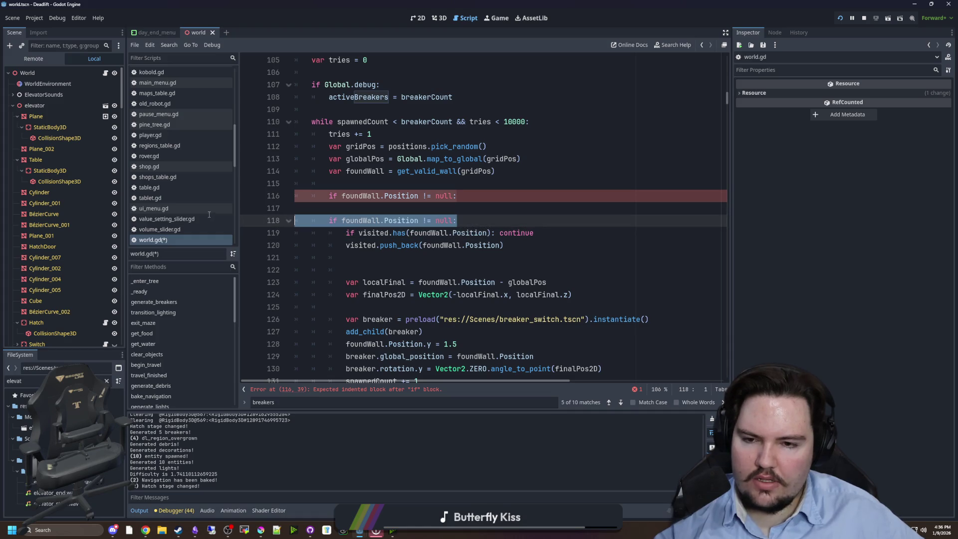
{"action": "key", "text": "BackSpace"}
{"action": "key", "text": "BackSpace"}
{"action": "key", "text": "BackSpace"}
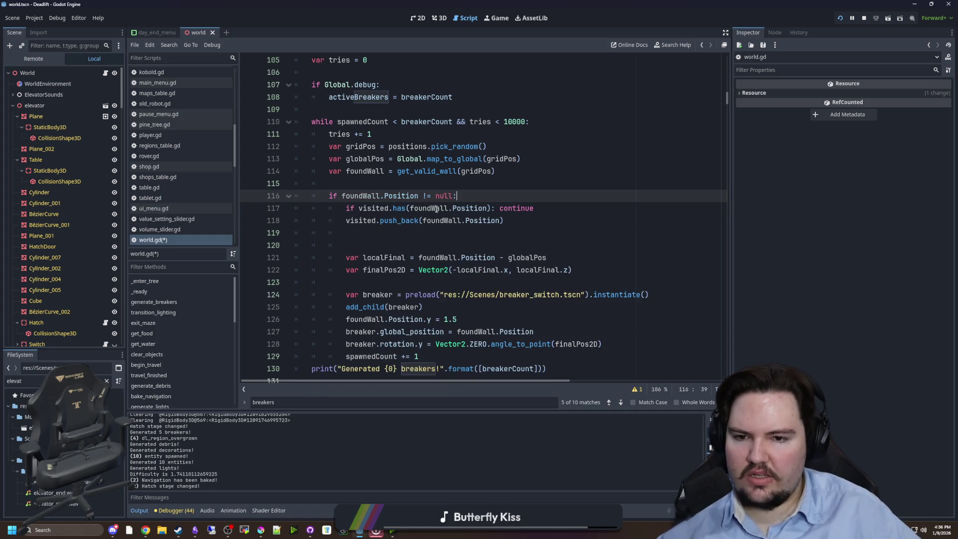
Step: Delete the blank line 119 after the push_back call
{"action": "scroll", "coordinate": [525, 207], "scroll_direction": "up", "scroll_amount": 1}
{"action": "scroll", "coordinate": [464, 195], "scroll_direction": "down", "scroll_amount": 2}
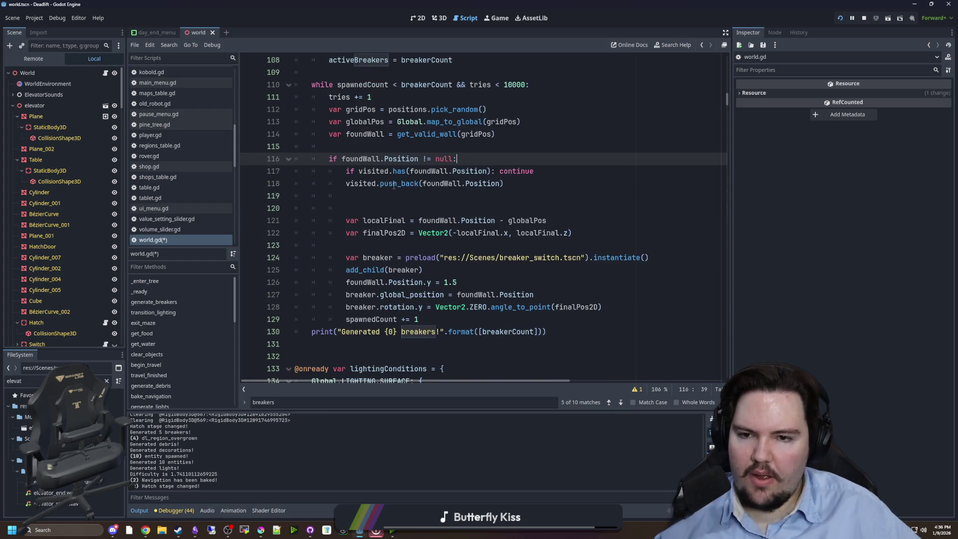
{"action": "left_click", "coordinate": [394, 196]}
{"action": "key", "text": "BackSpace"}
Step: Save world.gd and the scene with Ctrl+S
{"action": "scroll", "coordinate": [445, 206], "scroll_direction": "up", "scroll_amount": 1}
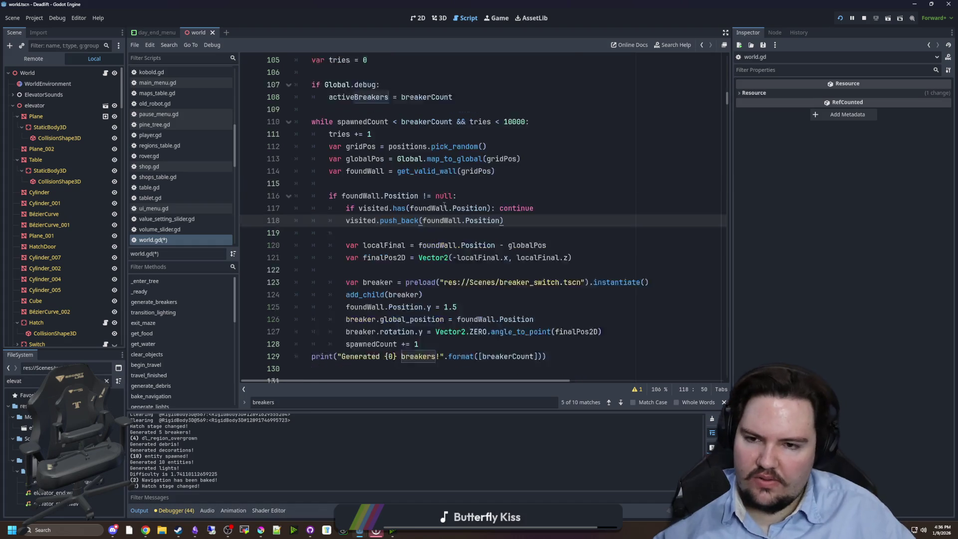
{"action": "scroll", "coordinate": [445, 205], "scroll_direction": "up", "scroll_amount": 2}
{"action": "scroll", "coordinate": [435, 245], "scroll_direction": "up", "scroll_amount": 2}
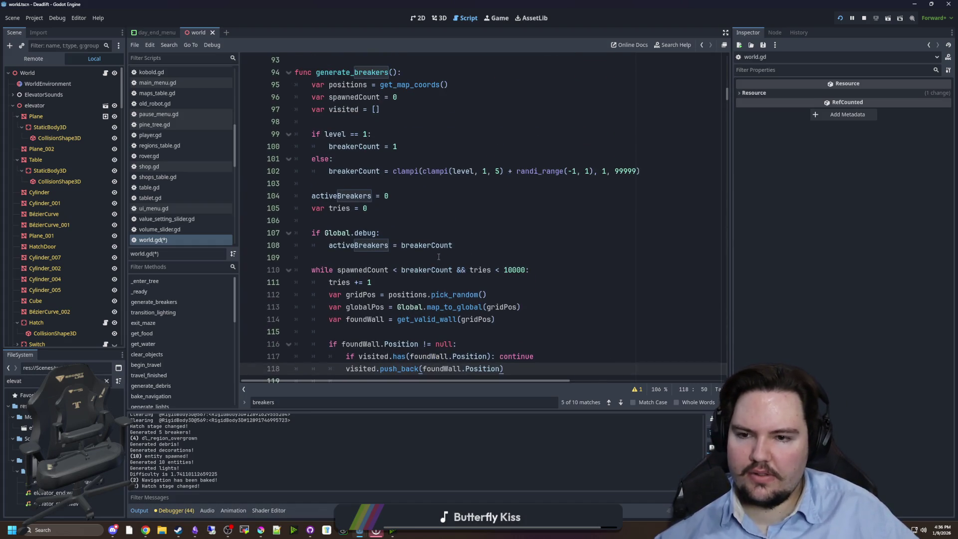
{"action": "scroll", "coordinate": [439, 257], "scroll_direction": "up", "scroll_amount": 1}
{"action": "scroll", "coordinate": [389, 186], "scroll_direction": "down", "scroll_amount": 3}
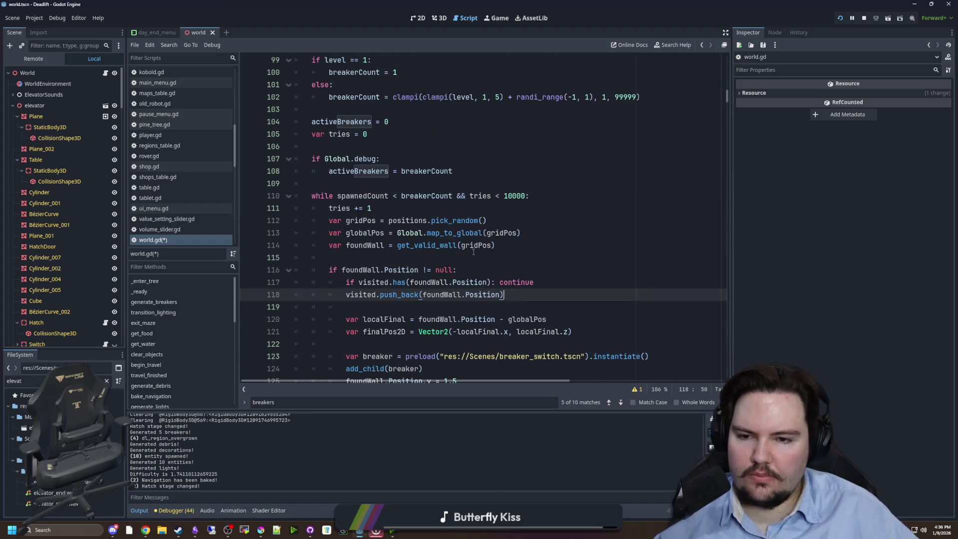
{"action": "left_click", "coordinate": [389, 186]}
{"action": "key", "text": "ctrl+s"}
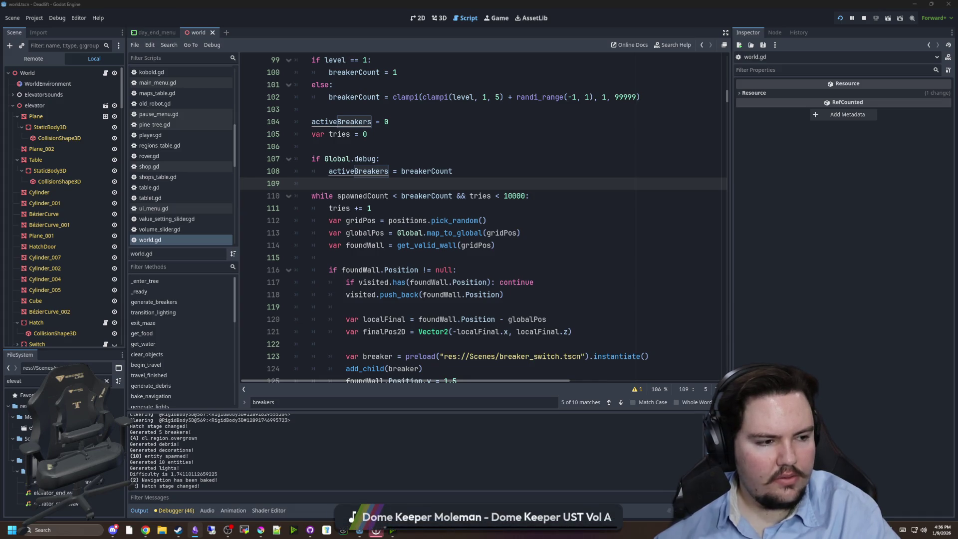
{"action": "left_click", "coordinate": [458, 122]}
{"action": "key", "text": "ctrl+s"}
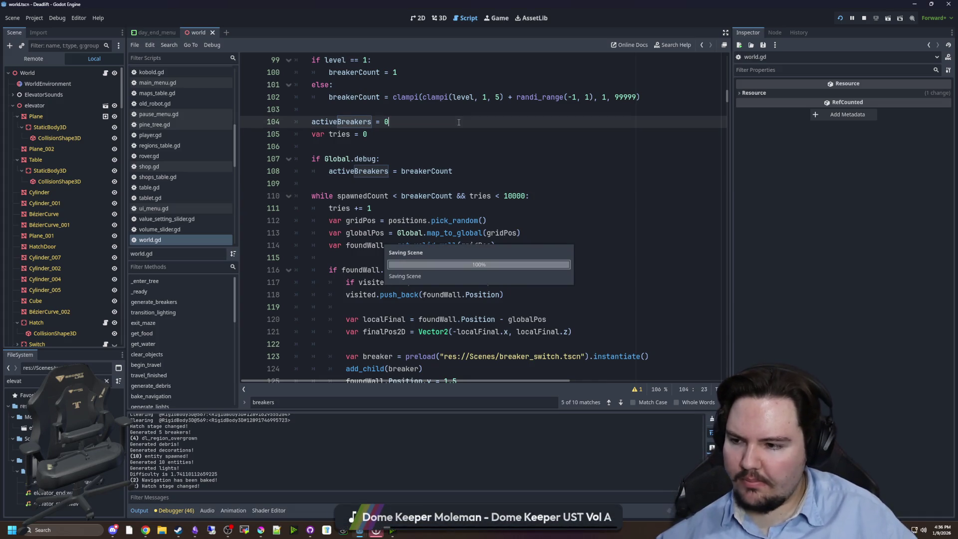
Step: Run the project with F5 and walk the corridors past the vine wall toward the far door
{"action": "key", "text": "F5"}
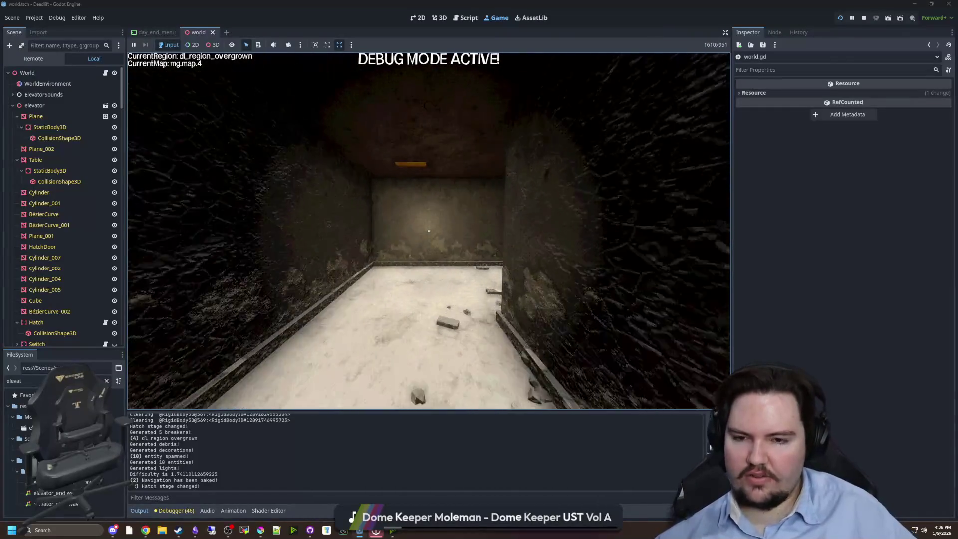
{"action": "key", "text": "w"}
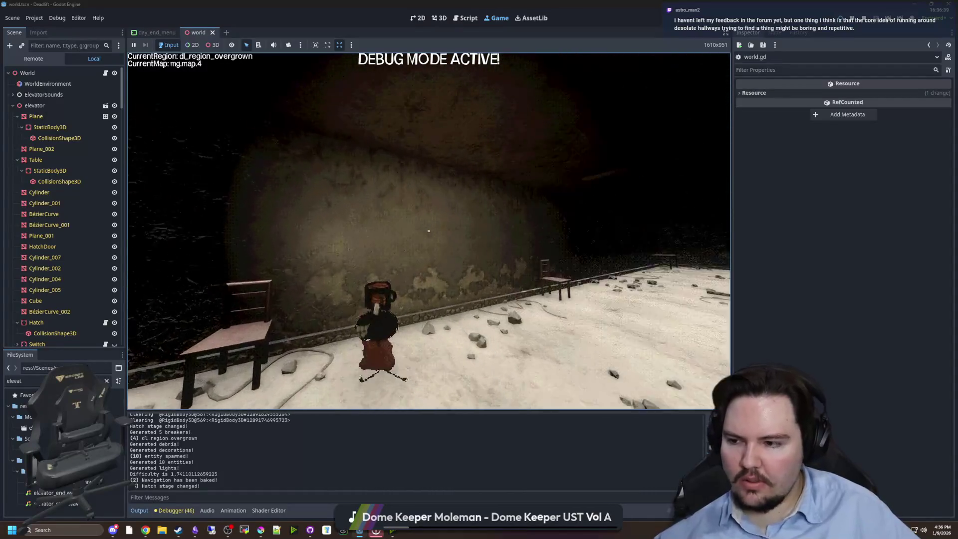
{"action": "key", "text": "w"}
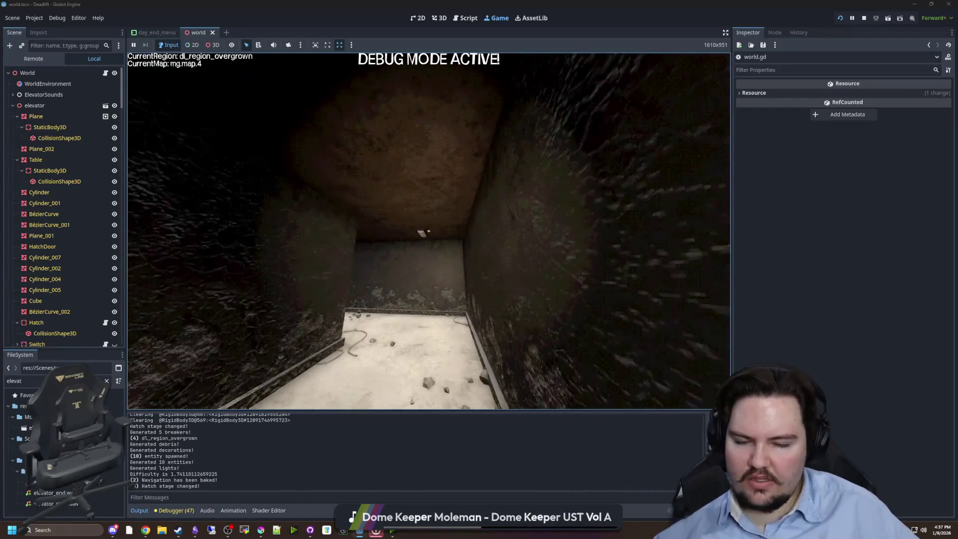
{"action": "key", "text": "w"}
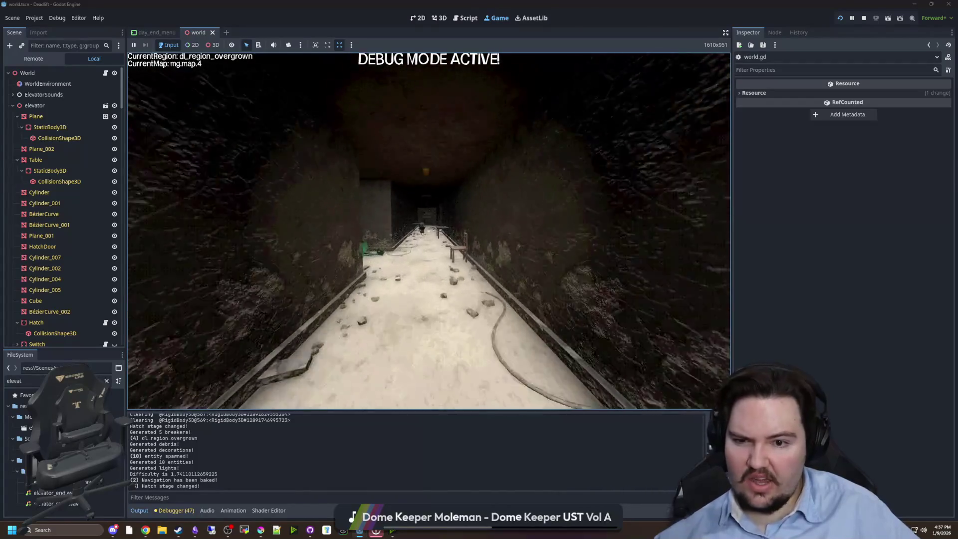
{"action": "key", "text": "w"}
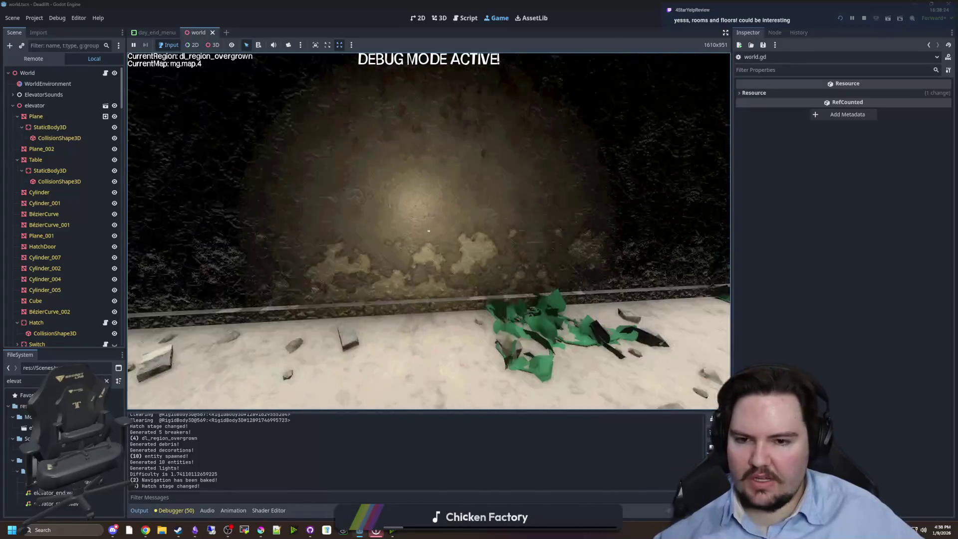
Step: Walk further down the leafy corridor toward the wall switch
{"action": "key", "text": "w"}
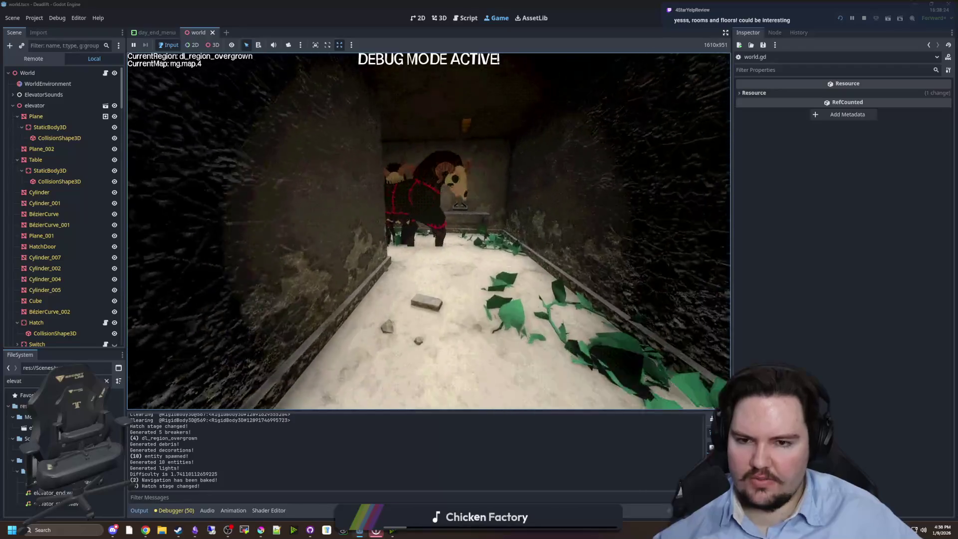
{"action": "key", "text": "w"}
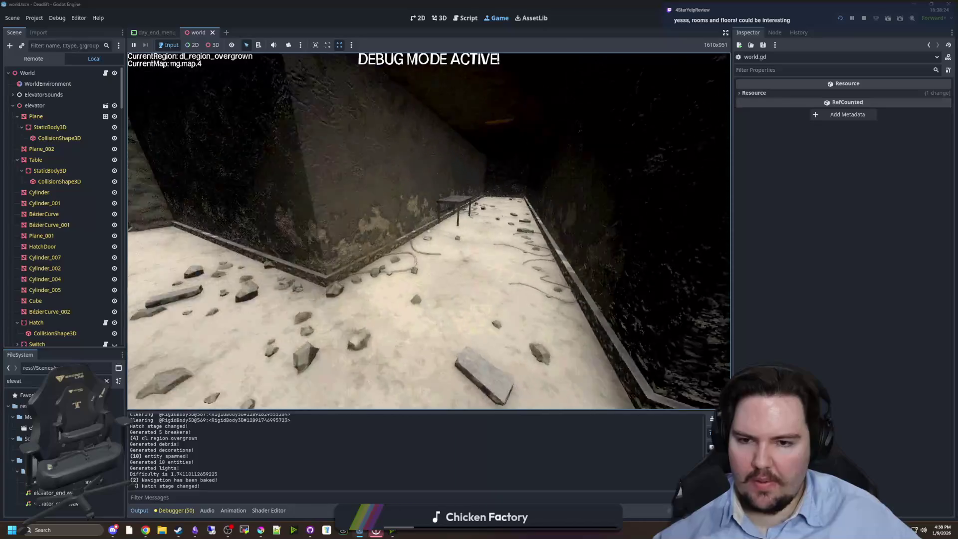
{"action": "mouse_move", "coordinate": [429, 231]}
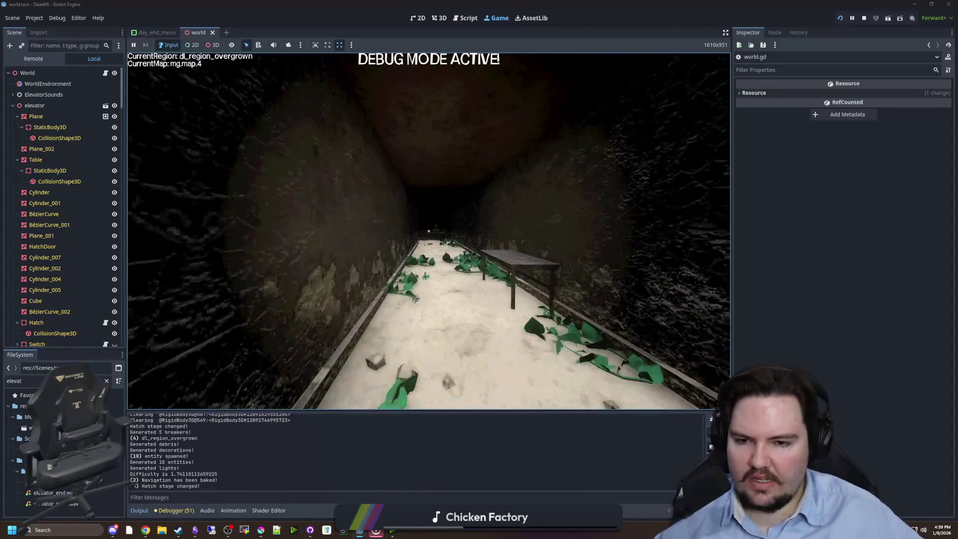
Step: Walk past the table in the leafy corridor and back into the elevator
{"action": "key", "text": "w"}
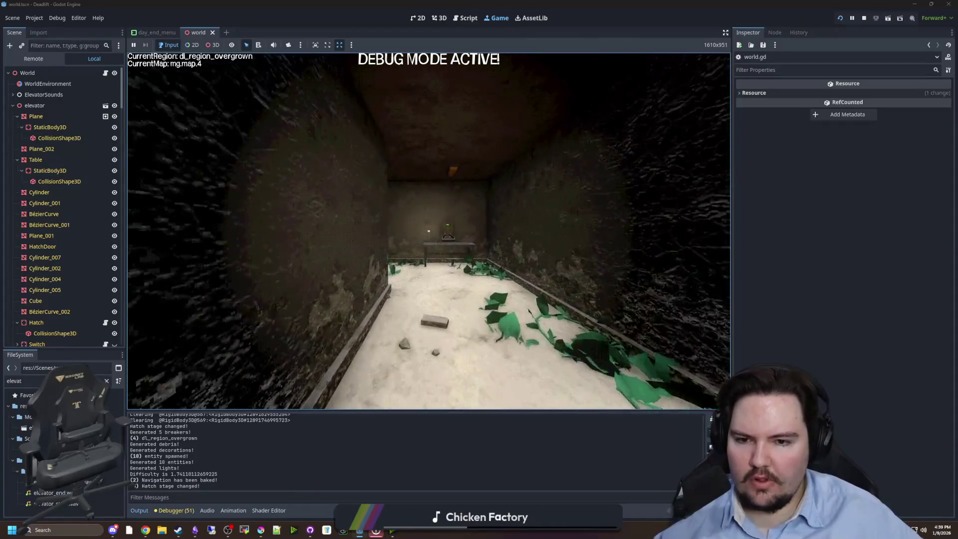
{"action": "key", "text": "w"}
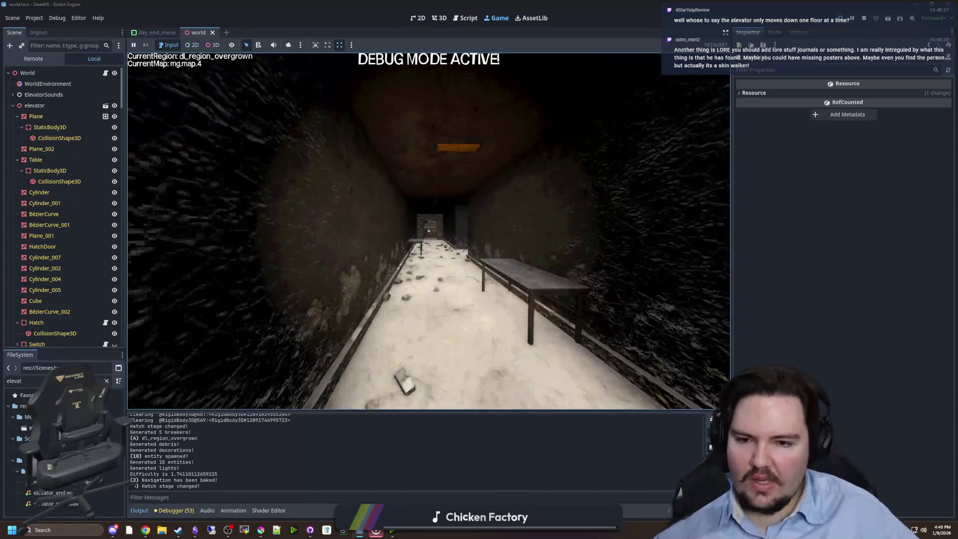
{"action": "key", "text": "w"}
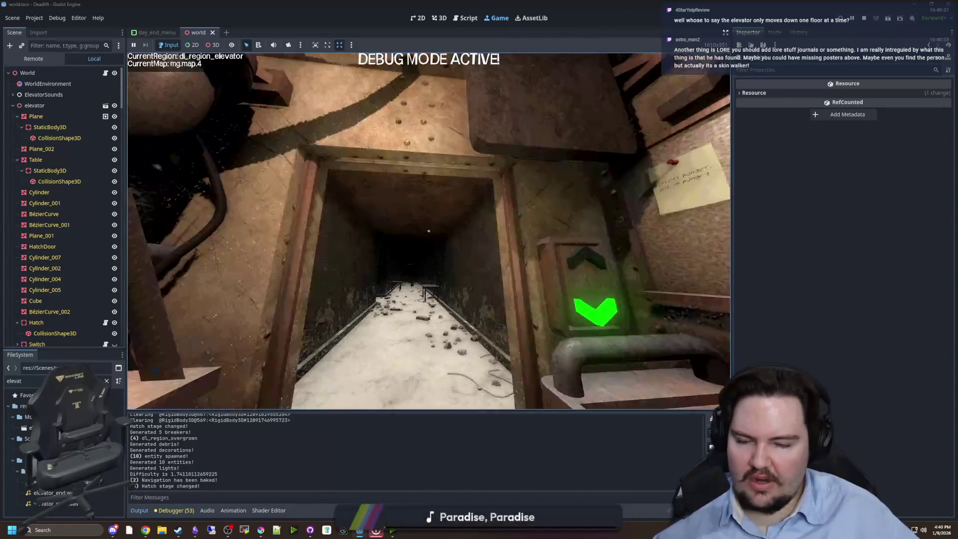
Step: Look around the elevator interior, reading the corkboard note and approaching the Craft-O-Matic desk
{"action": "key", "text": "s"}
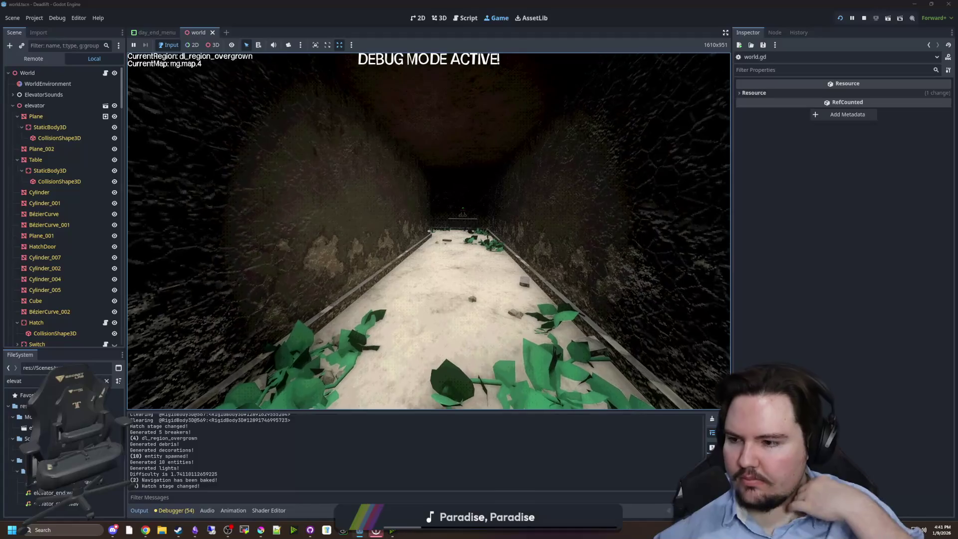
{"action": "key", "text": "w"}
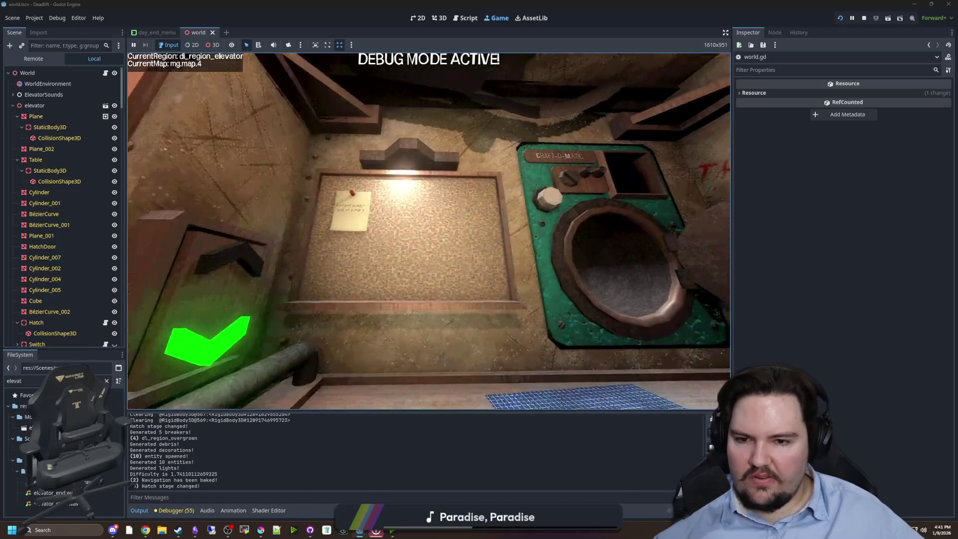
{"action": "key", "text": "w"}
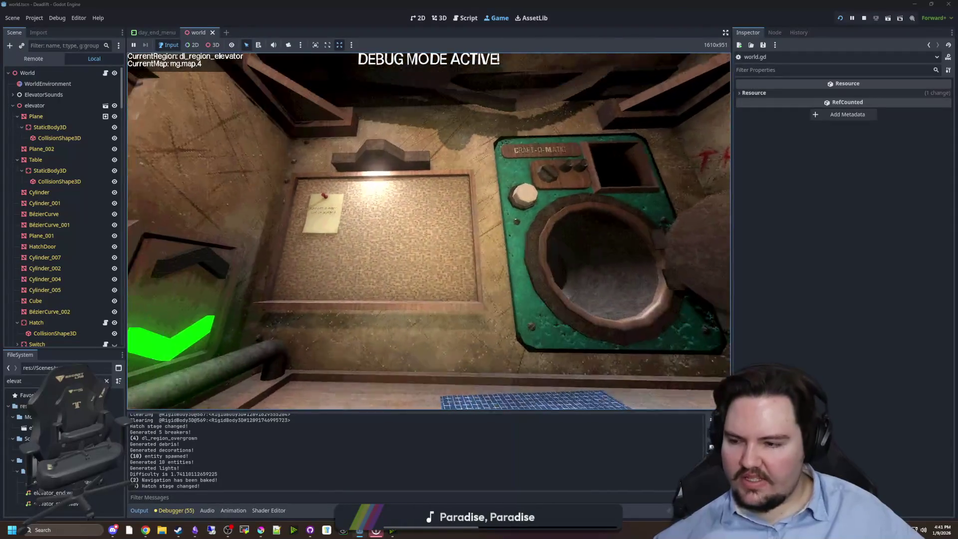
{"action": "key", "text": "w"}
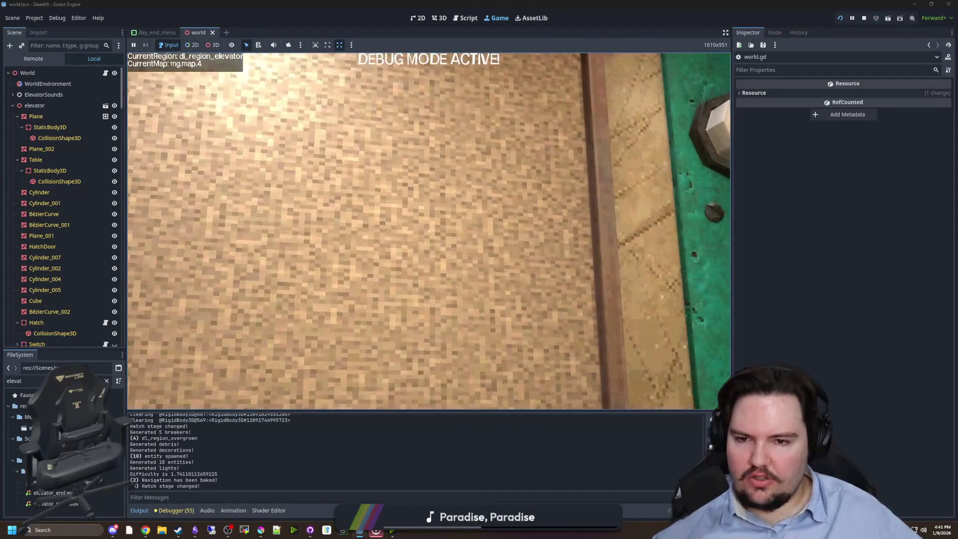
{"action": "key", "text": "s"}
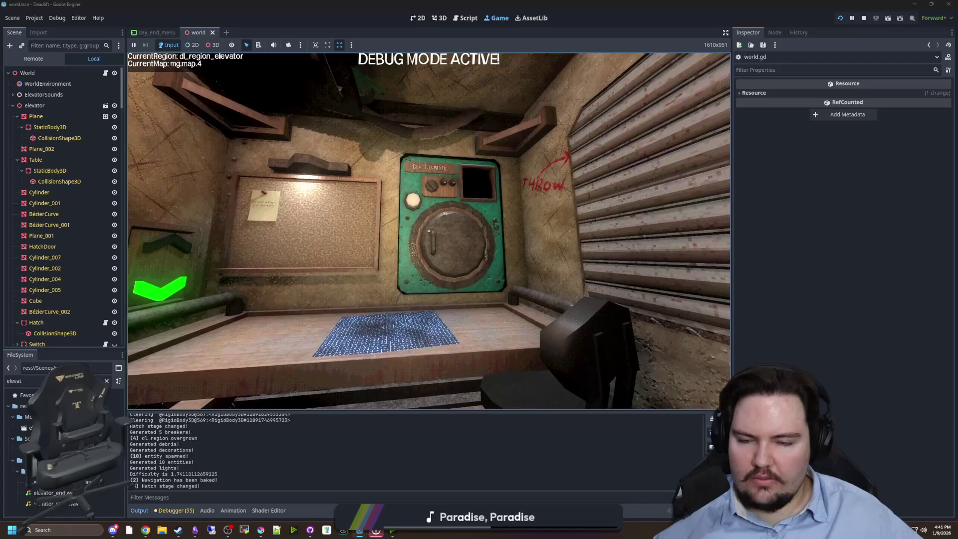
{"action": "key", "text": "w"}
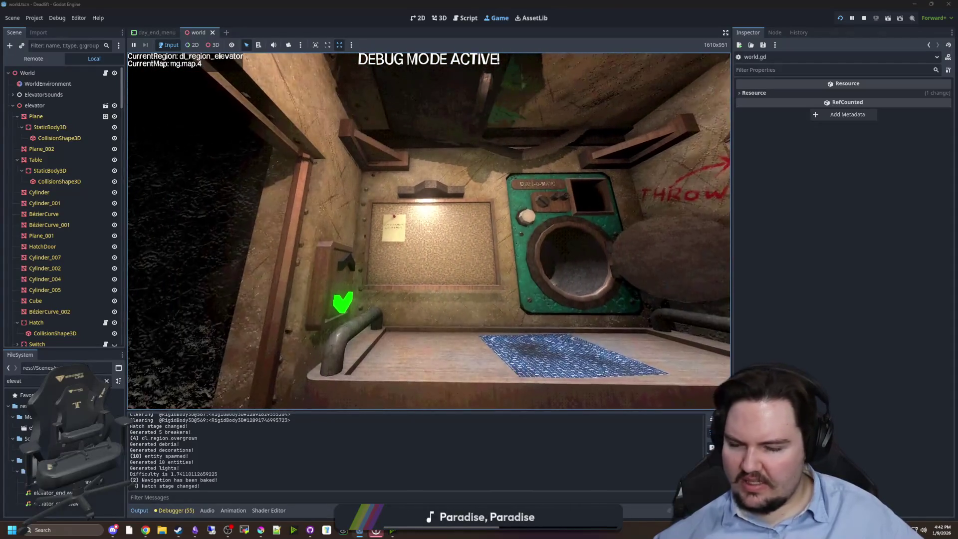
{"action": "key", "text": "d"}
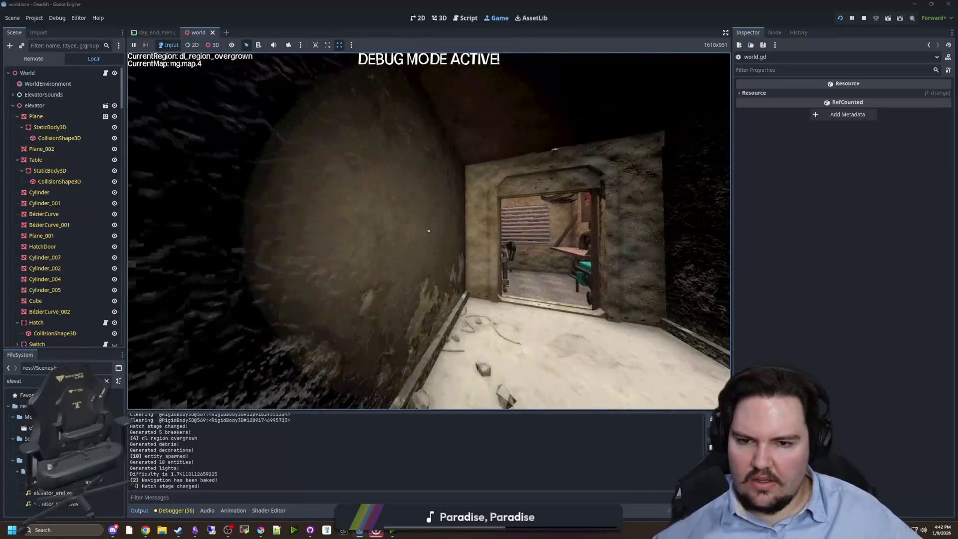
{"action": "key", "text": "w"}
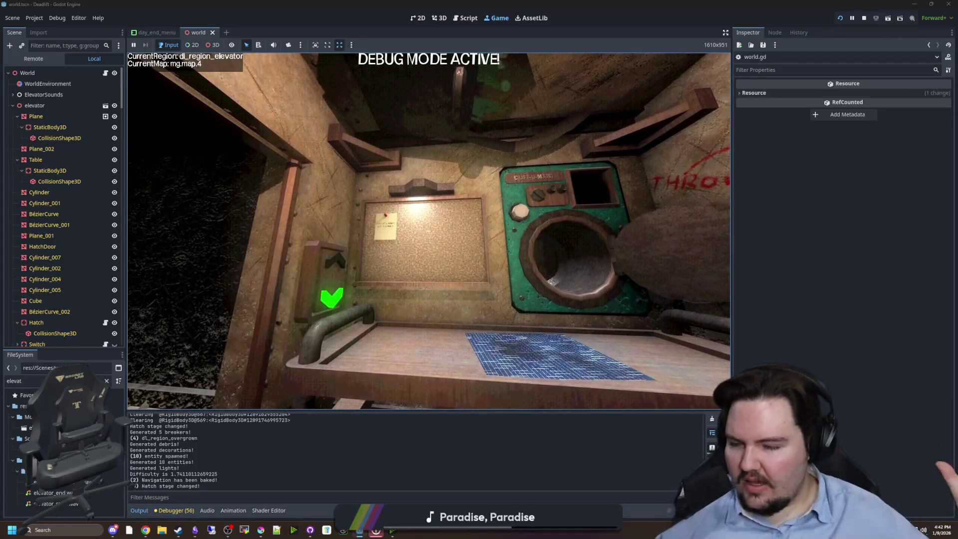
Step: Walk down the ivy-covered corridor through the plants, then pause the game
{"action": "key", "text": "w"}
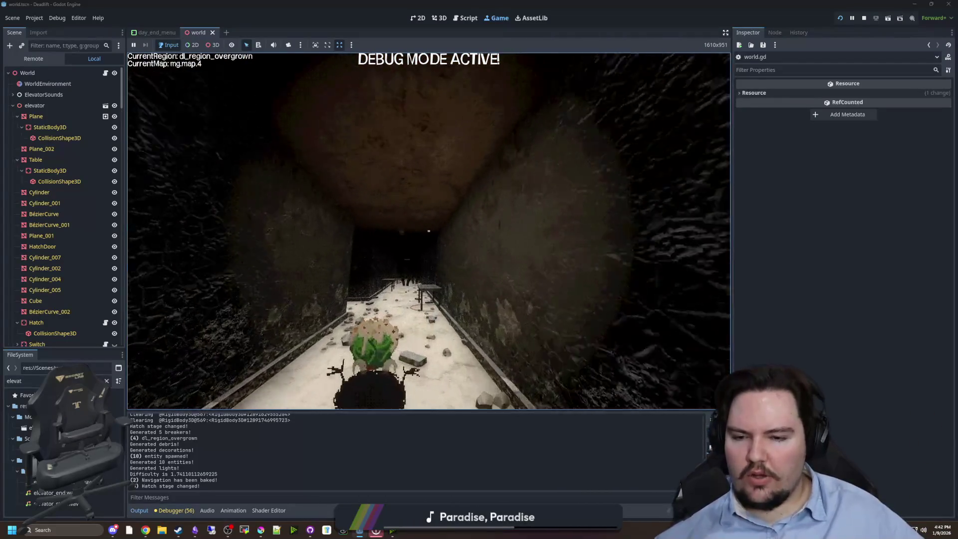
{"action": "key", "text": "w"}
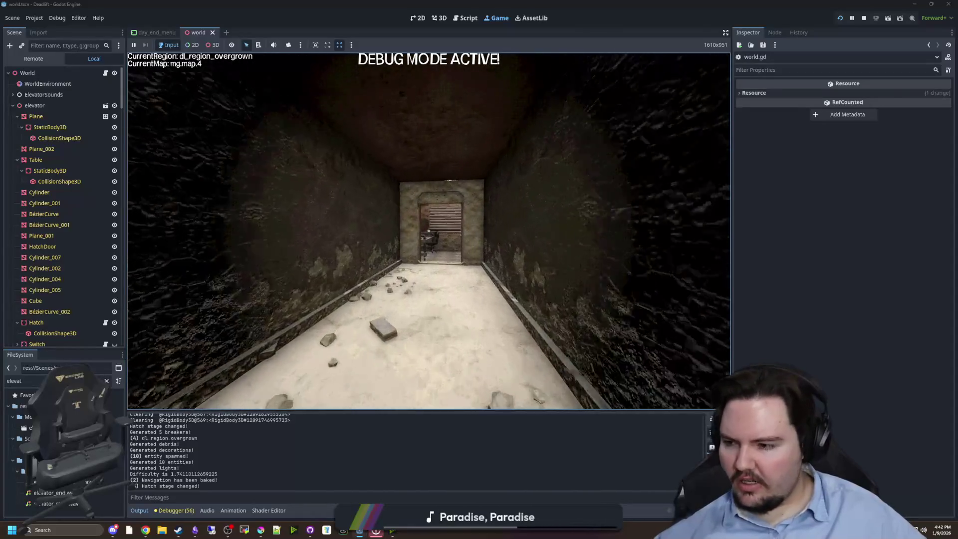
{"action": "key", "text": "w"}
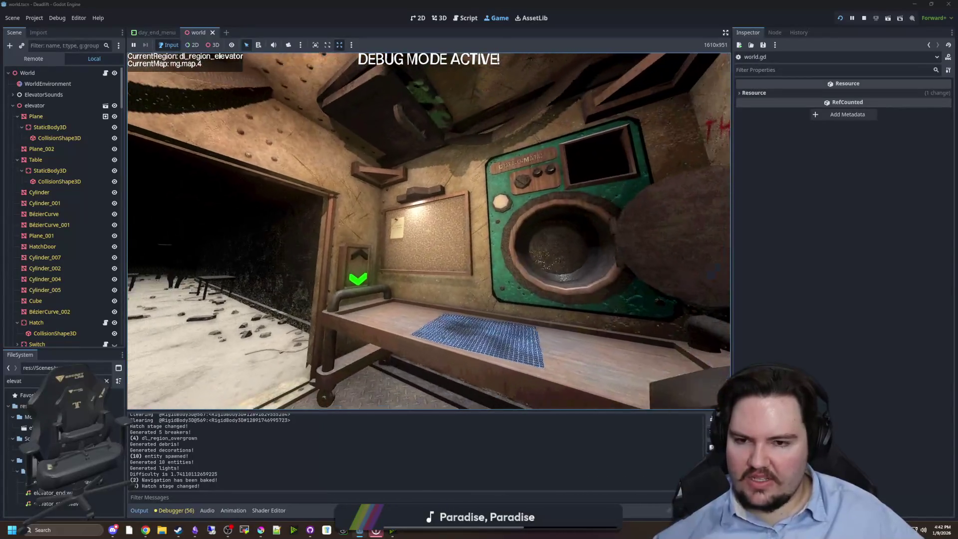
{"action": "mouse_move", "coordinate": [429, 231]}
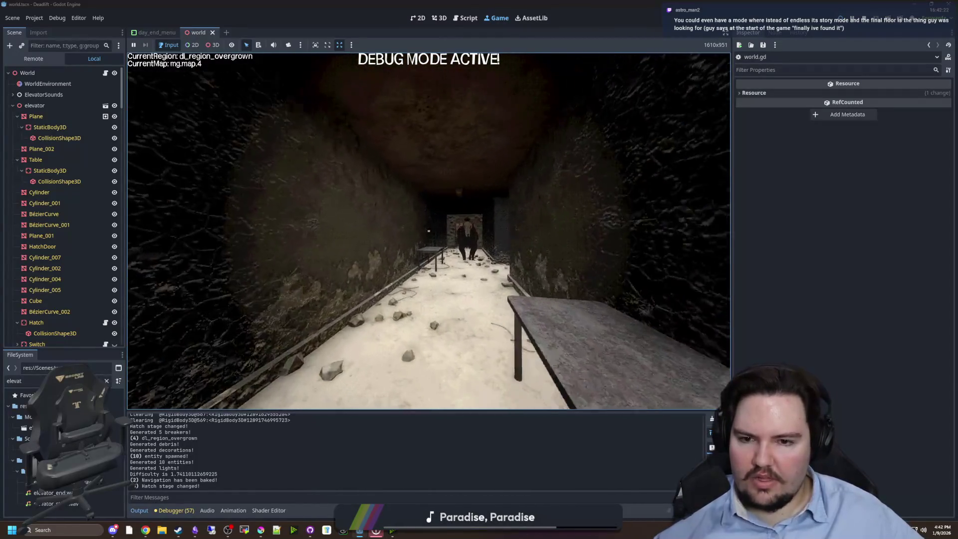
{"action": "key", "text": "w"}
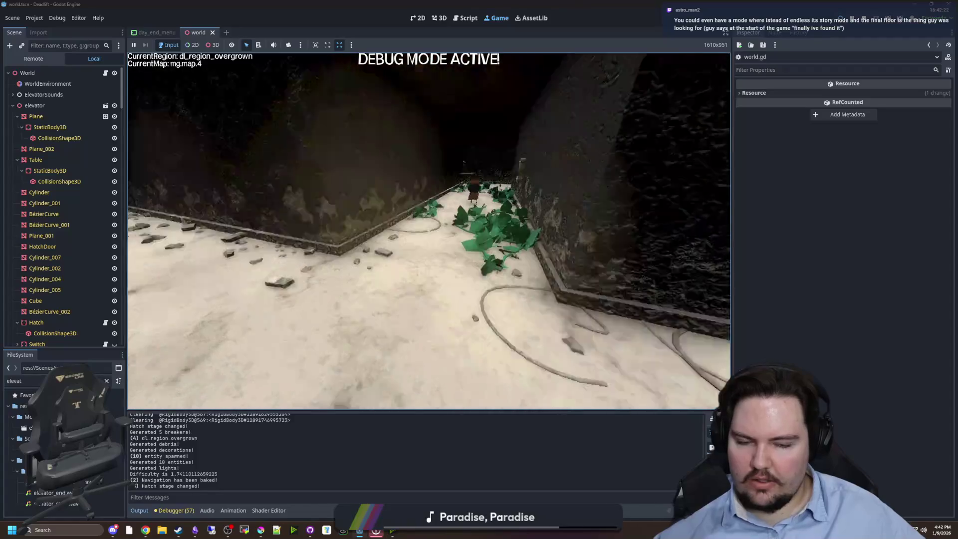
{"action": "key", "text": "w"}
{"action": "key", "text": "w"}
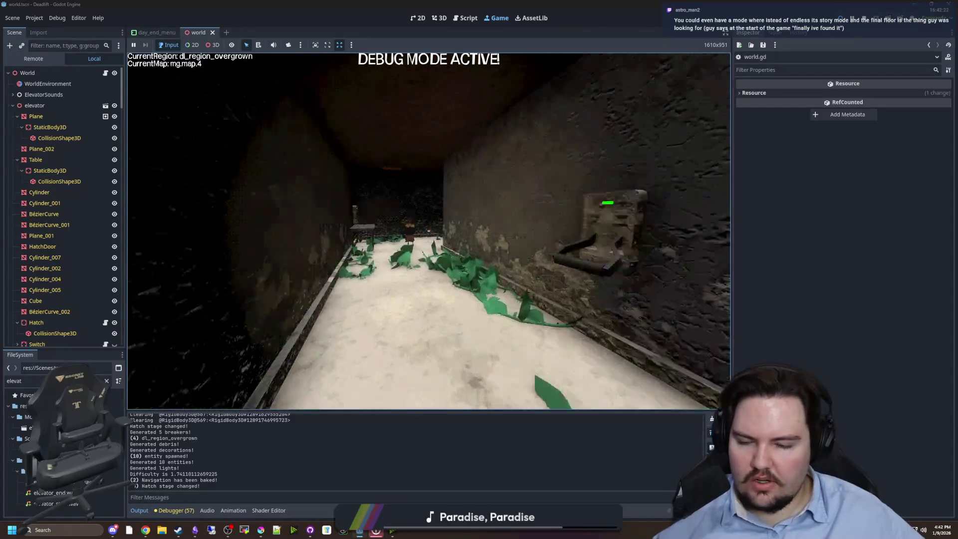
{"action": "key", "text": "w"}
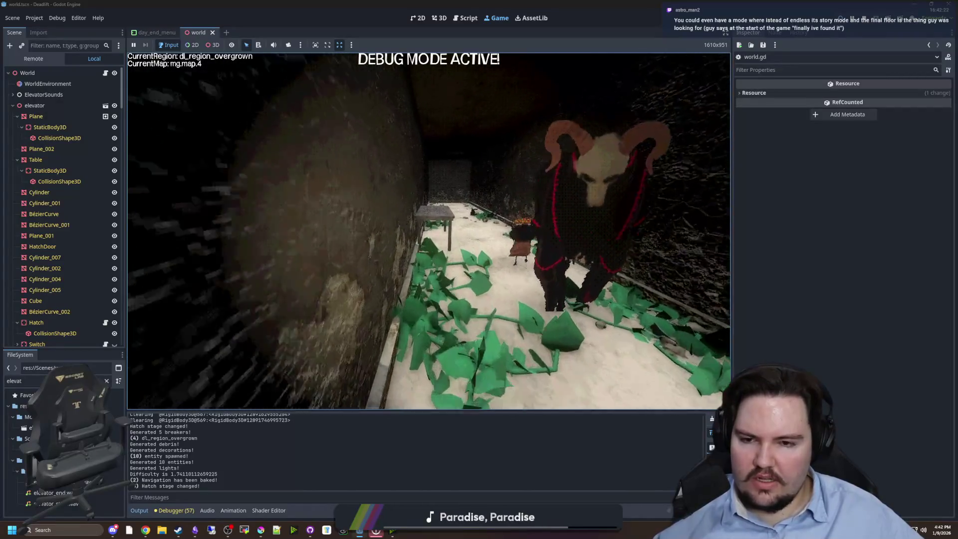
{"action": "key", "text": "w"}
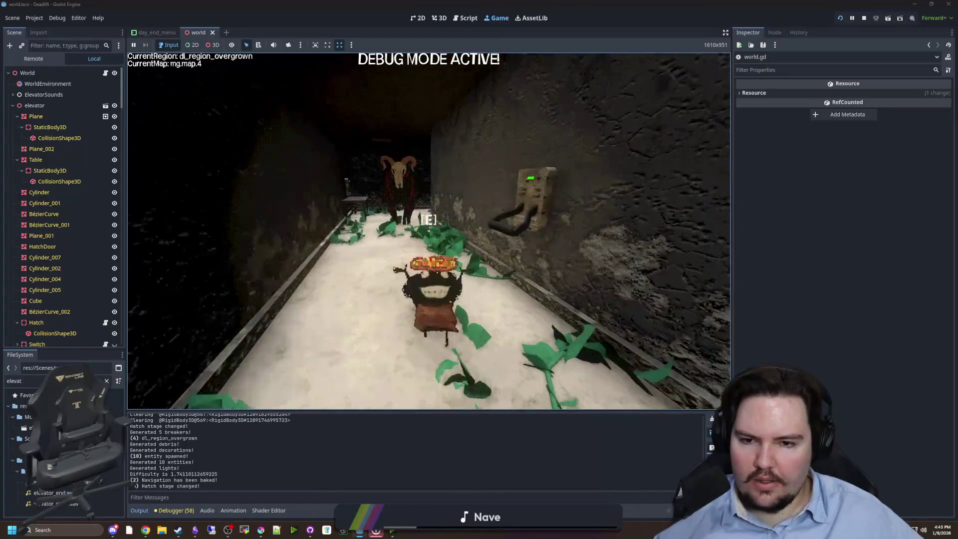
{"action": "key", "text": "Escape"}
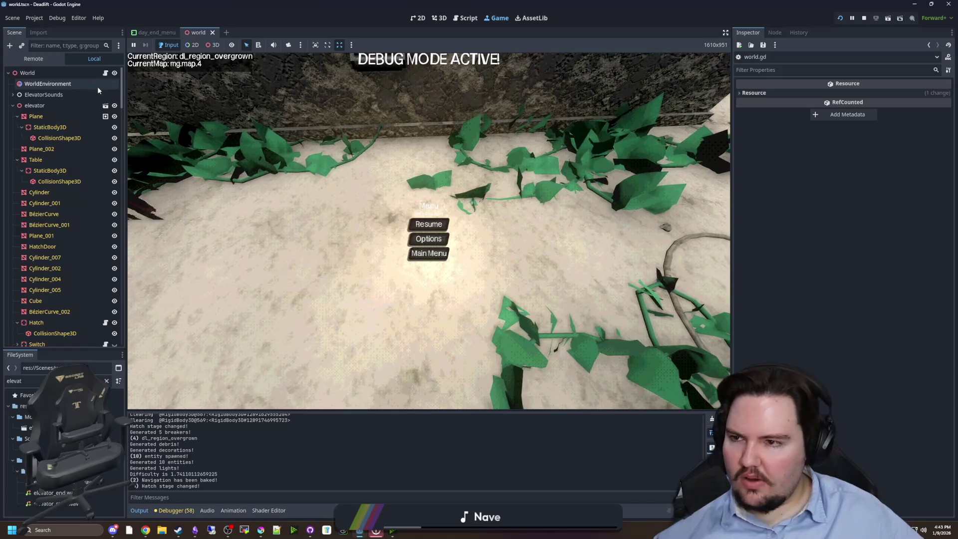
{"action": "key", "text": "ctrl+F3"}
Step: Save world.gd with Ctrl+S
{"action": "key", "text": "Down"}
{"action": "key", "text": "Down"}
{"action": "key", "text": "Down"}
{"action": "key", "text": "ctrl+s"}
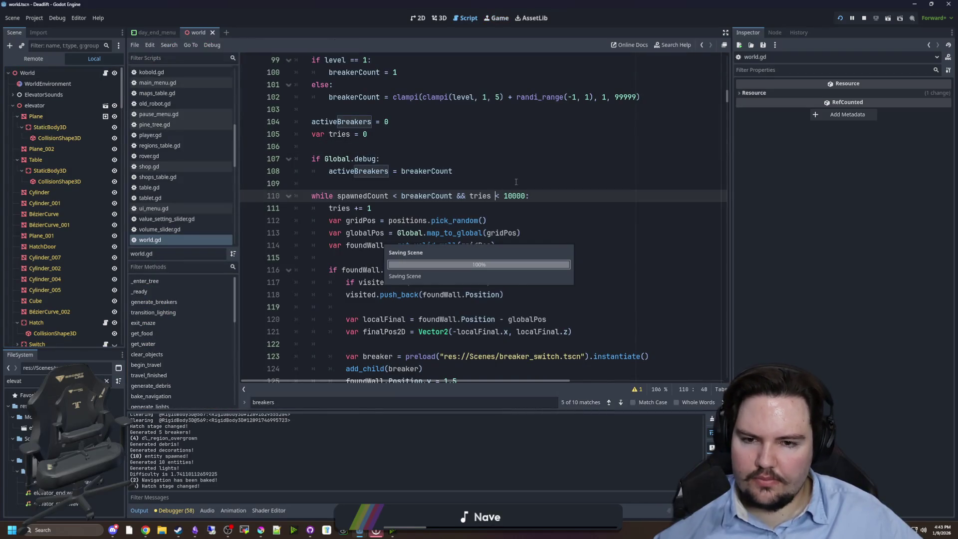
{"action": "key", "text": "ctrl+s"}
{"action": "scroll", "coordinate": [587, 197], "scroll_direction": "up", "scroll_amount": 3}
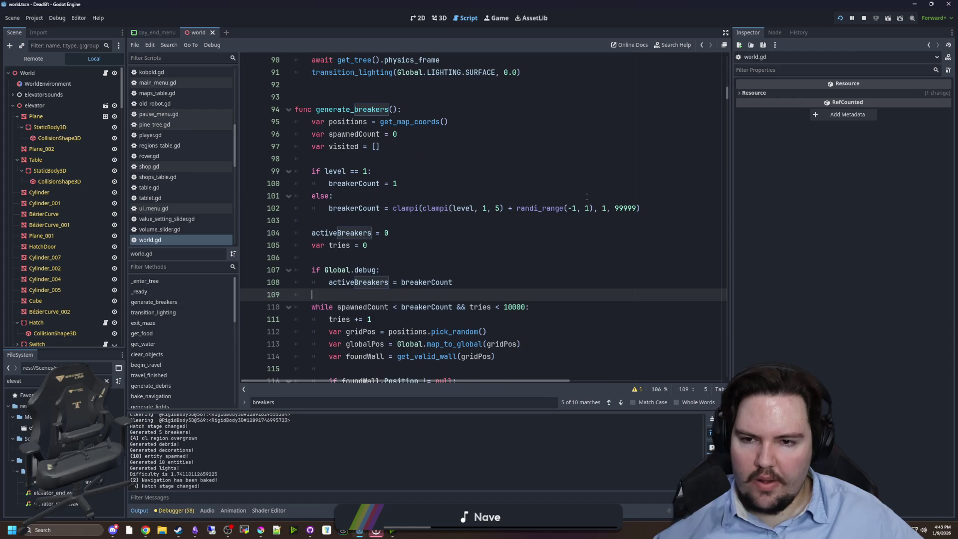
{"action": "left_click", "coordinate": [371, 95]}
{"action": "key", "text": "ctrl+s"}
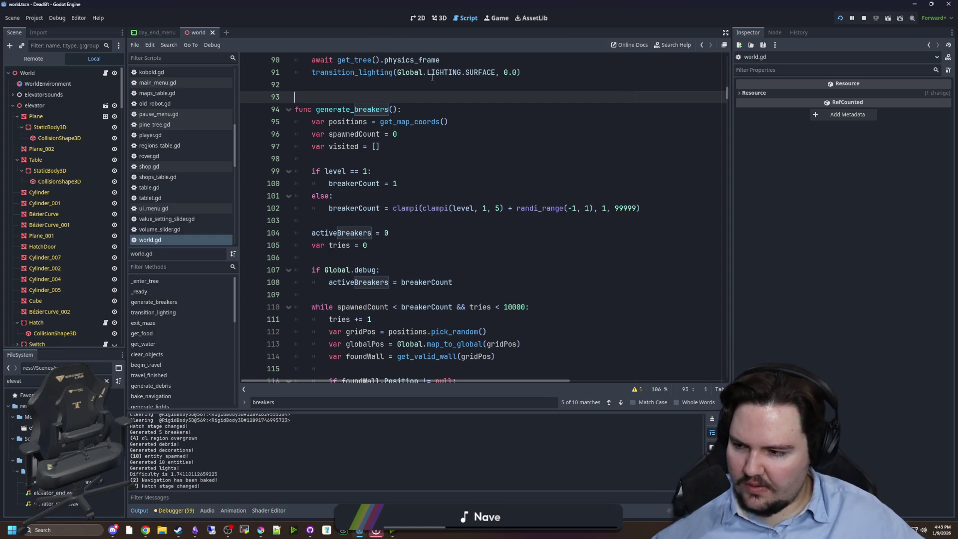
Step: Scroll to exit_maze, widen the editor, and select commented food and water lines 176–199
{"action": "left_click", "coordinate": [368, 196]}
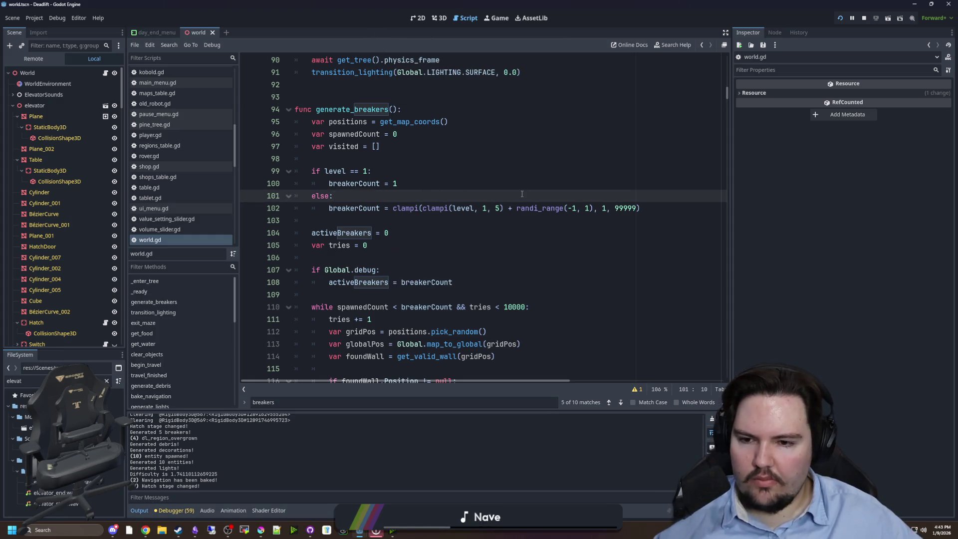
{"action": "scroll", "coordinate": [519, 196], "scroll_direction": "down", "scroll_amount": 3}
{"action": "scroll", "coordinate": [523, 194], "scroll_direction": "down", "scroll_amount": 5}
{"action": "scroll", "coordinate": [489, 238], "scroll_direction": "down", "scroll_amount": 3}
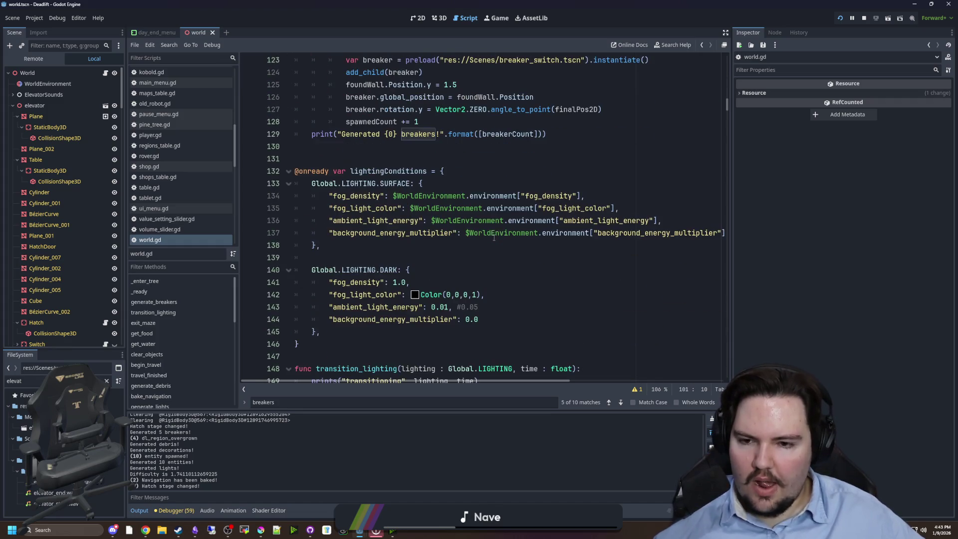
{"action": "scroll", "coordinate": [501, 222], "scroll_direction": "down", "scroll_amount": 5}
{"action": "left_click", "coordinate": [381, 171]}
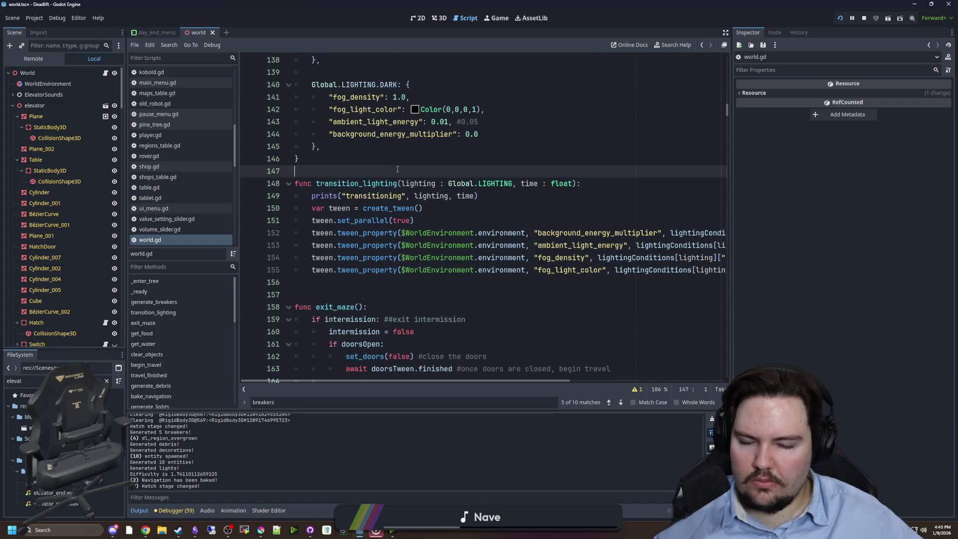
{"action": "scroll", "coordinate": [400, 200], "scroll_direction": "down", "scroll_amount": 5}
{"action": "left_click_drag", "start_coordinate": [731, 291], "coordinate": [792, 290]}
{"action": "scroll", "coordinate": [494, 210], "scroll_direction": "down", "scroll_amount": 10}
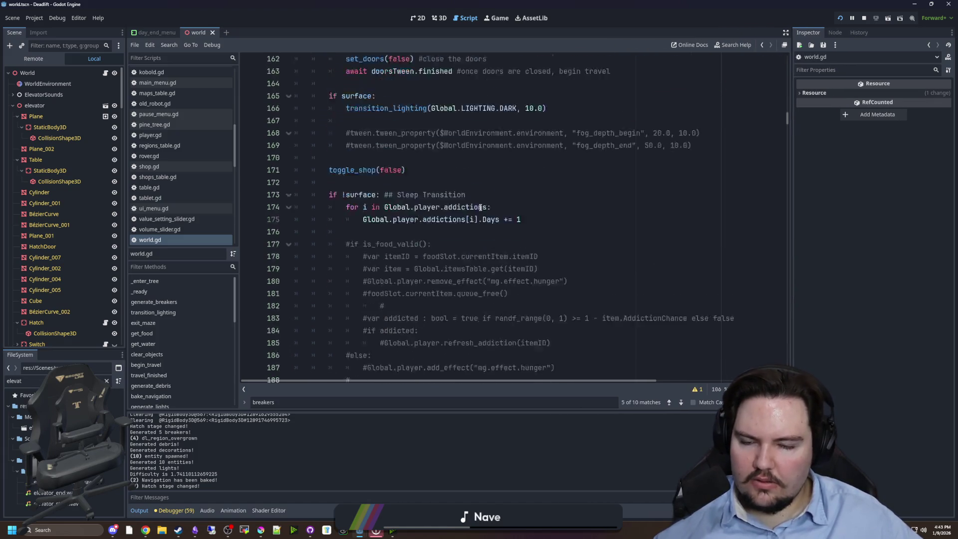
{"action": "scroll", "coordinate": [565, 279], "scroll_direction": "up", "scroll_amount": 2}
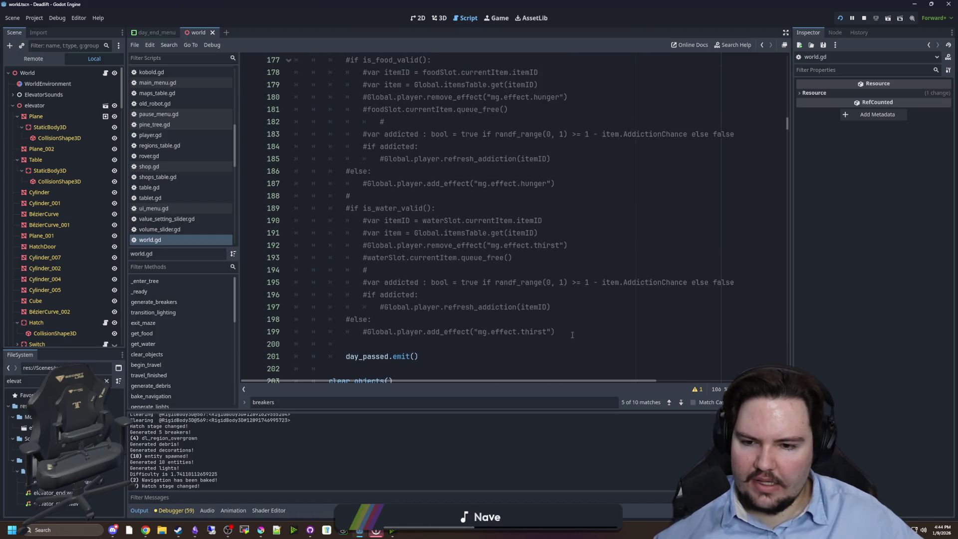
{"action": "mouse_move", "coordinate": [573, 334]}
{"action": "left_mouse_down"}
{"action": "mouse_move", "coordinate": [299, 280]}
{"action": "mouse_move", "coordinate": [299, 185]}
{"action": "mouse_move", "coordinate": [245, 197]}
{"action": "left_mouse_up"}
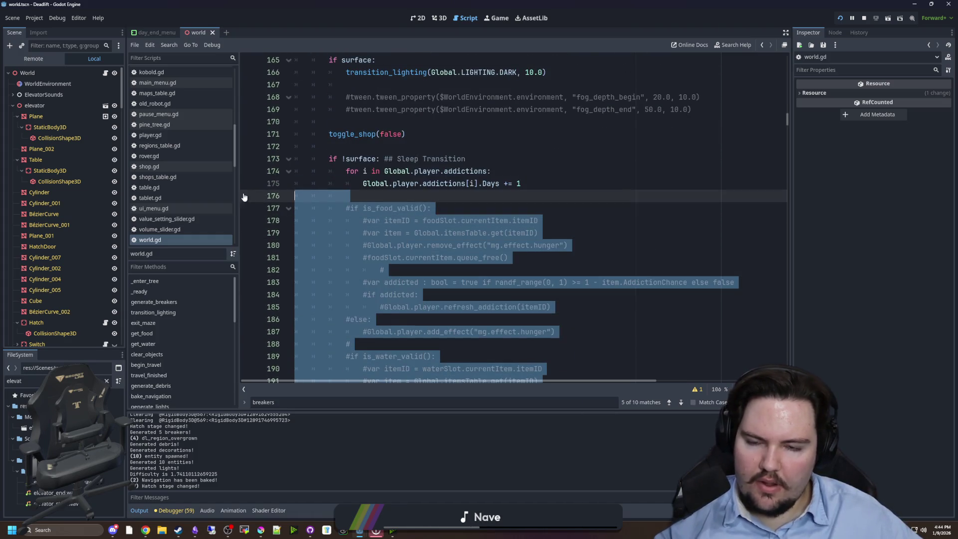
Step: Delete the commented-out food and water block from exit_maze, undoing and then redoing the deletion
{"action": "key", "text": "BackSpace"}
{"action": "left_click", "coordinate": [541, 186]}
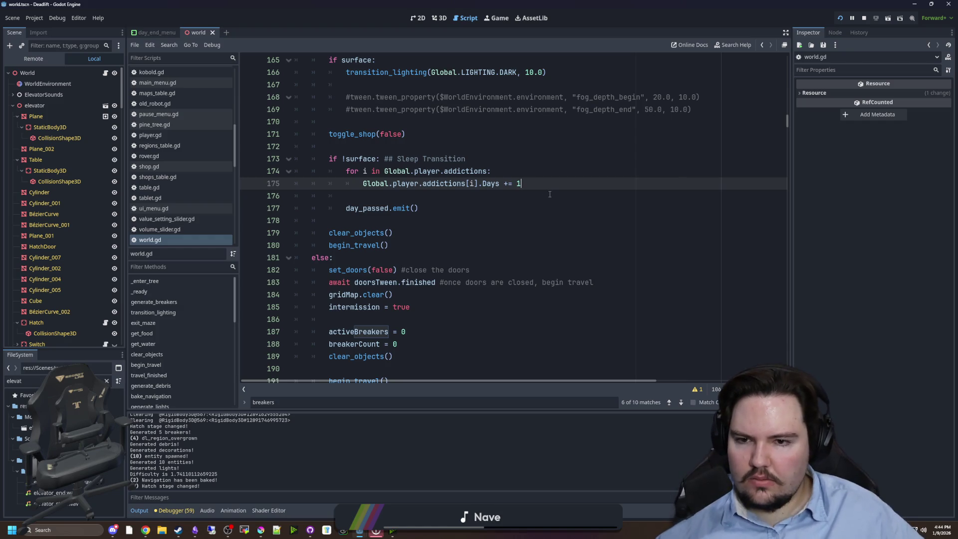
{"action": "scroll", "coordinate": [459, 222], "scroll_direction": "up", "scroll_amount": 3}
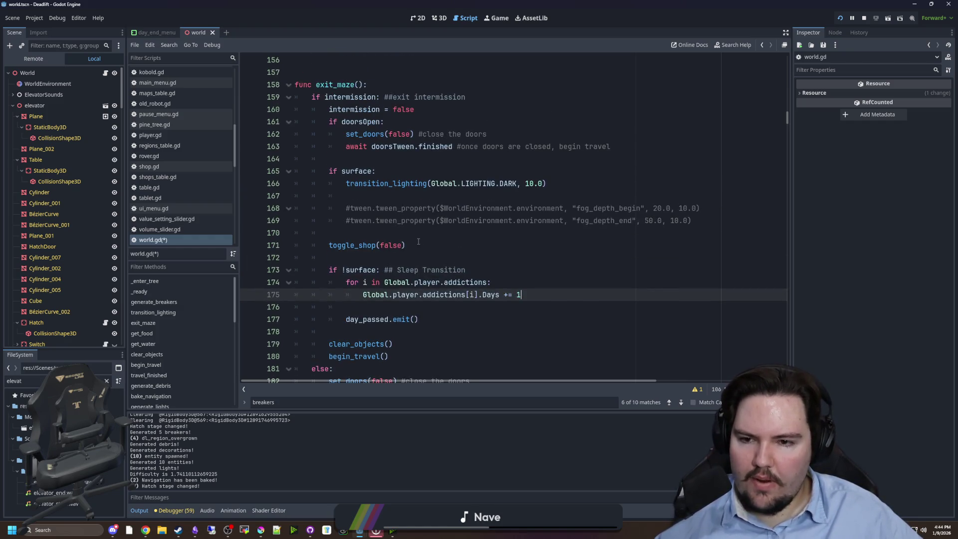
{"action": "left_click", "coordinate": [394, 232]}
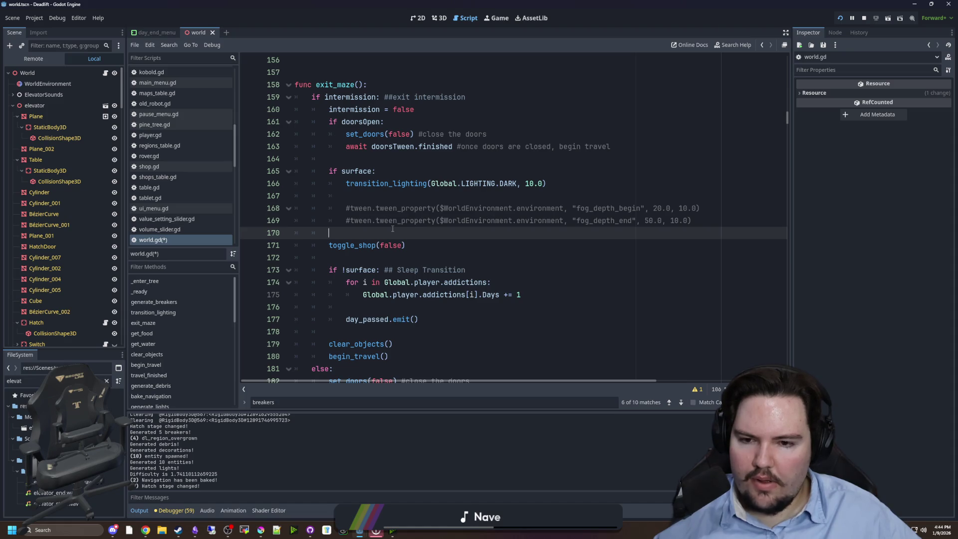
{"action": "key", "text": "ctrl+z"}
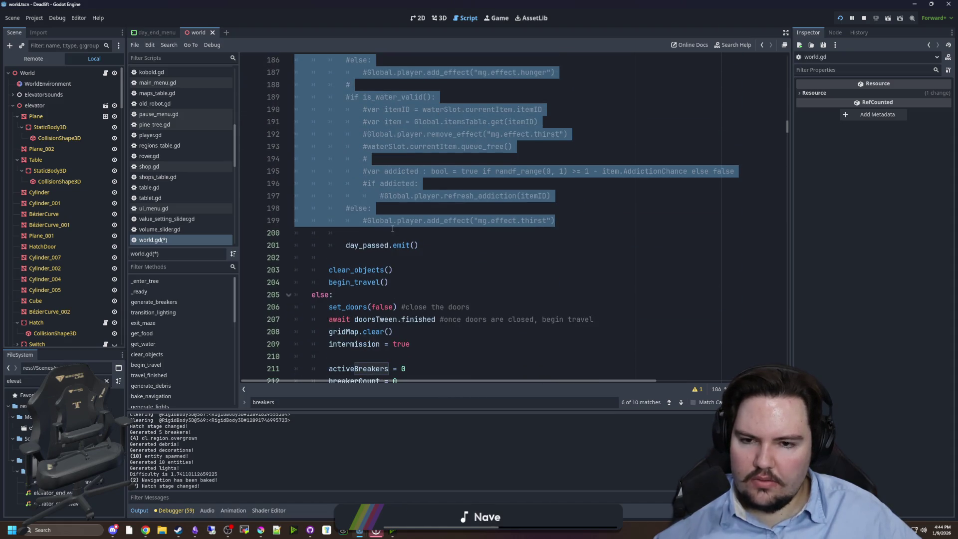
{"action": "scroll", "coordinate": [393, 229], "scroll_direction": "up", "scroll_amount": 5}
{"action": "key", "text": "ctrl+s"}
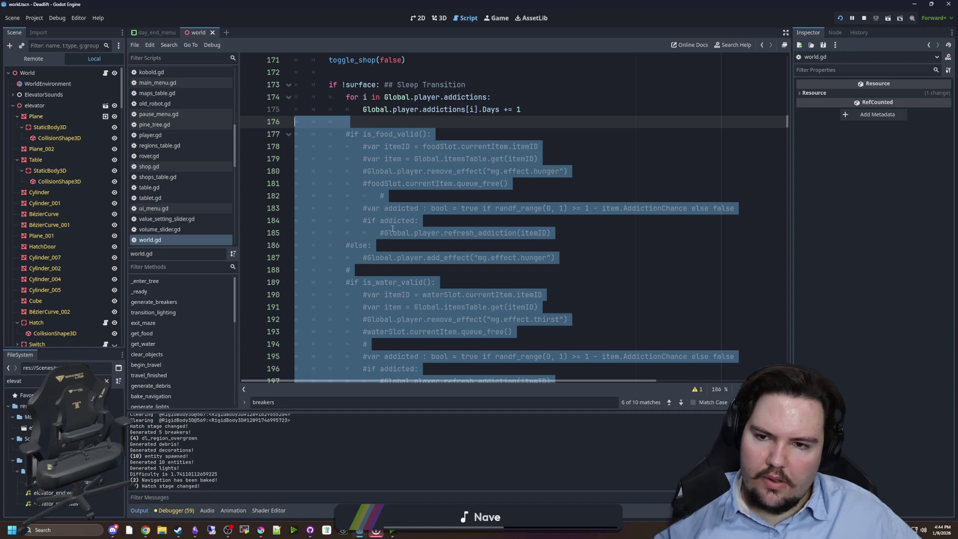
{"action": "key", "text": "ctrl+y"}
Step: Save world.gd without the commented block, then begin a text search in the script
{"action": "scroll", "coordinate": [457, 211], "scroll_direction": "up", "scroll_amount": 5}
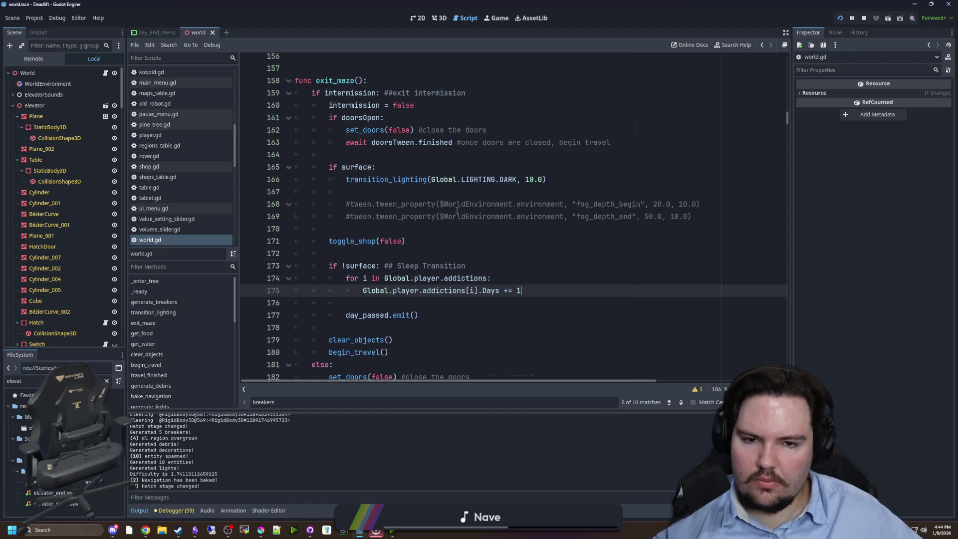
{"action": "left_click", "coordinate": [458, 233]}
{"action": "scroll", "coordinate": [459, 233], "scroll_direction": "up", "scroll_amount": 2}
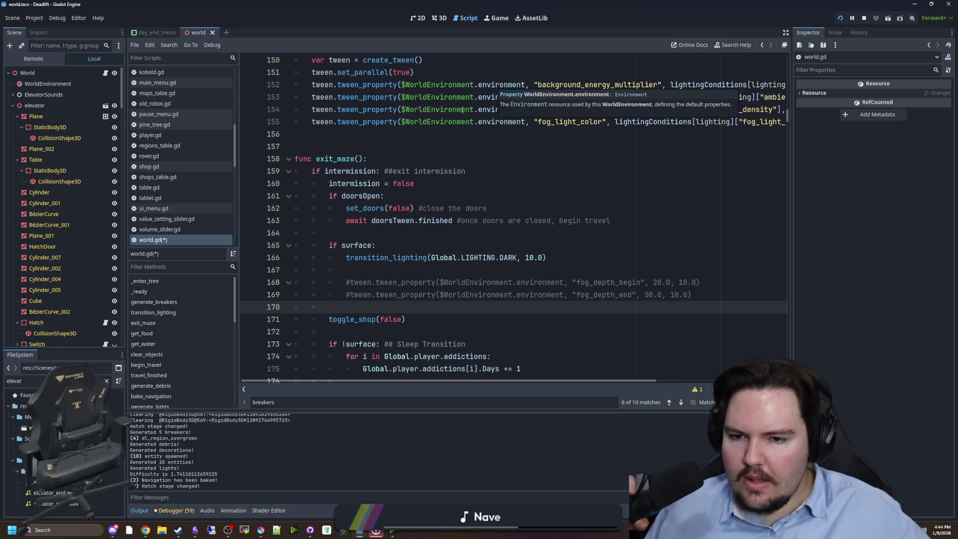
{"action": "mouse_move", "coordinate": [463, 110]}
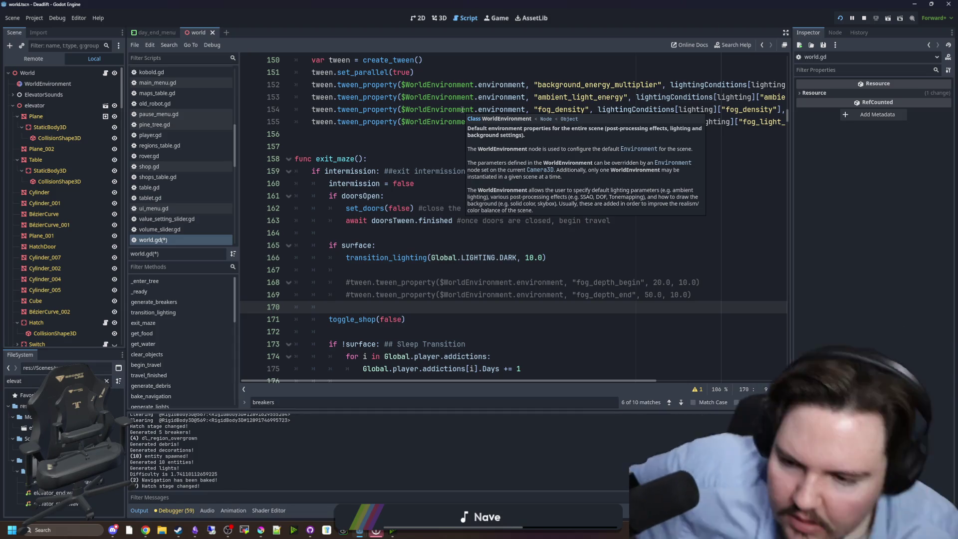
{"action": "scroll", "coordinate": [413, 263], "scroll_direction": "down", "scroll_amount": 6}
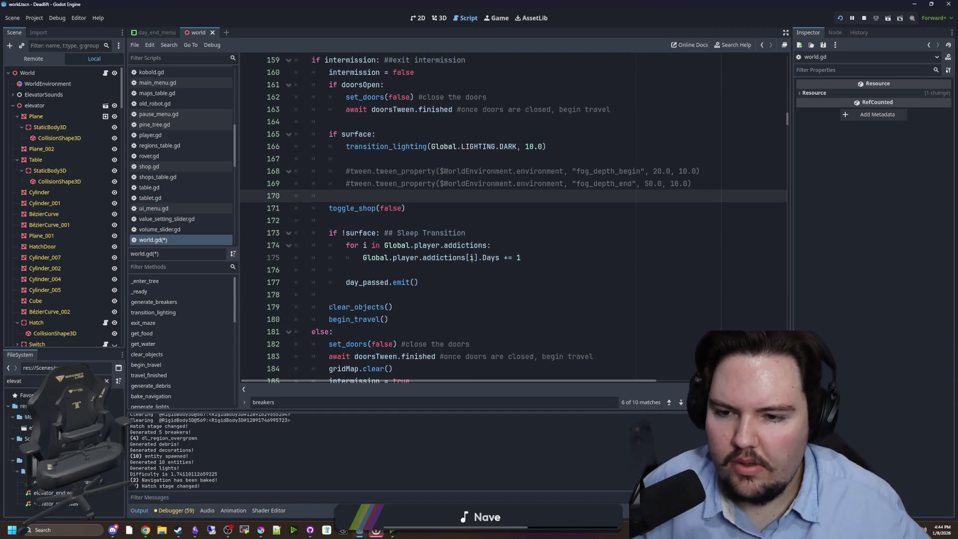
{"action": "left_click", "coordinate": [449, 189]}
{"action": "scroll", "coordinate": [449, 188], "scroll_direction": "down", "scroll_amount": 2}
{"action": "key", "text": "ctrl+s"}
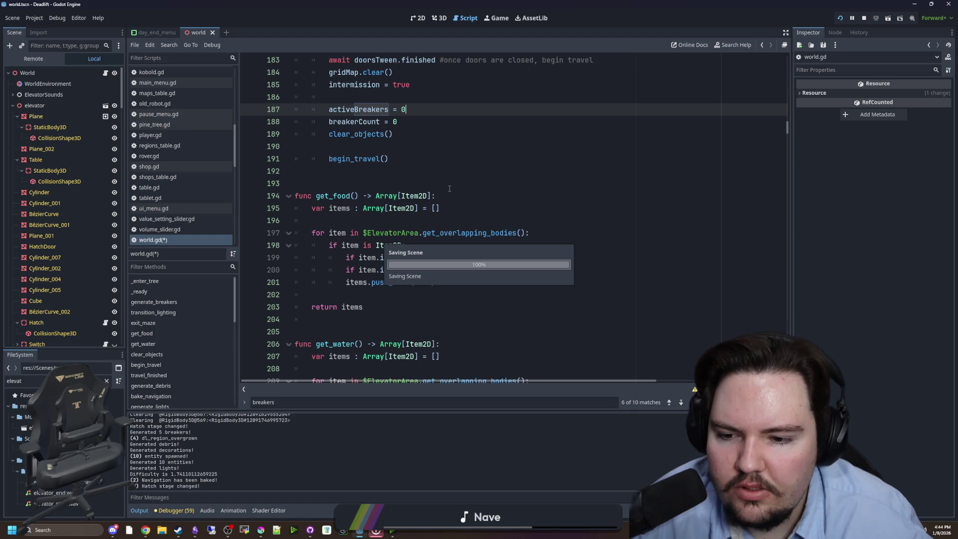
{"action": "scroll", "coordinate": [449, 189], "scroll_direction": "down", "scroll_amount": 1}
{"action": "left_click", "coordinate": [461, 131]}
{"action": "key", "text": "ctrl+f"}
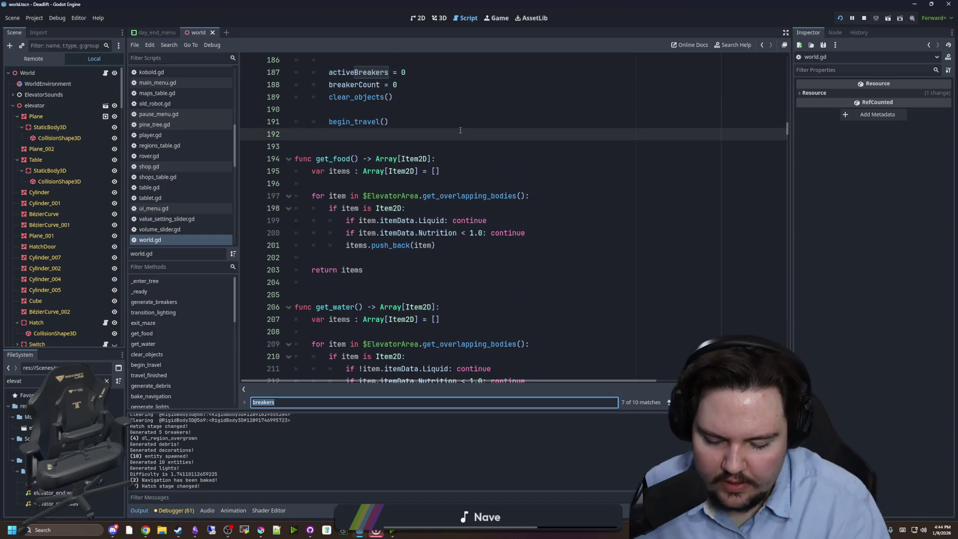
Step: Search the script for generate_maze and jump to the generate_debris function definition
{"action": "type", "text": "generate_maze"}
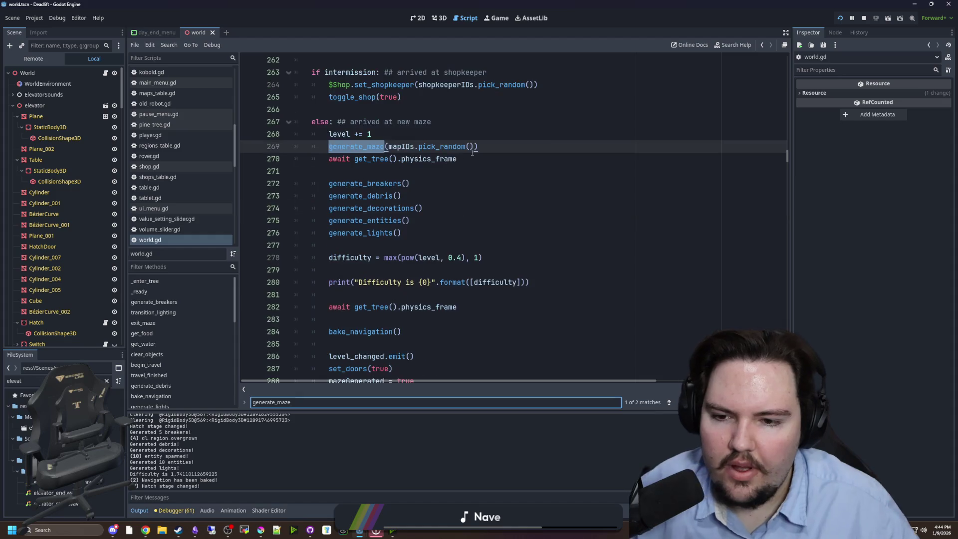
{"action": "left_click", "coordinate": [472, 152]}
{"action": "left_click", "coordinate": [368, 195], "text": "ctrl"}
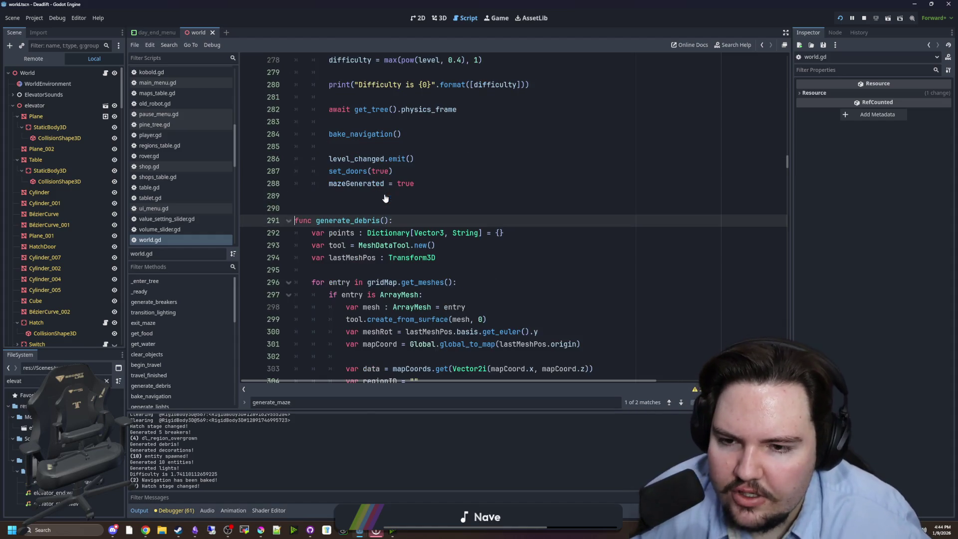
{"action": "scroll", "coordinate": [386, 198], "scroll_direction": "down", "scroll_amount": 4}
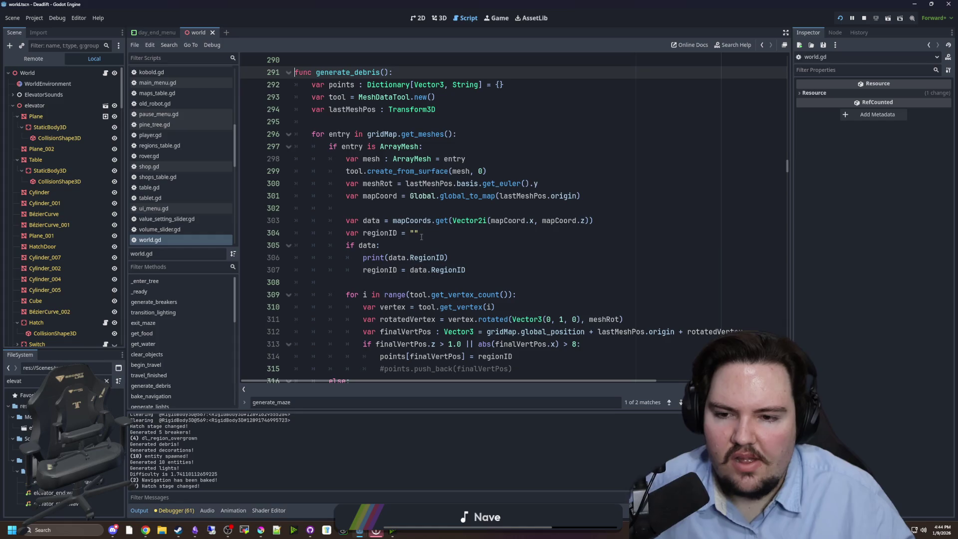
{"action": "left_click", "coordinate": [369, 232]}
{"action": "left_click", "coordinate": [392, 244]}
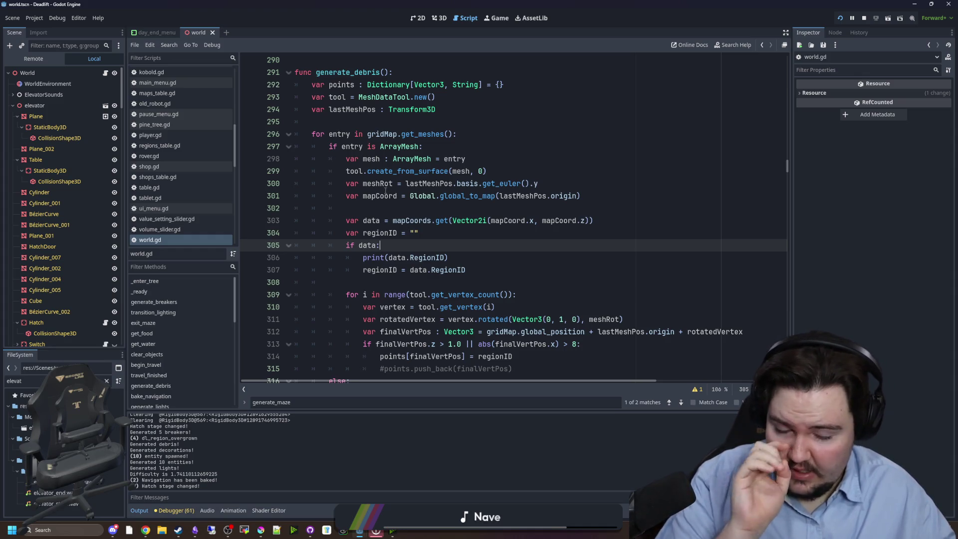
Step: Review the mapCoord, Vector2i lookup and regionID lines around lines 301-304 of generate_debris
{"action": "mouse_move", "coordinate": [400, 157]}
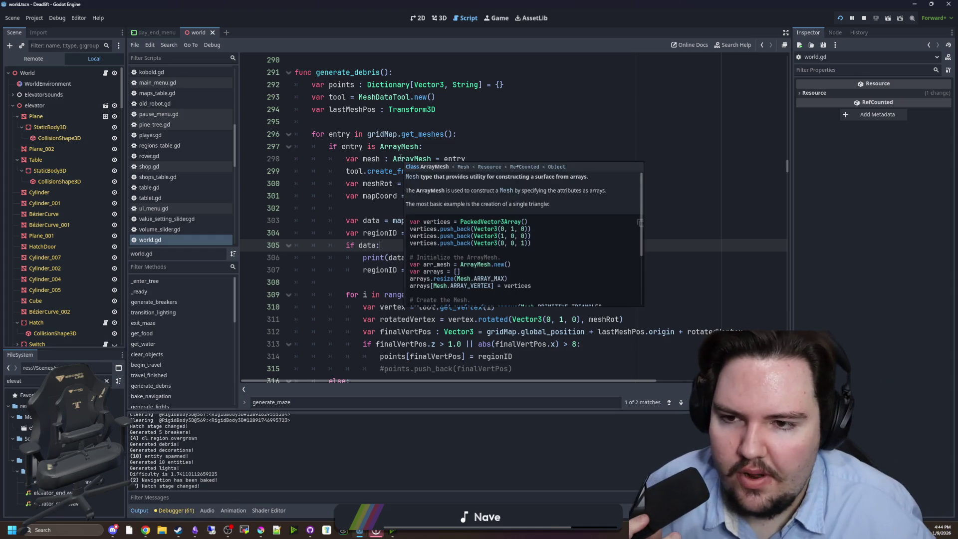
{"action": "left_click", "coordinate": [424, 120]}
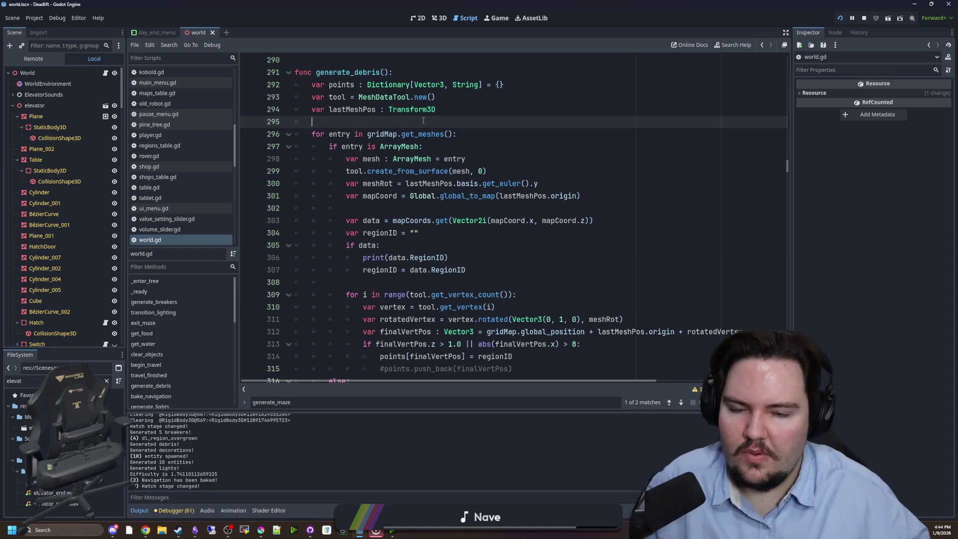
{"action": "left_click", "coordinate": [493, 236]}
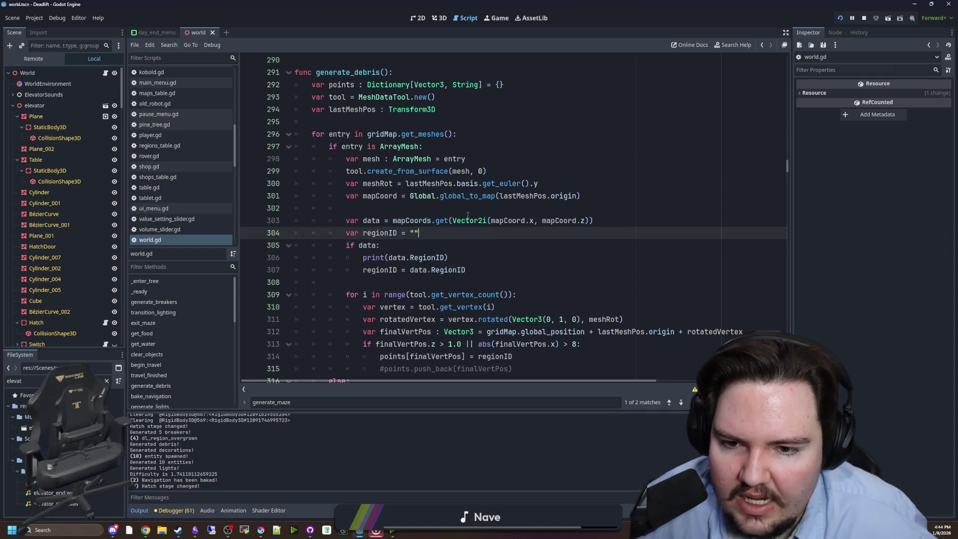
{"action": "left_click", "coordinate": [455, 216]}
{"action": "left_click", "coordinate": [458, 208]}
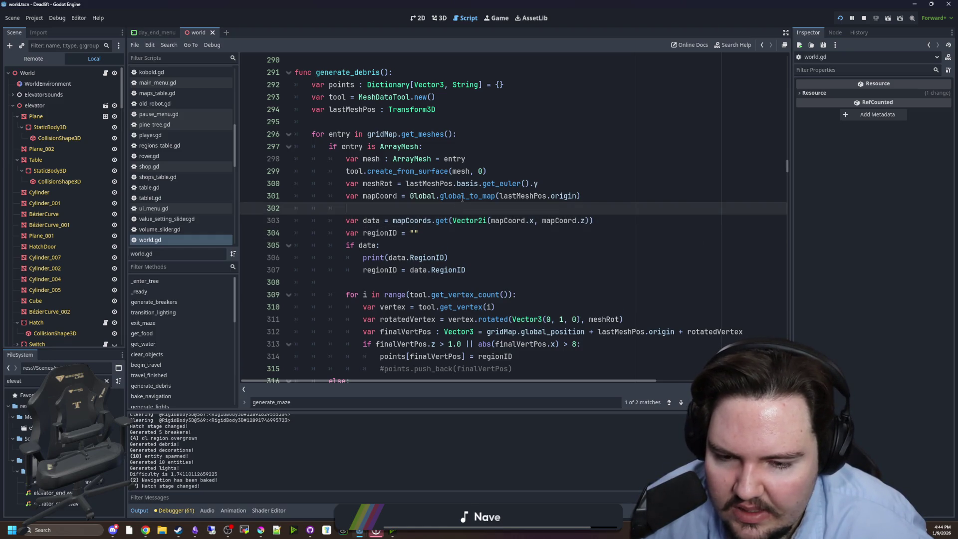
{"action": "key", "text": "Down"}
{"action": "key", "text": "Down"}
{"action": "key", "text": "Down"}
{"action": "key", "text": "End"}
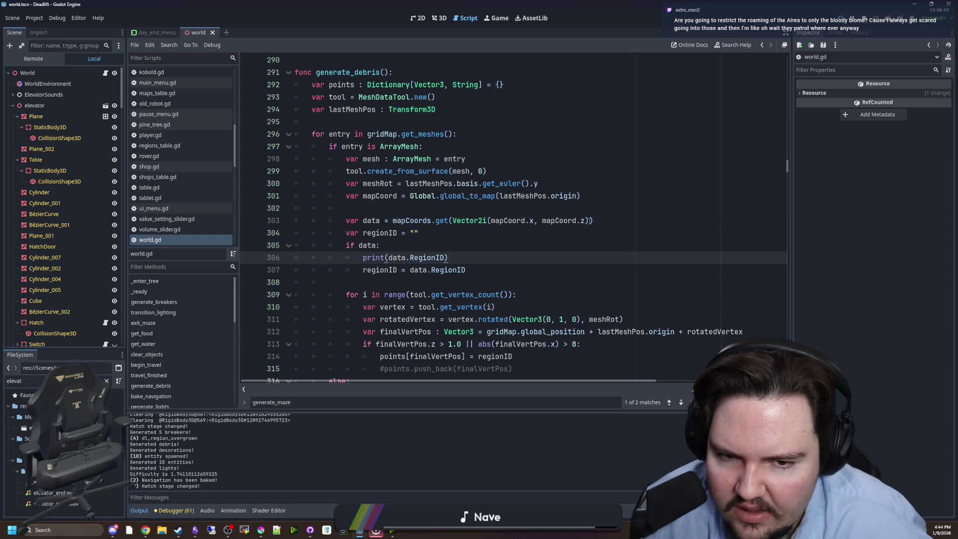
{"action": "left_click_drag", "start_coordinate": [589, 220], "coordinate": [452, 220]}
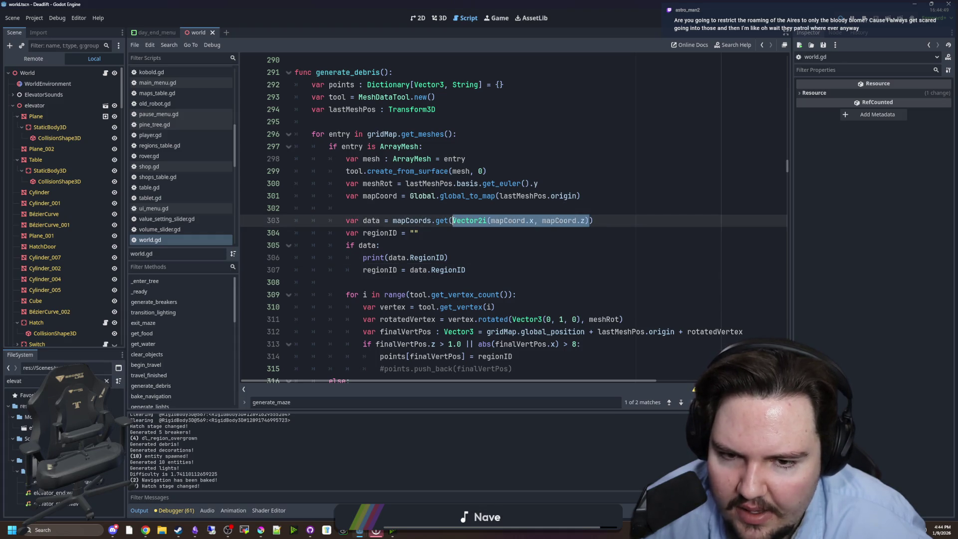
{"action": "left_click", "coordinate": [470, 205]}
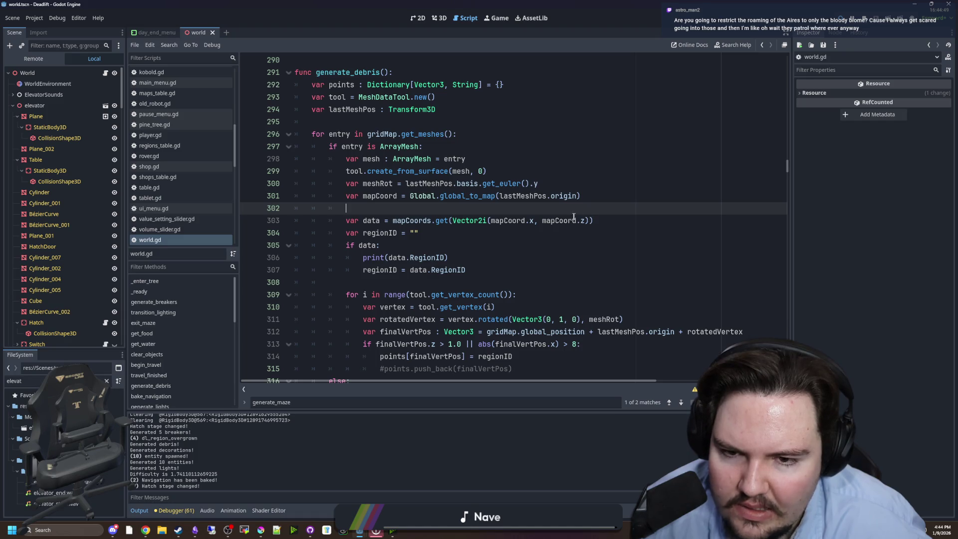
{"action": "scroll", "coordinate": [574, 217], "scroll_direction": "up", "scroll_amount": 1}
Step: Append ' + Global.world.gridMap.global_position' to the mapCoord line 301, save, and relaunch
{"action": "key", "text": "Up"}
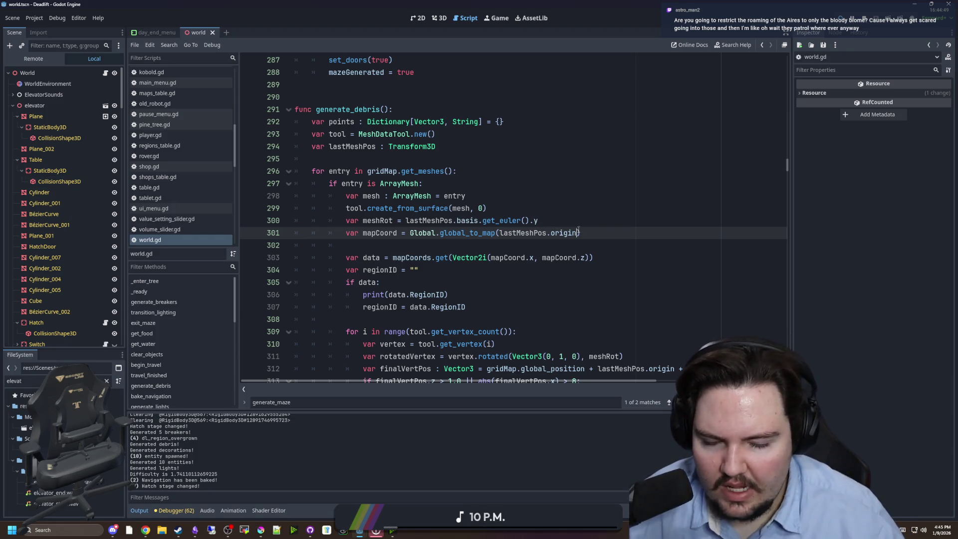
{"action": "type", "text": "+ G"}
{"action": "type", "text": "lobal.ma"}
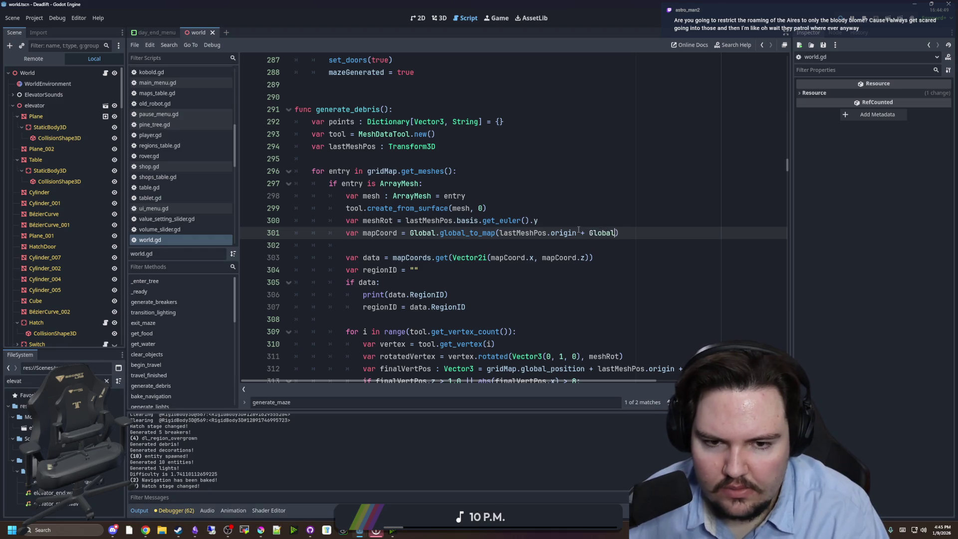
{"action": "key", "text": "BackSpace"}
{"action": "key", "text": "BackSpace"}
{"action": "type", "text": "world."}
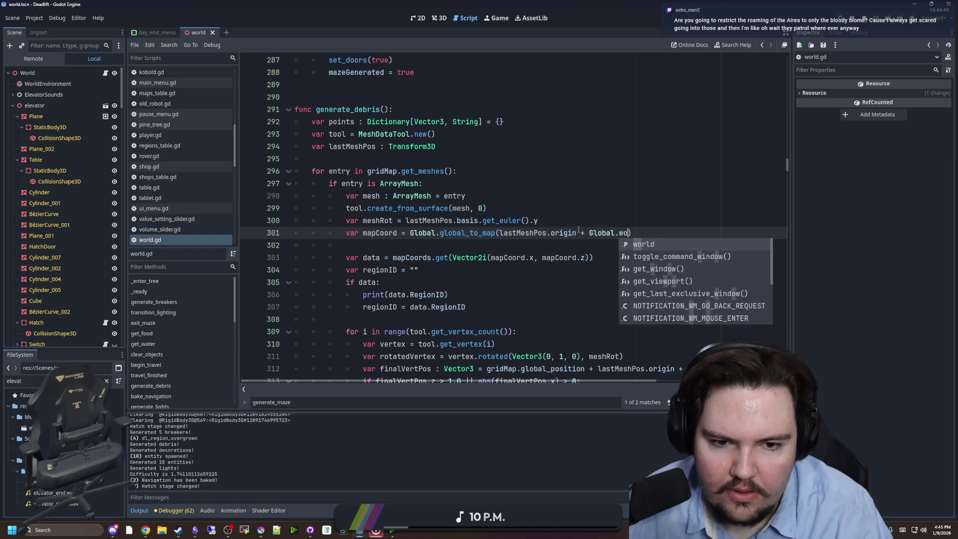
{"action": "type", "text": "gridMap."}
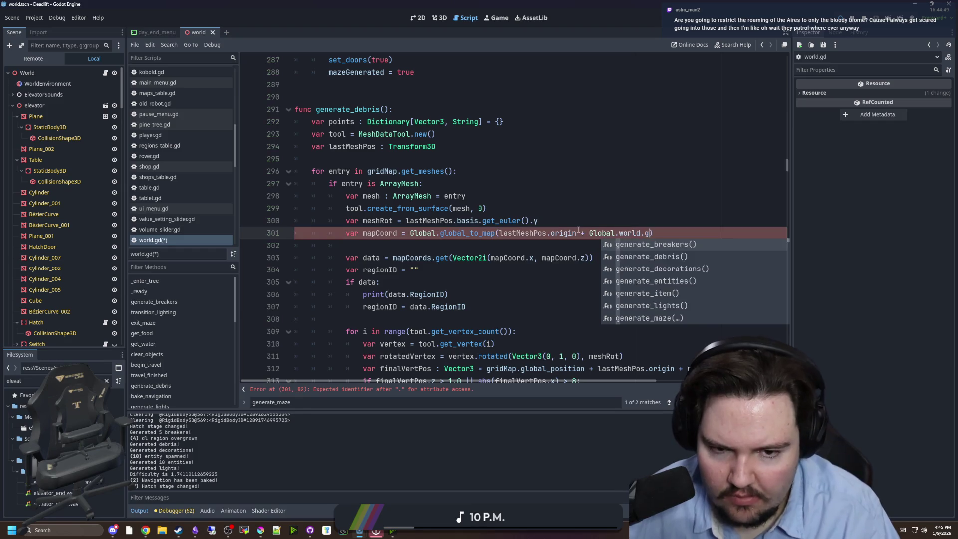
{"action": "type", "text": "global_position"}
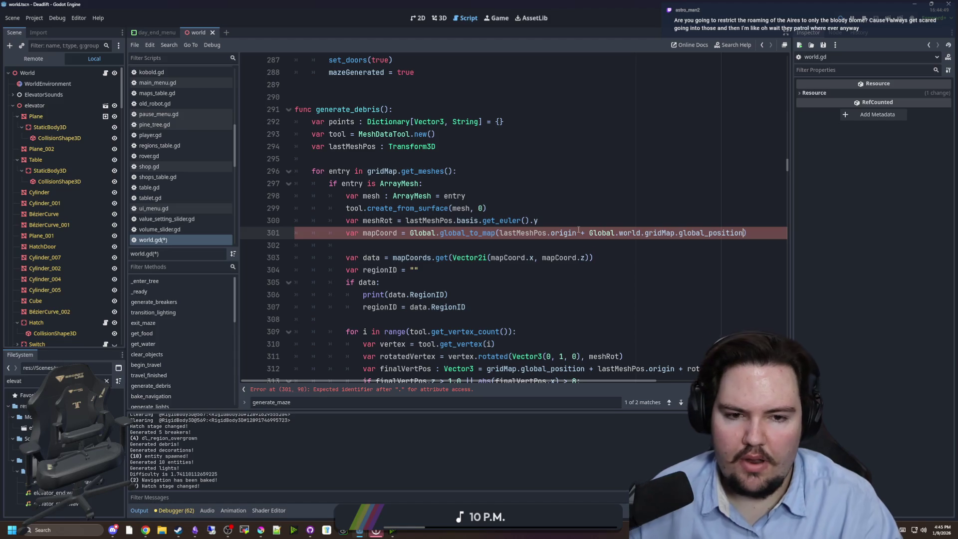
{"action": "left_click", "coordinate": [570, 212]}
{"action": "key", "text": "ctrl+s"}
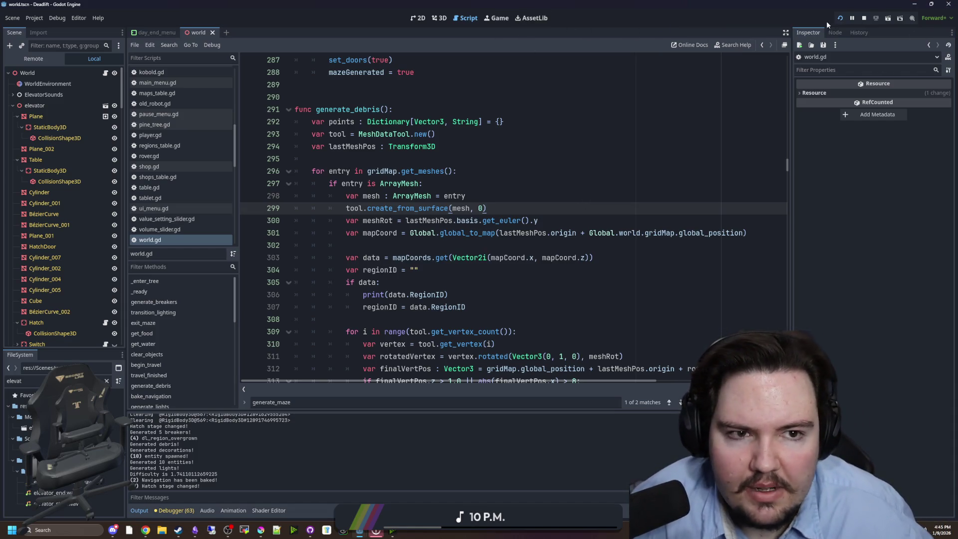
{"action": "left_click", "coordinate": [841, 19]}
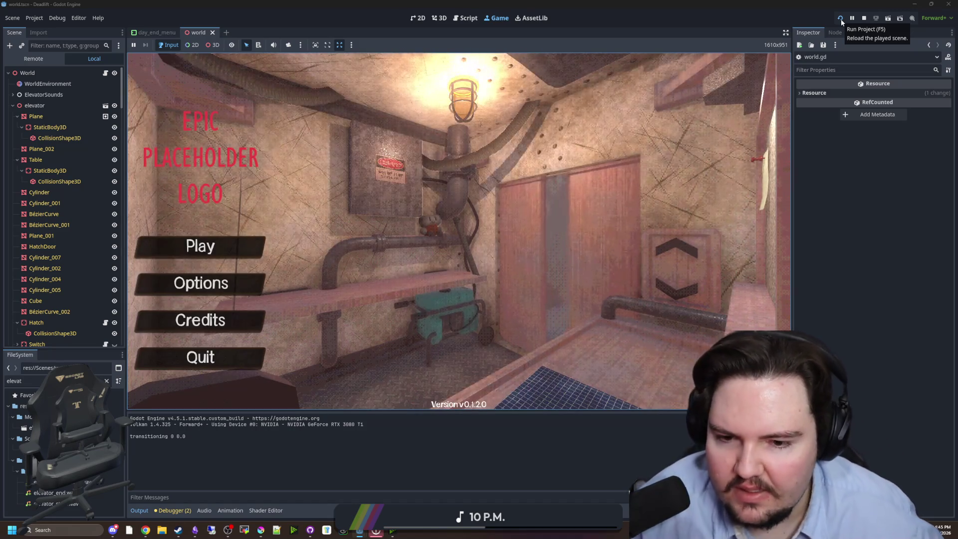
Step: Start play, walk from the elevator down the overgrown corridor to the table, pause, and open the Profiler
{"action": "left_click", "coordinate": [257, 244]}
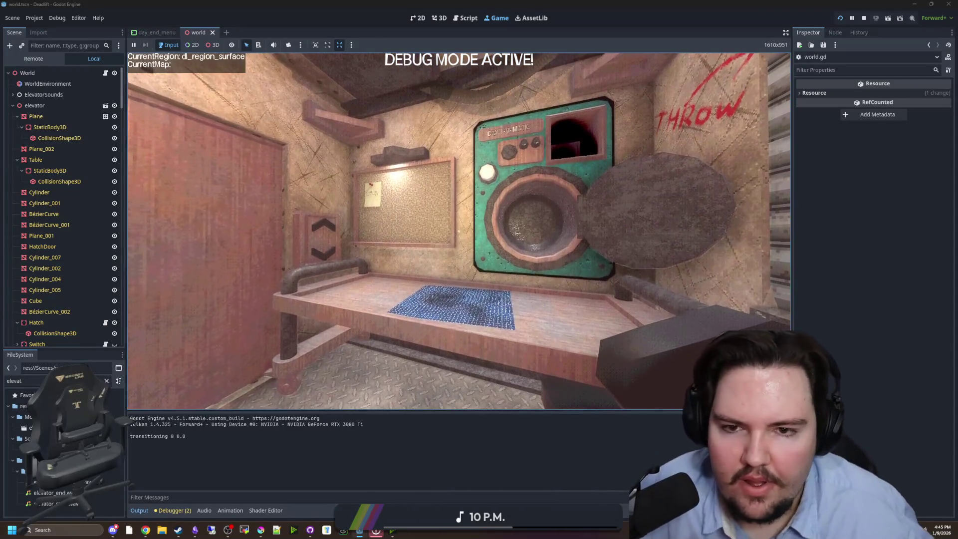
{"action": "key", "text": "w"}
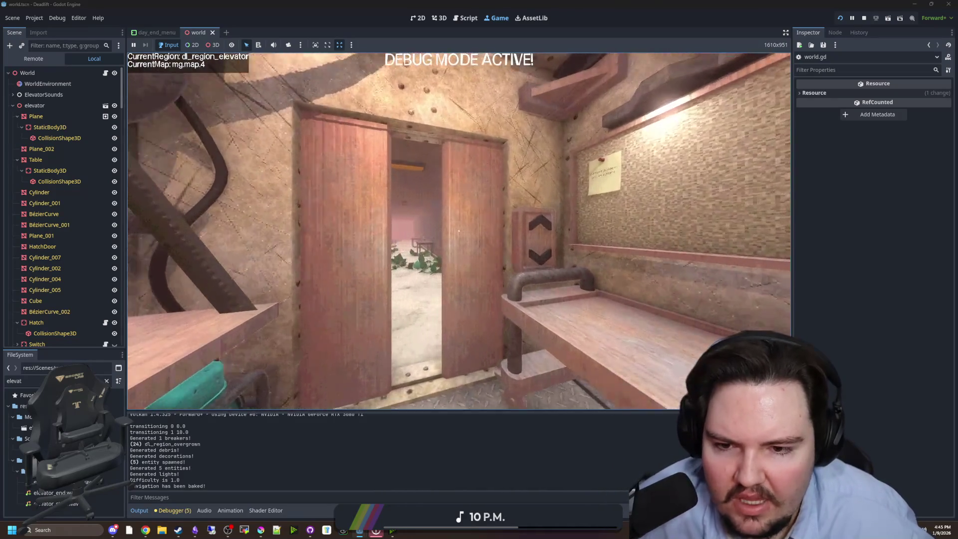
{"action": "key", "text": "w"}
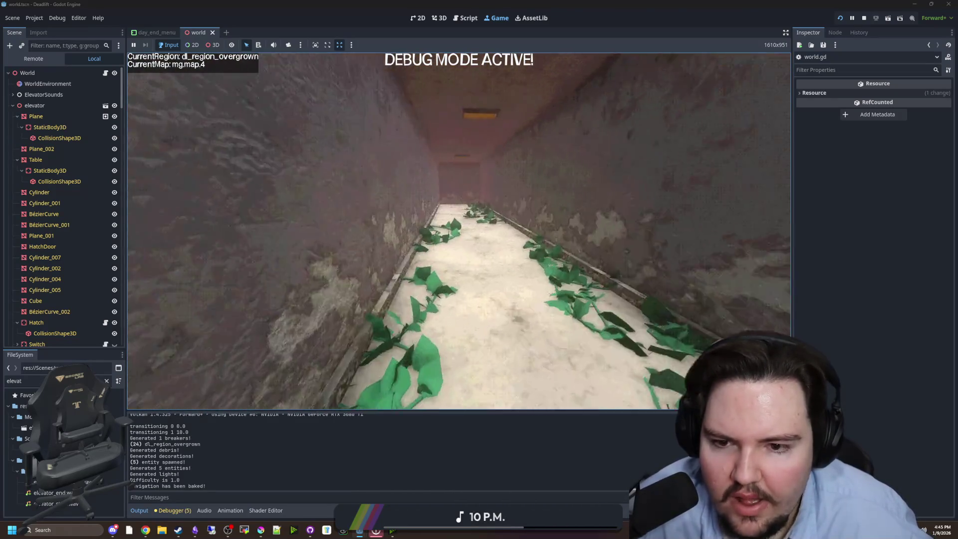
{"action": "mouse_move", "coordinate": [459, 230]}
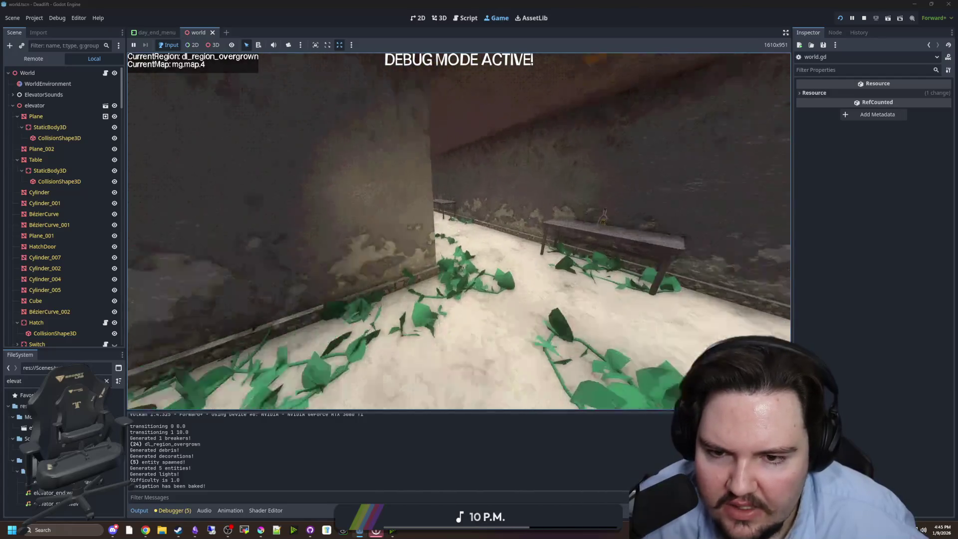
{"action": "key", "text": "w"}
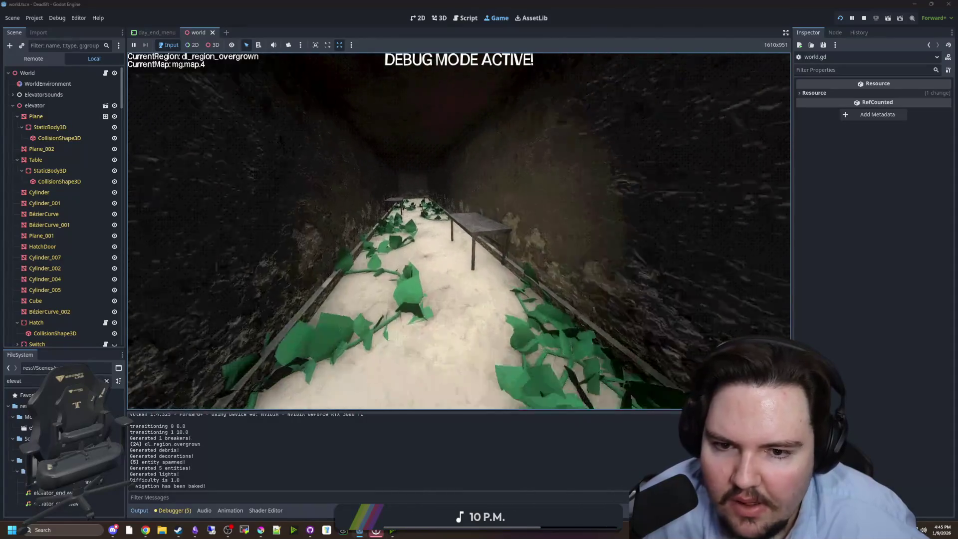
{"action": "key", "text": "w"}
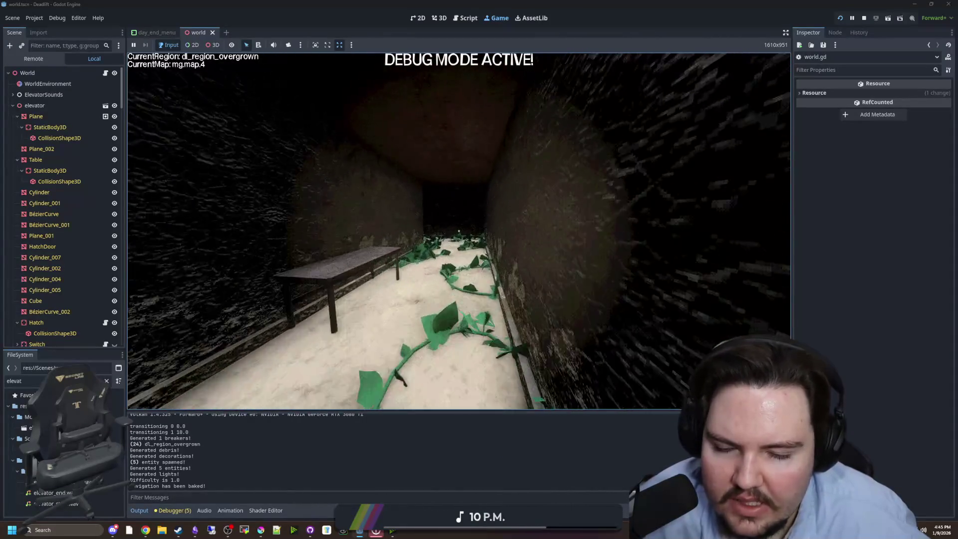
{"action": "key", "text": "w"}
{"action": "key", "text": "Escape"}
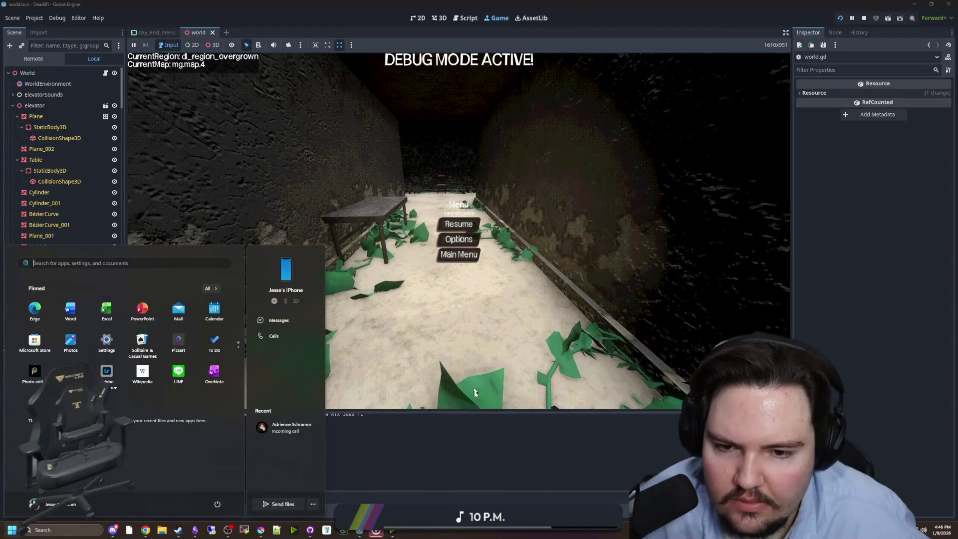
{"action": "left_click", "coordinate": [172, 510]}
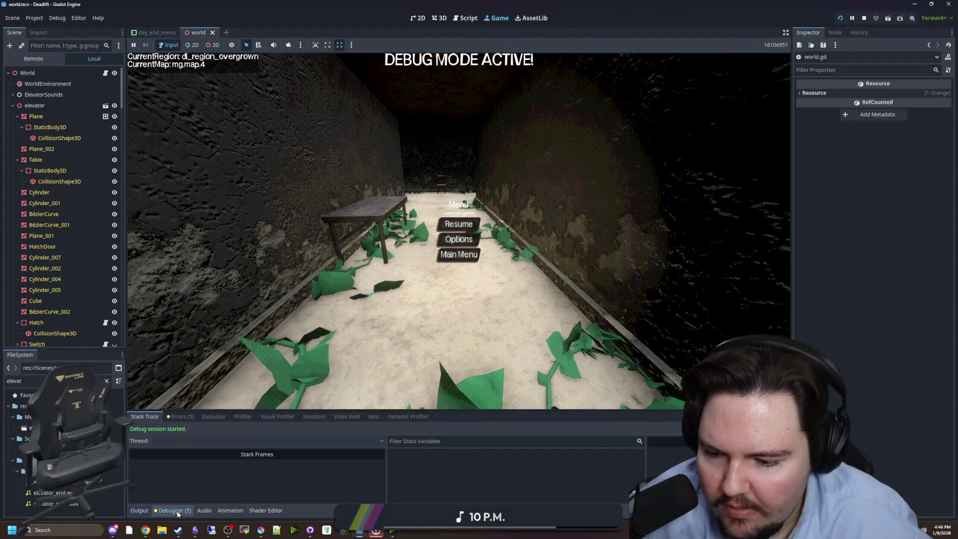
Step: Enlarge the profiler, record a walk, review the 25.36 ms frame timings, then open Visual Profiler
{"action": "left_click", "coordinate": [241, 417]}
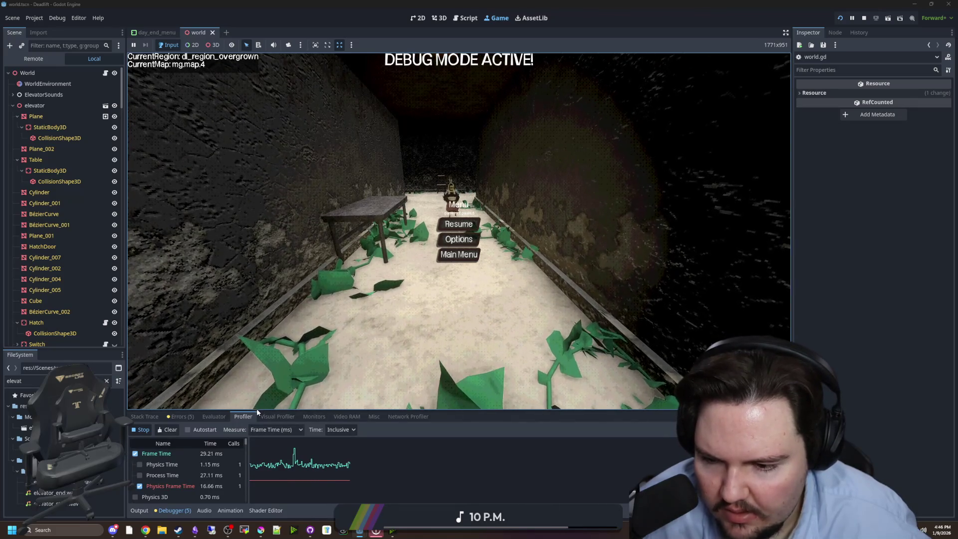
{"action": "left_click_drag", "start_coordinate": [257, 410], "coordinate": [258, 365]}
{"action": "left_click", "coordinate": [462, 205]}
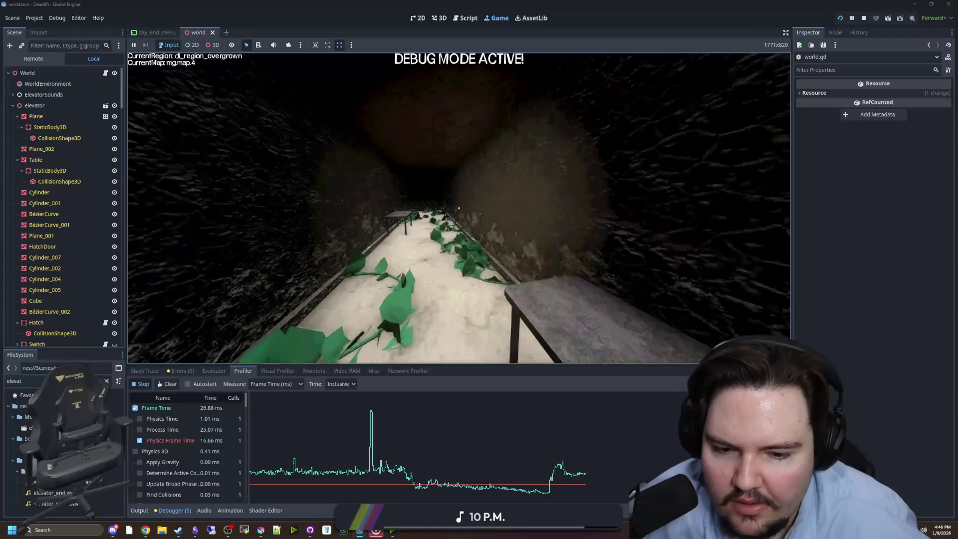
{"action": "key", "text": "super"}
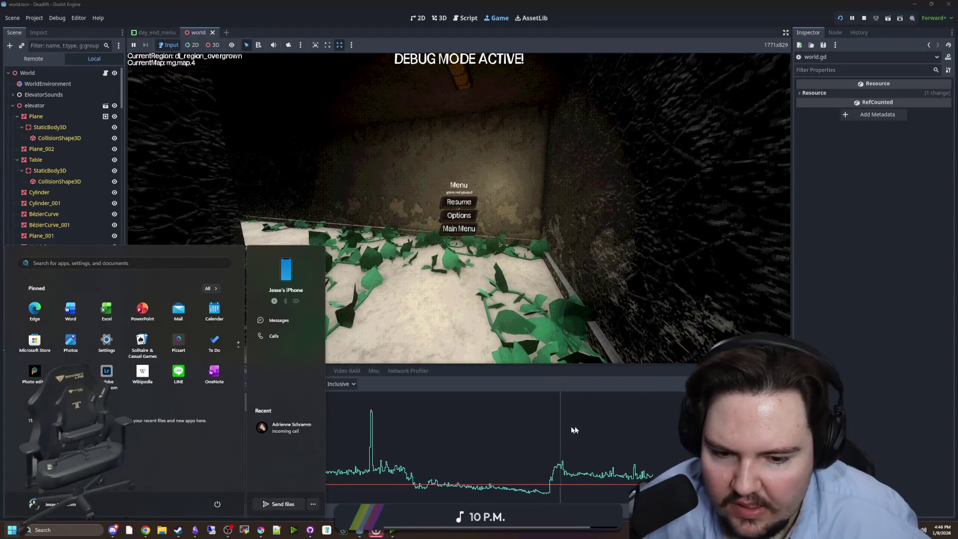
{"action": "left_click", "coordinate": [331, 413]}
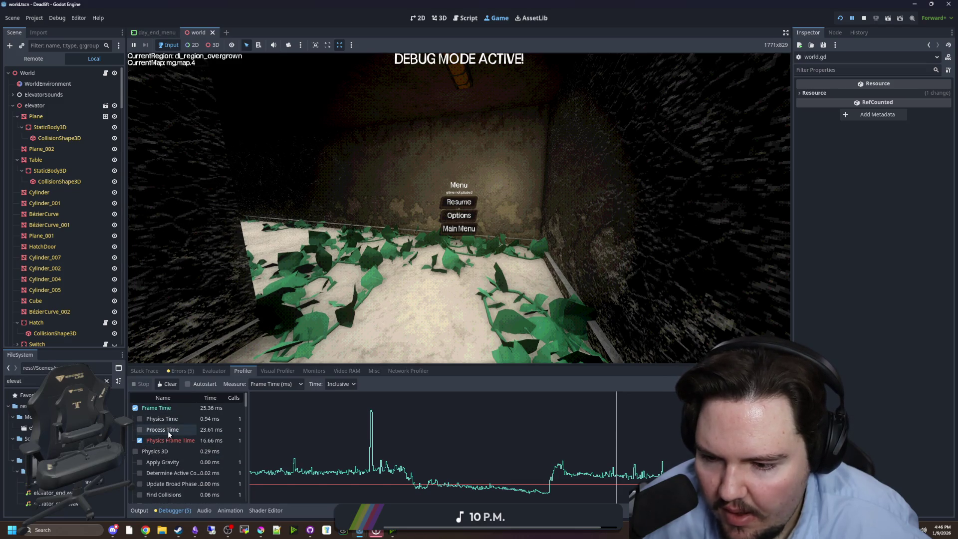
{"action": "scroll", "coordinate": [169, 432], "scroll_direction": "down", "scroll_amount": 3}
{"action": "scroll", "coordinate": [186, 459], "scroll_direction": "up", "scroll_amount": 3}
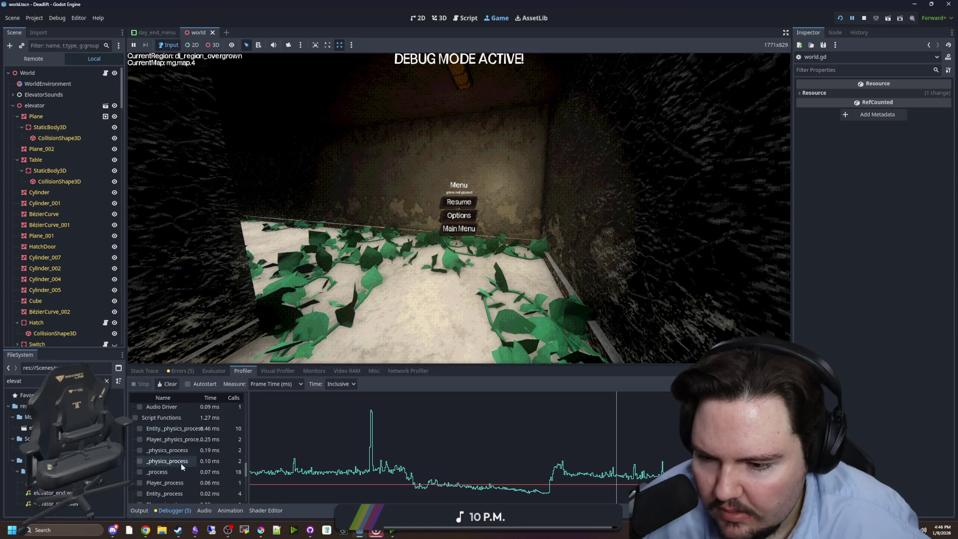
{"action": "scroll", "coordinate": [181, 465], "scroll_direction": "up", "scroll_amount": 4}
{"action": "scroll", "coordinate": [170, 460], "scroll_direction": "up", "scroll_amount": 3}
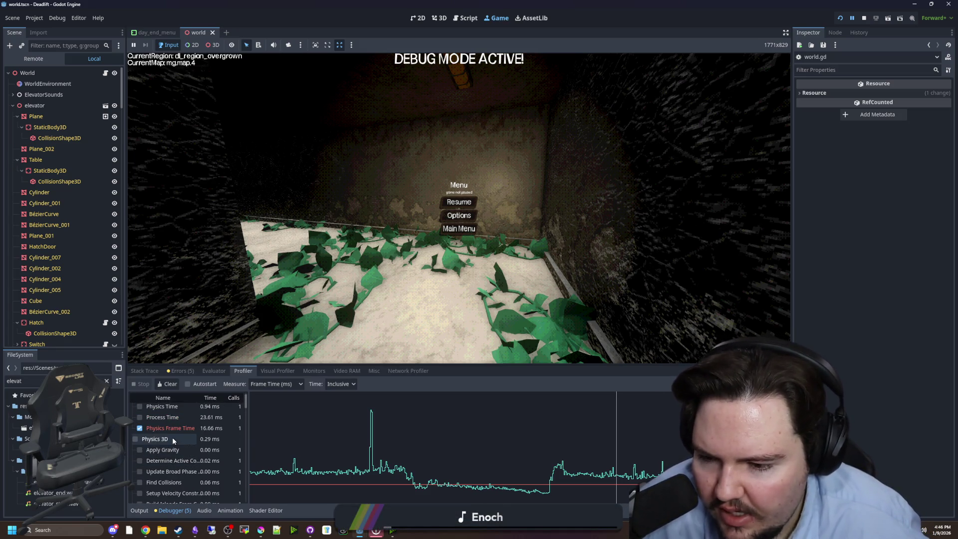
{"action": "scroll", "coordinate": [172, 437], "scroll_direction": "up", "scroll_amount": 1}
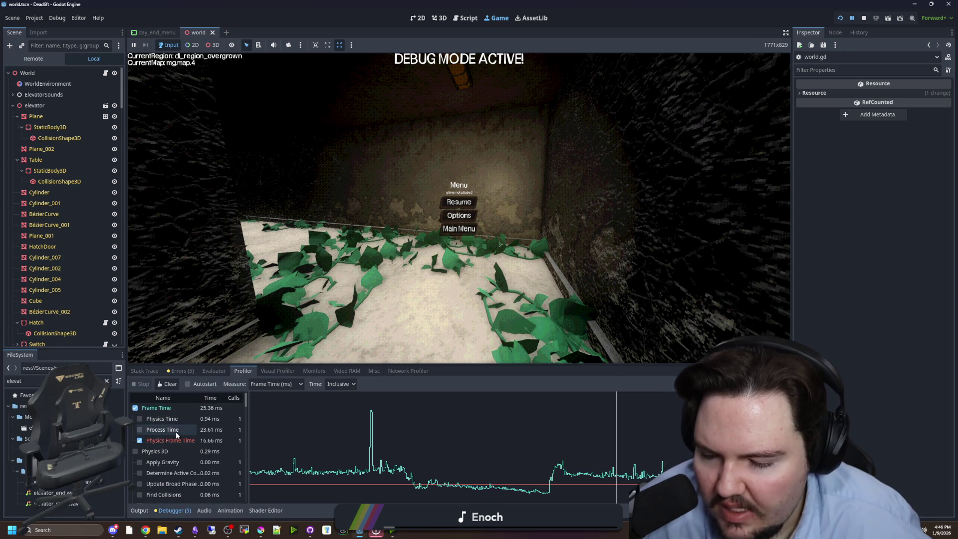
{"action": "left_click", "coordinate": [289, 372]}
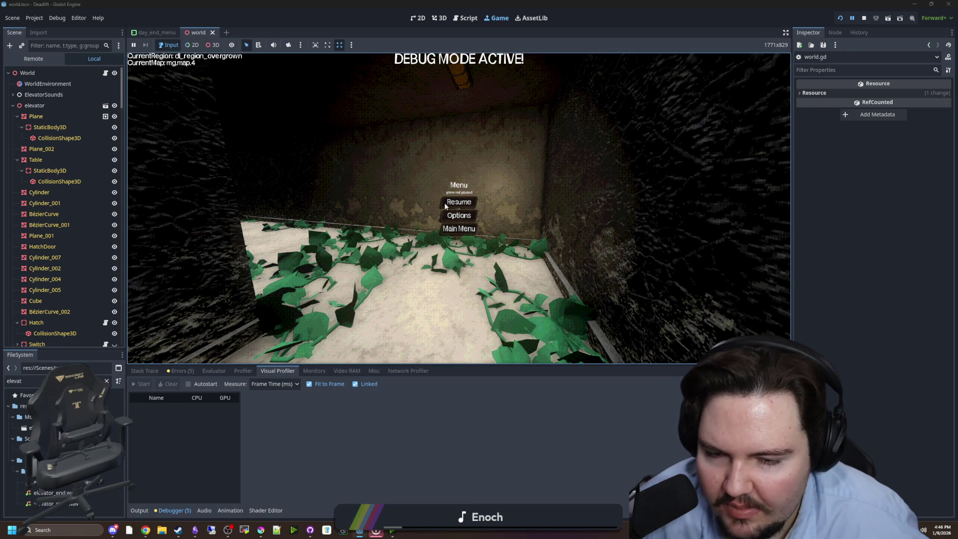
Step: Record with the Visual Profiler while walking the corridor toward the chair, then pause the game
{"action": "left_click", "coordinate": [152, 370]}
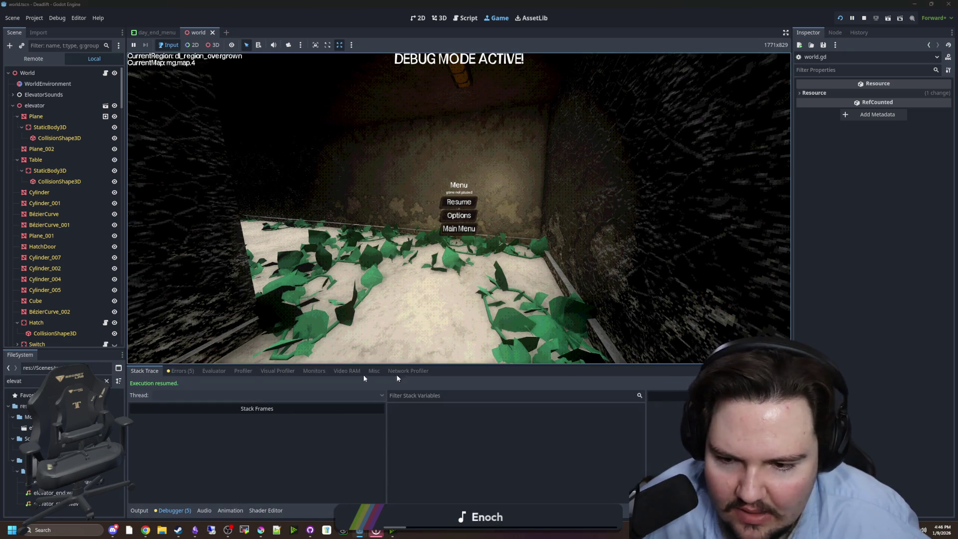
{"action": "left_click", "coordinate": [269, 372]}
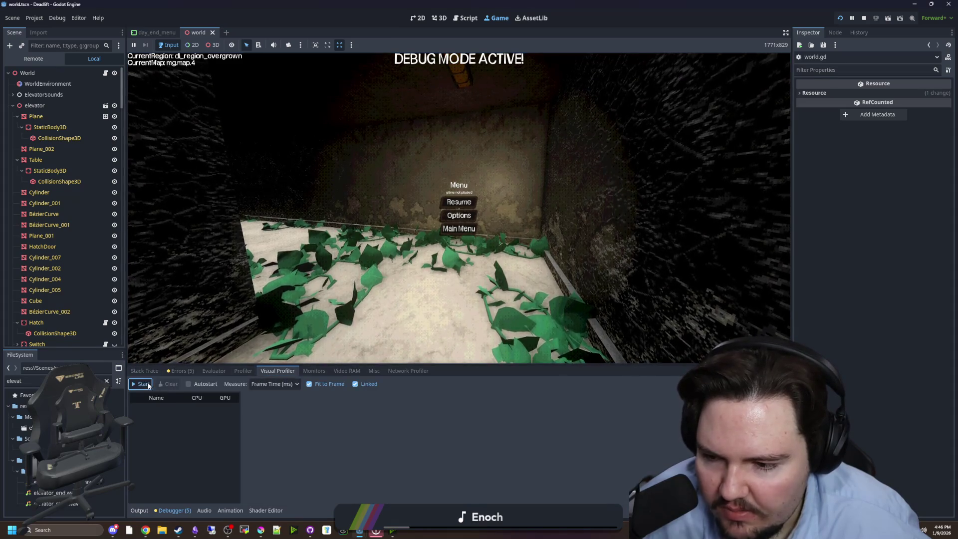
{"action": "left_click", "coordinate": [141, 384]}
{"action": "left_click", "coordinate": [459, 201]}
{"action": "mouse_move", "coordinate": [459, 208]}
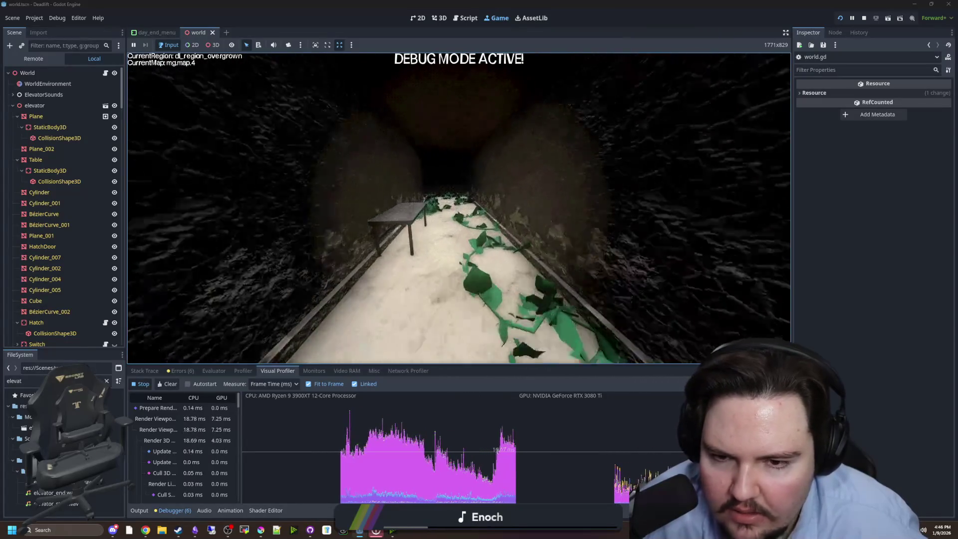
{"action": "key", "text": "super"}
{"action": "left_click", "coordinate": [506, 468]}
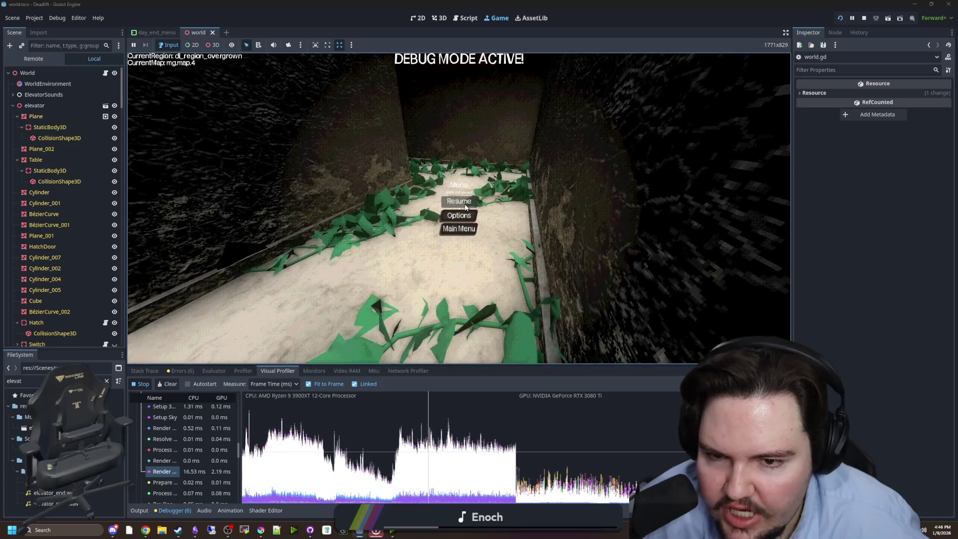
{"action": "left_click", "coordinate": [459, 202]}
{"action": "key", "text": "w"}
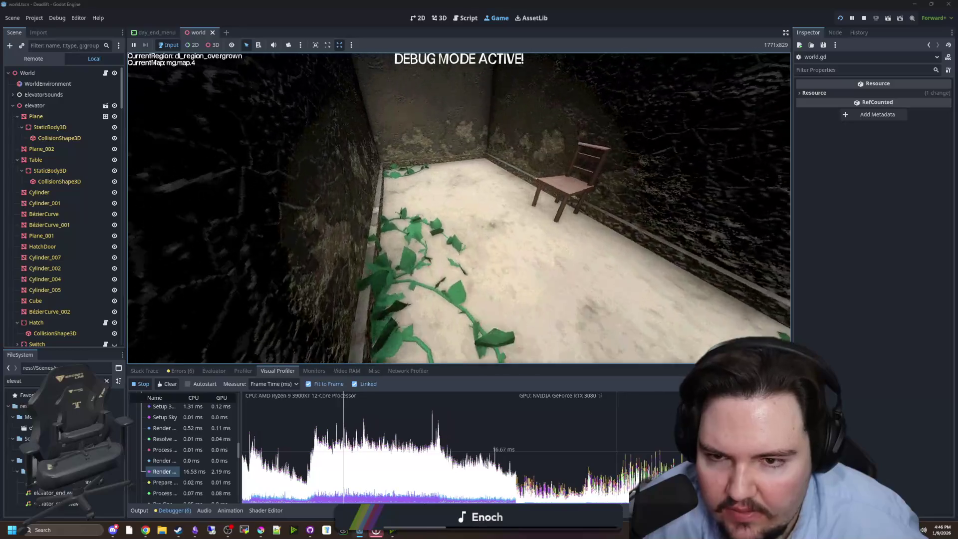
{"action": "key", "text": "Escape"}
{"action": "key", "text": "super"}
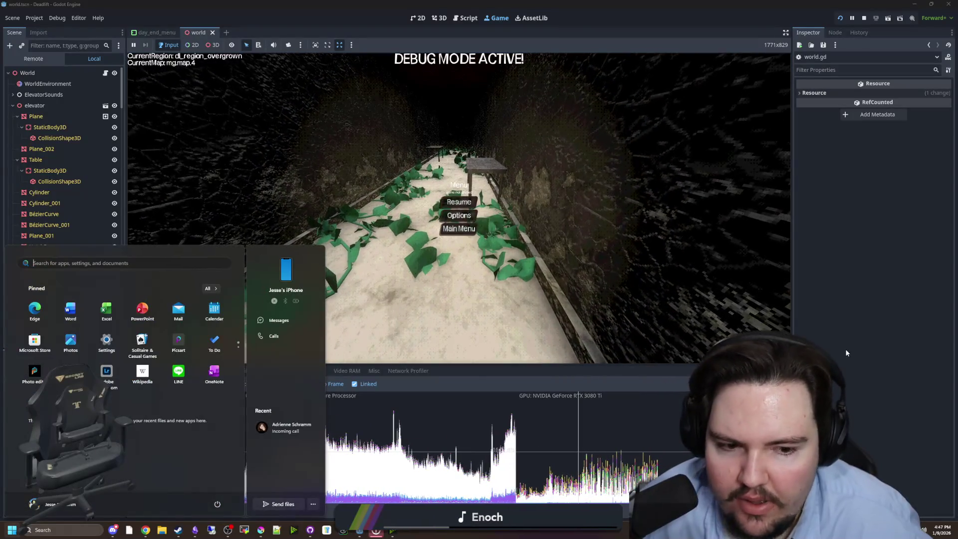
{"action": "key", "text": "Escape"}
Step: Open plant.tres via the 'plant' filter and enable Shadows > Disable Receive Shadows
{"action": "type", "text": "plant"}
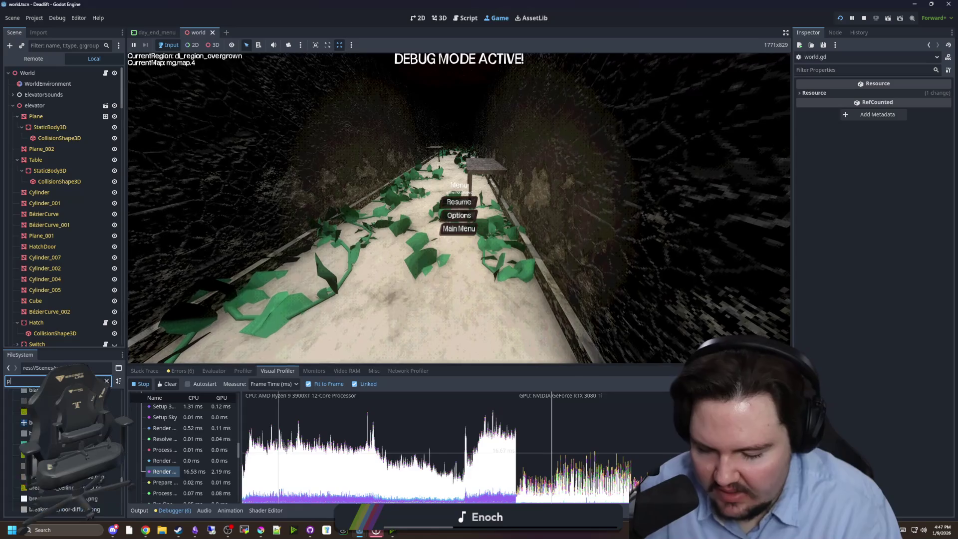
{"action": "left_click", "coordinate": [30, 428]}
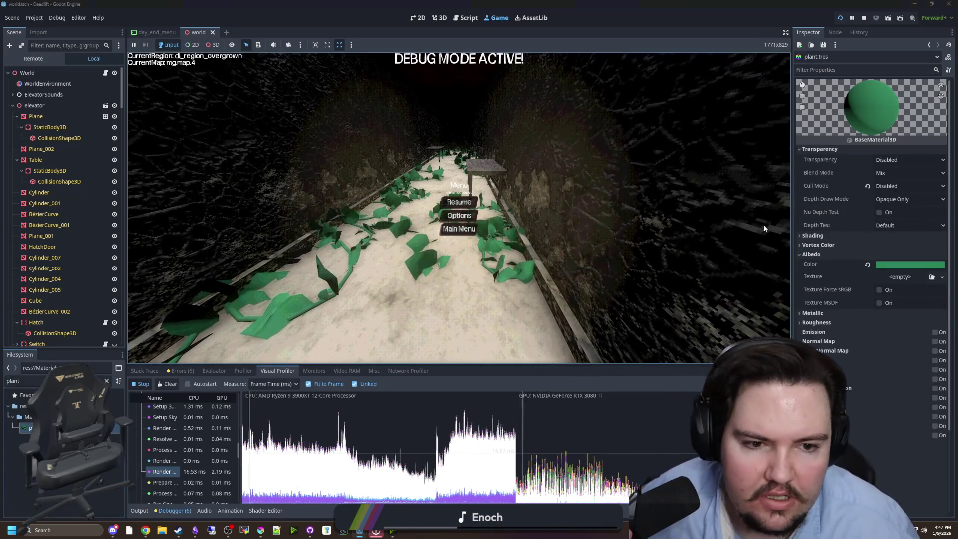
{"action": "left_click_drag", "start_coordinate": [793, 228], "coordinate": [624, 230]}
{"action": "left_click", "coordinate": [677, 235]}
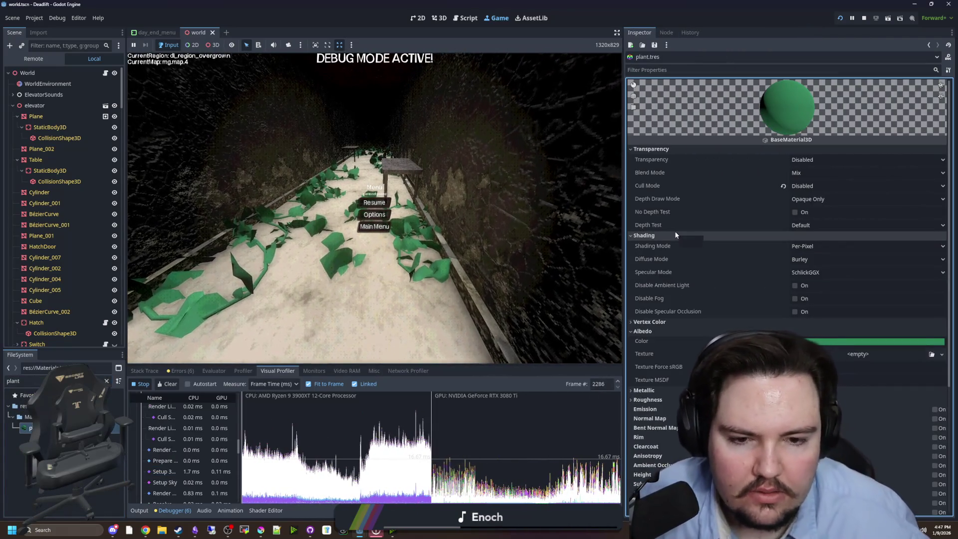
{"action": "left_click", "coordinate": [676, 236]}
{"action": "scroll", "coordinate": [676, 235], "scroll_direction": "down", "scroll_amount": 3}
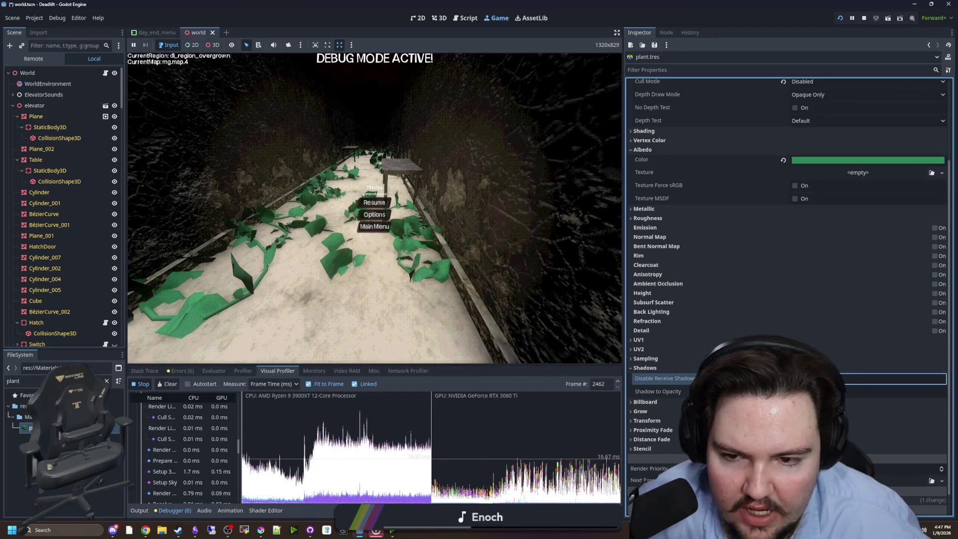
Step: Walk the vine-covered corridor to the mossy machine to check the vines, pausing along the way
{"action": "key", "text": "Escape"}
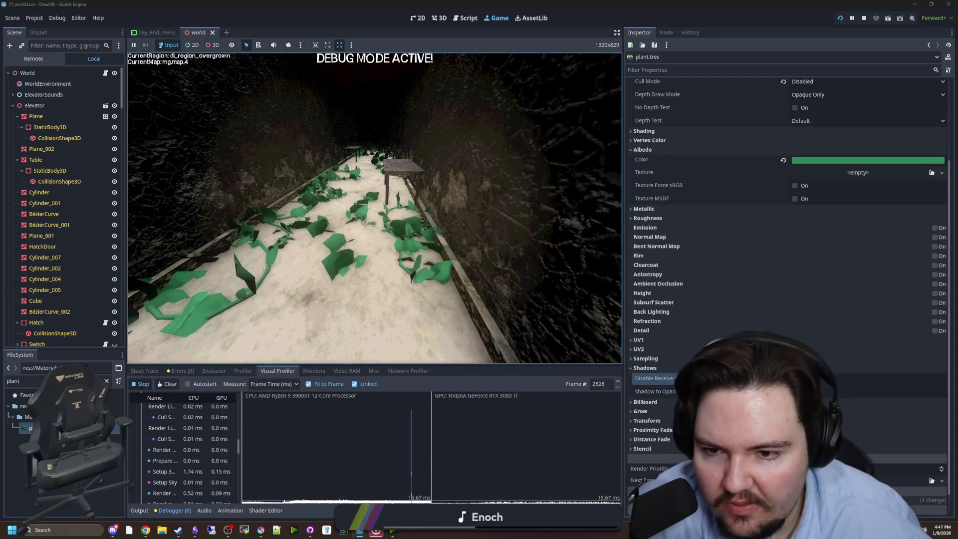
{"action": "key", "text": "w"}
{"action": "key", "text": "w"}
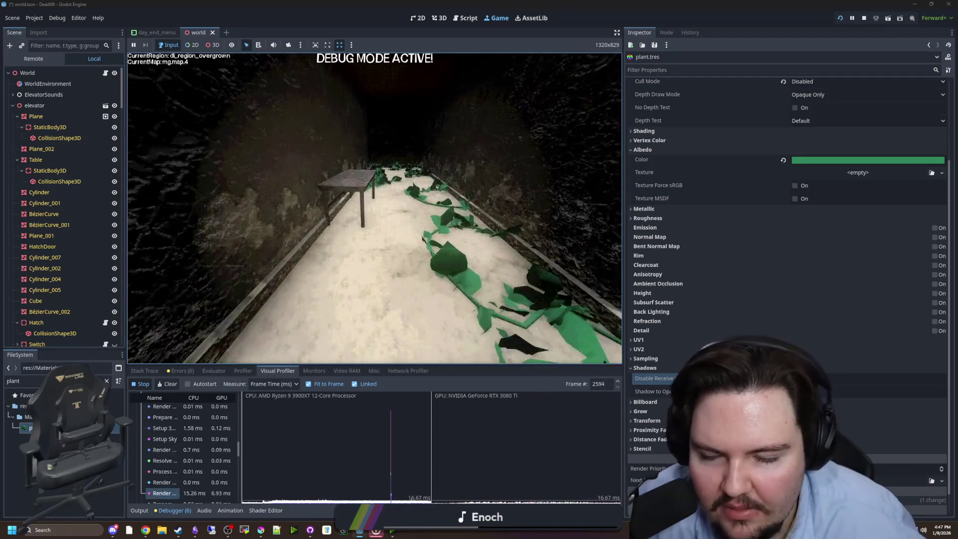
{"action": "key", "text": "w"}
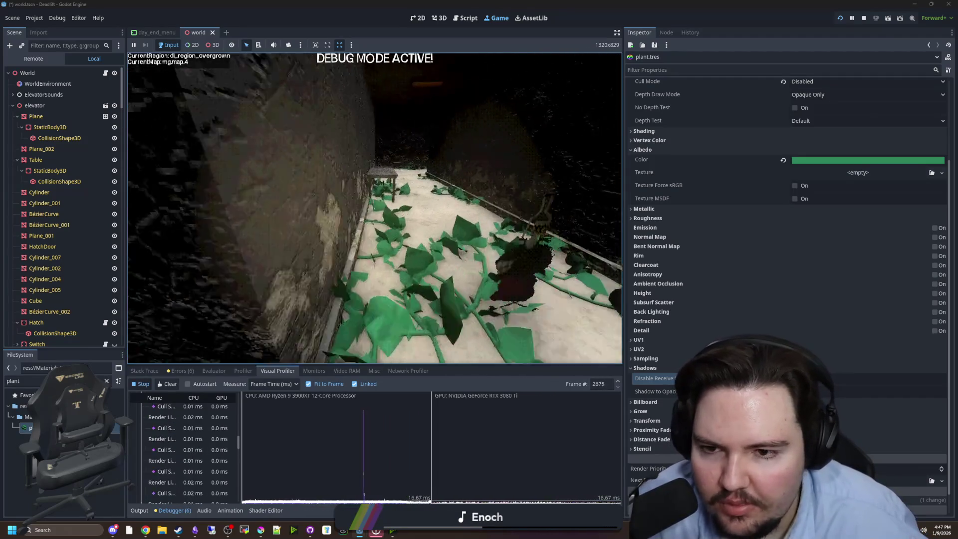
{"action": "key", "text": "w"}
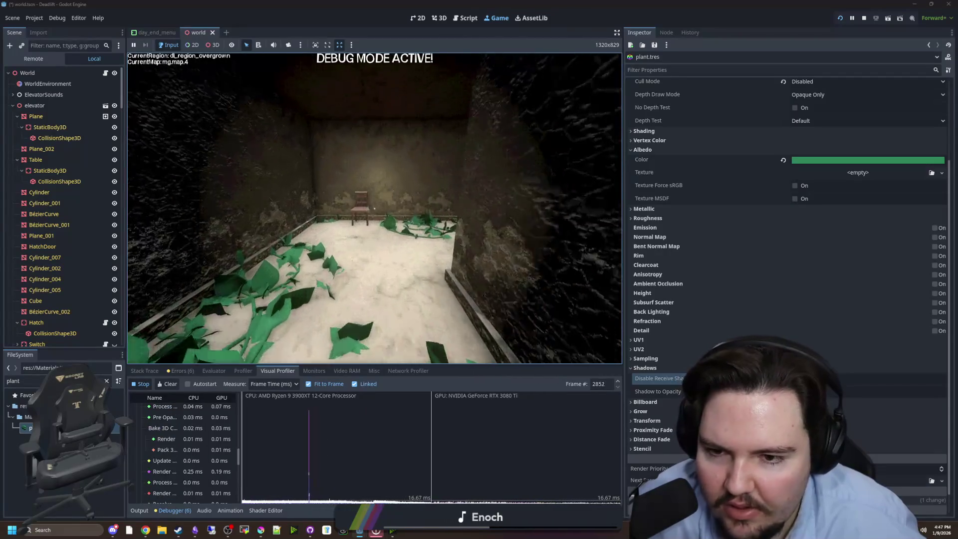
{"action": "key", "text": "Escape"}
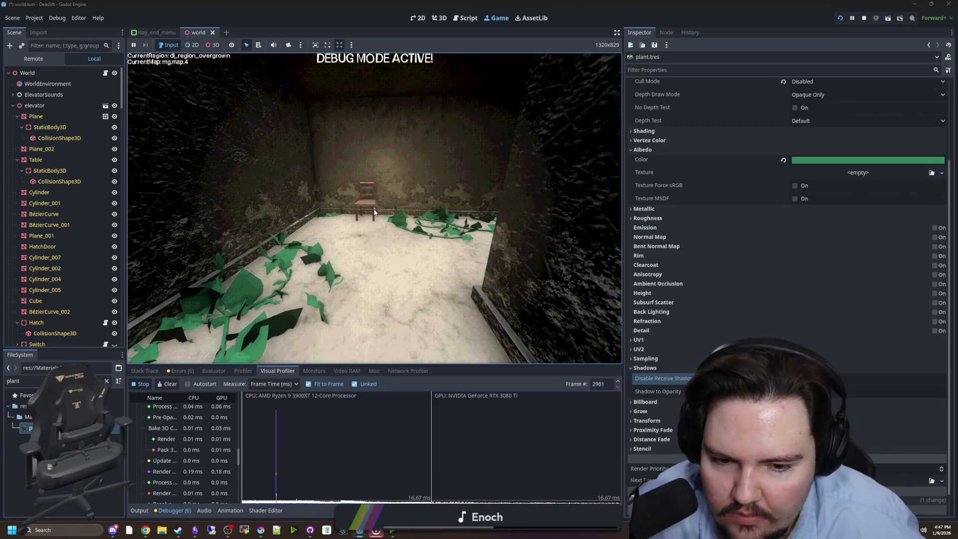
{"action": "mouse_move", "coordinate": [625, 257]}
{"action": "left_mouse_down"}
{"action": "mouse_move", "coordinate": [892, 252]}
{"action": "mouse_move", "coordinate": [875, 252]}
{"action": "left_mouse_up"}
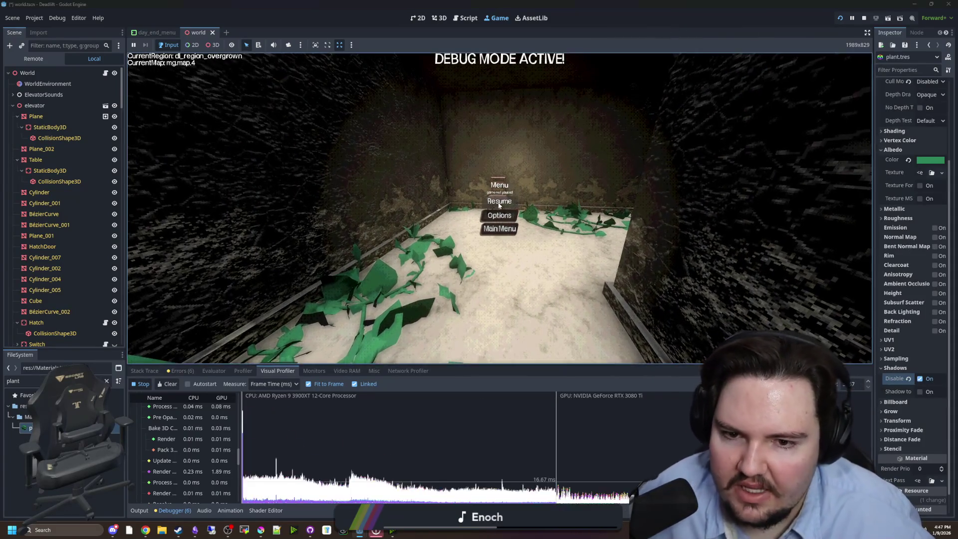
{"action": "key", "text": "Escape"}
{"action": "key", "text": "w"}
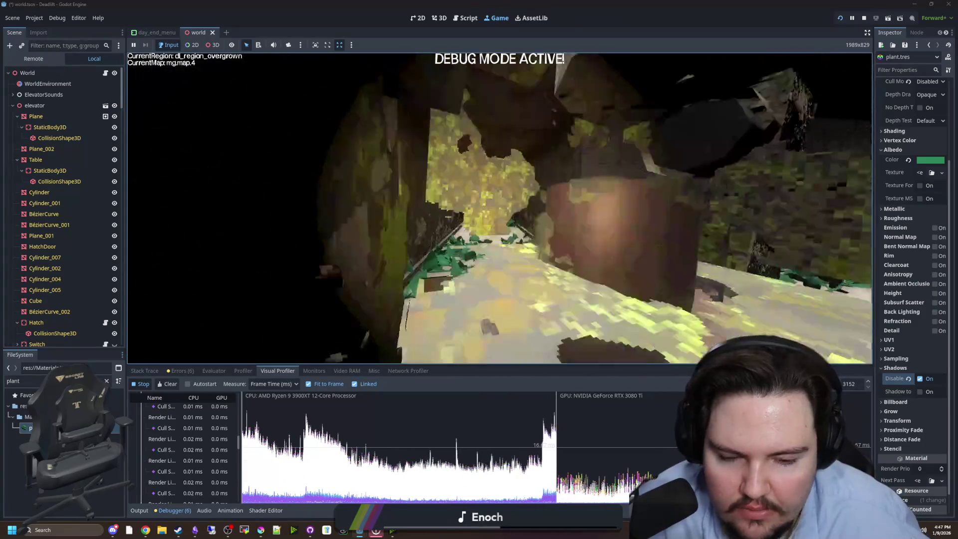
{"action": "key", "text": "Escape"}
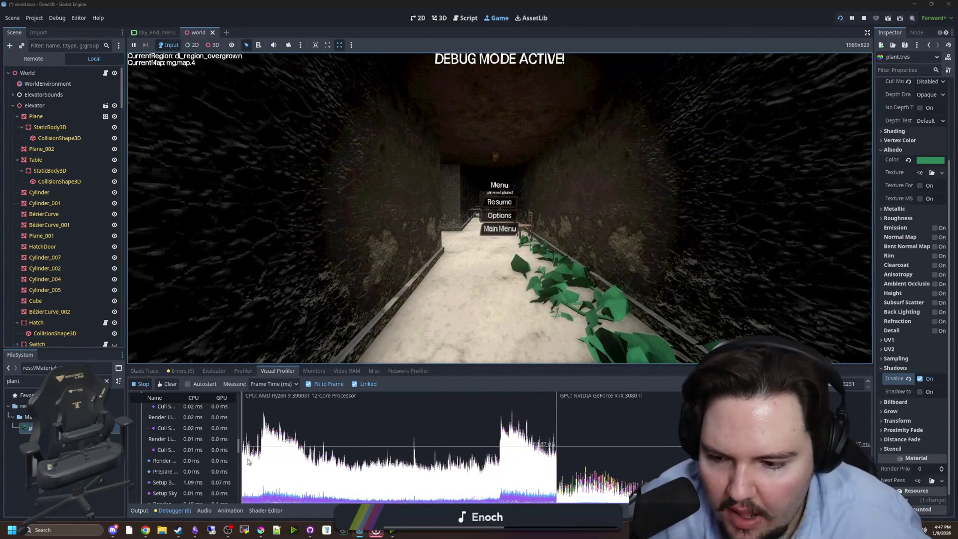
Step: Inspect one frame's render timings in the Visual Profiler, then stop and rerun the project
{"action": "scroll", "coordinate": [201, 462], "scroll_direction": "down", "scroll_amount": 5}
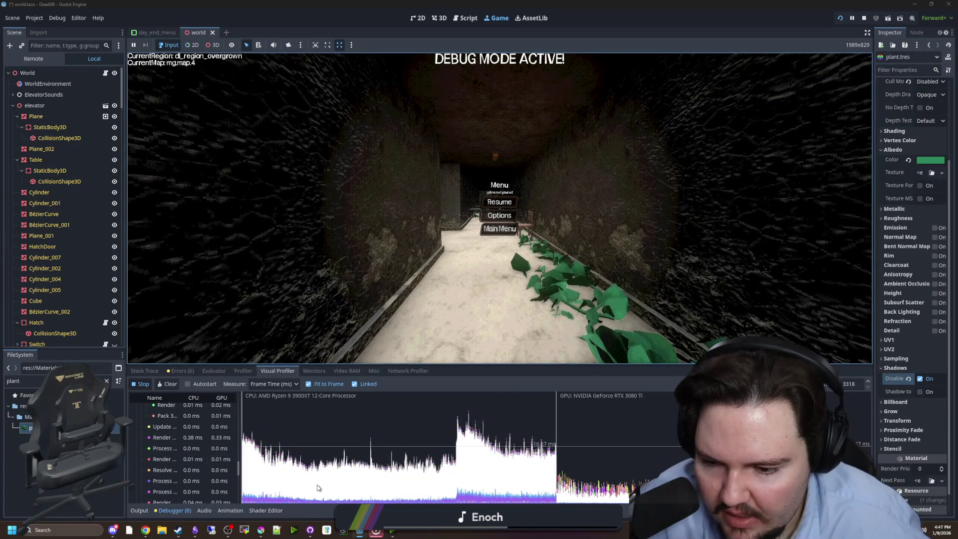
{"action": "left_click", "coordinate": [498, 470]}
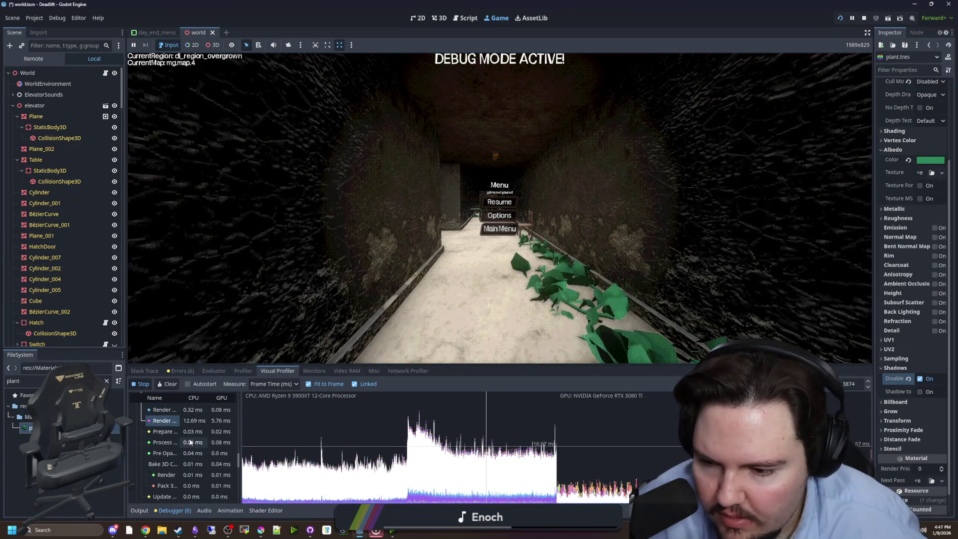
{"action": "scroll", "coordinate": [220, 456], "scroll_direction": "up", "scroll_amount": 1}
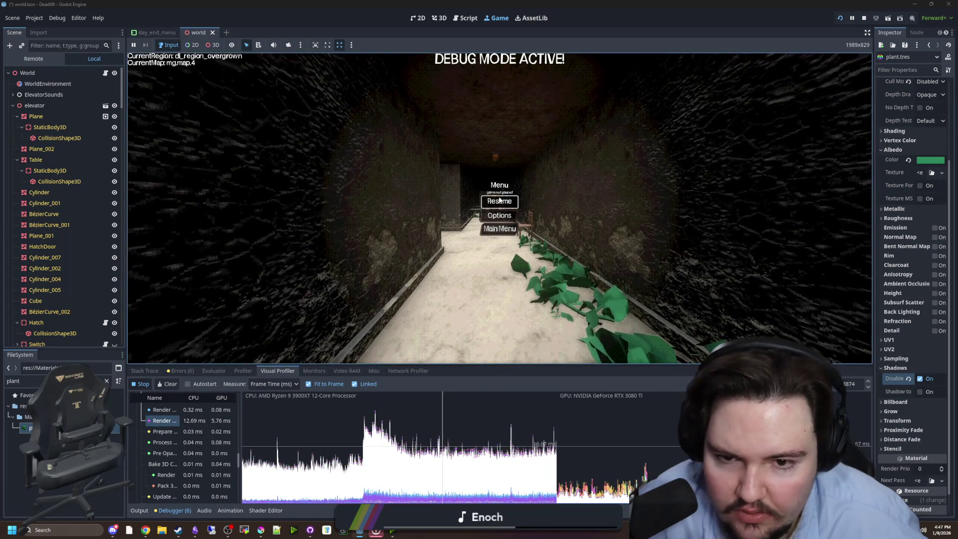
{"action": "left_click", "coordinate": [864, 18]}
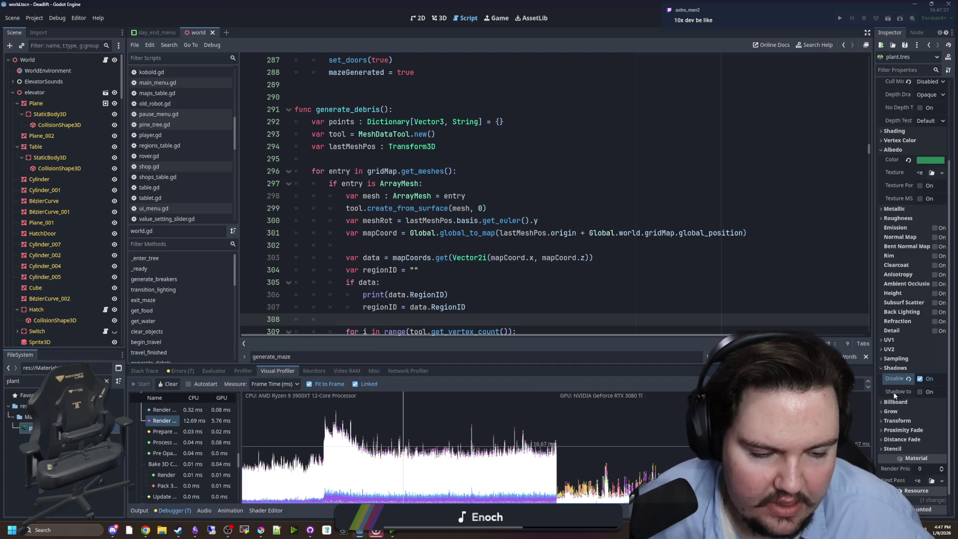
{"action": "left_click", "coordinate": [842, 19]}
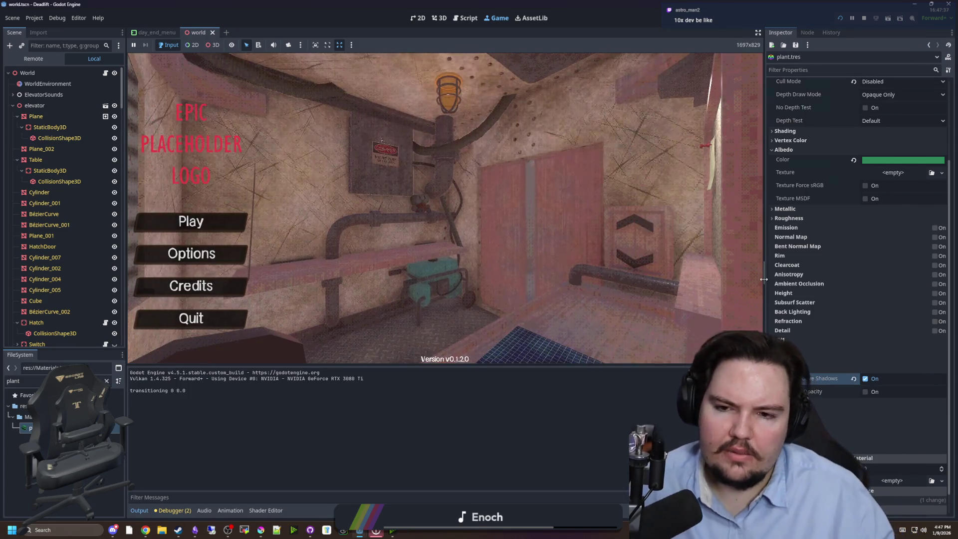
Step: Check the TestLight node, return the Inspector to plant.tres, and start a new game
{"action": "left_click_drag", "start_coordinate": [763, 279], "coordinate": [764, 280]}
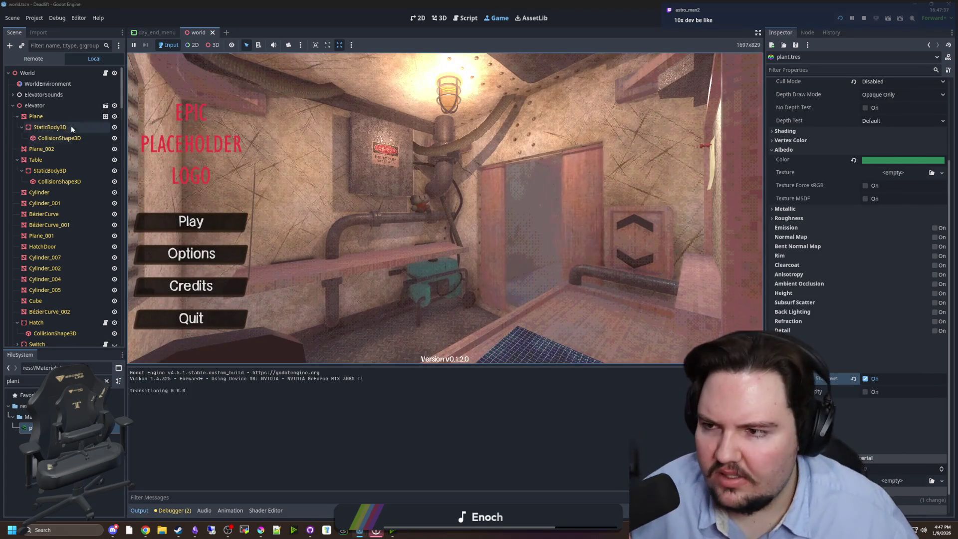
{"action": "left_click", "coordinate": [13, 106]}
{"action": "left_click", "coordinate": [34, 120]}
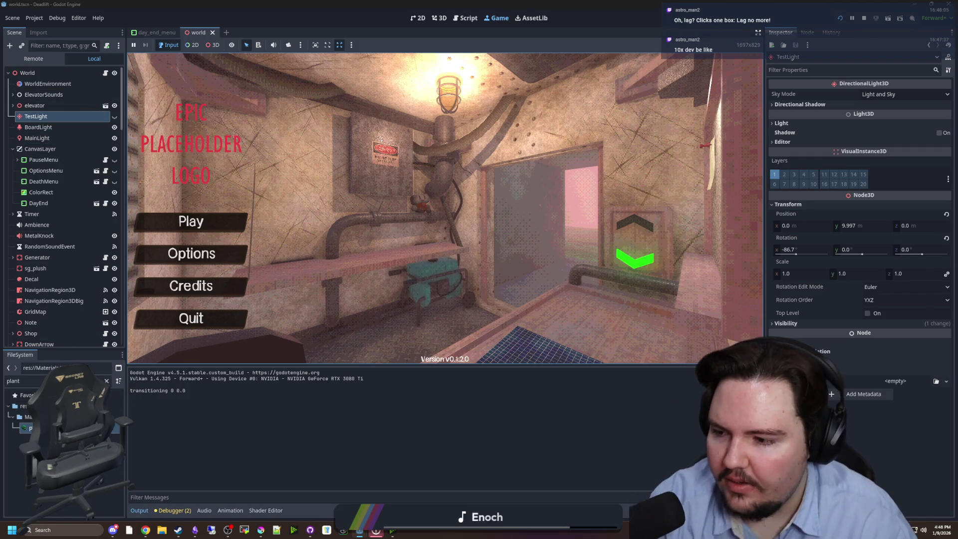
{"action": "left_click", "coordinate": [929, 44]}
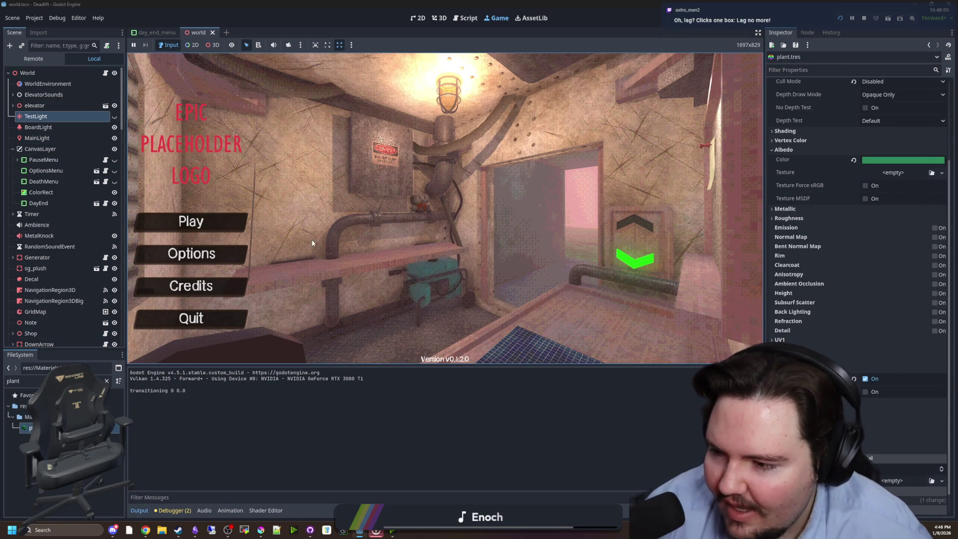
{"action": "left_click", "coordinate": [220, 229]}
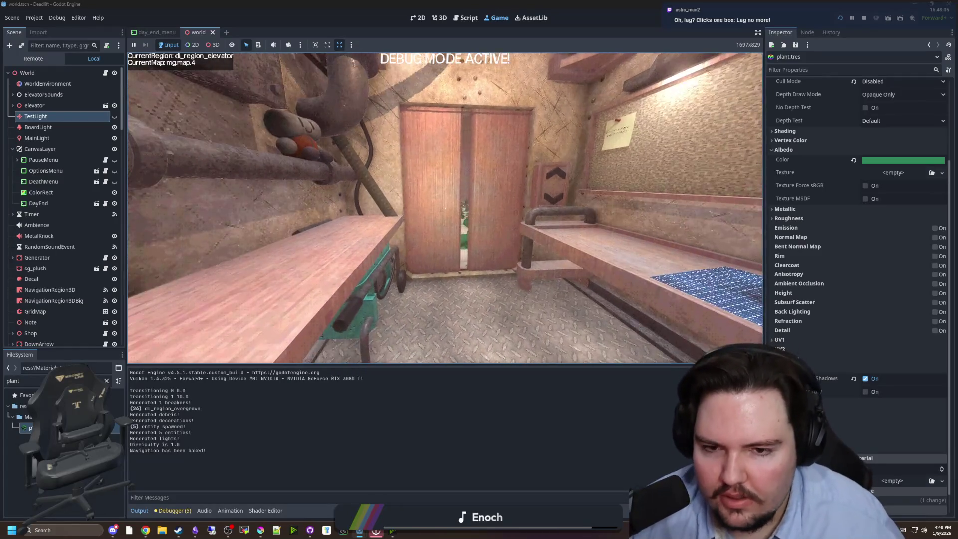
Step: Uncheck Disable Receive Shadows on plant.tres, then walk into the overgrown region and pause
{"action": "key", "text": "super"}
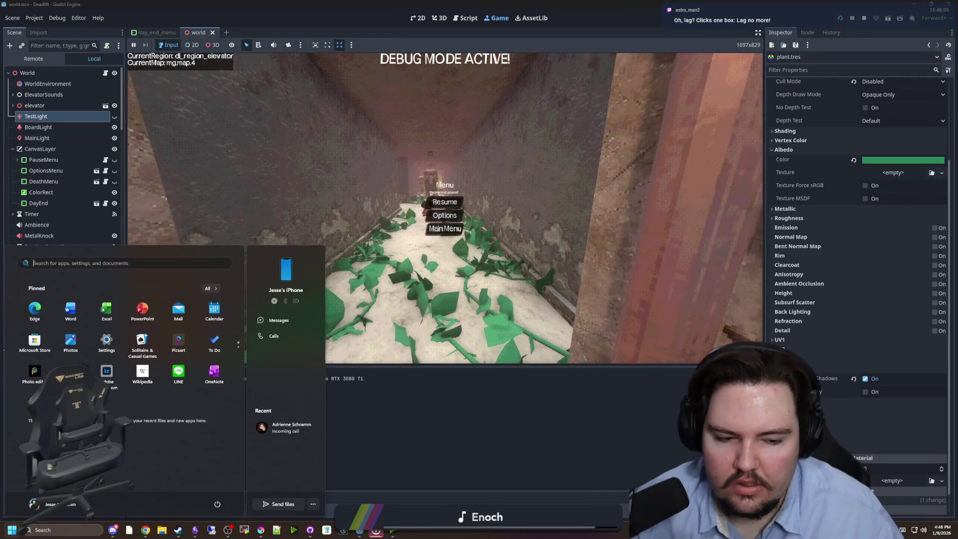
{"action": "key", "text": "super"}
{"action": "scroll", "coordinate": [850, 292], "scroll_direction": "down", "scroll_amount": 1}
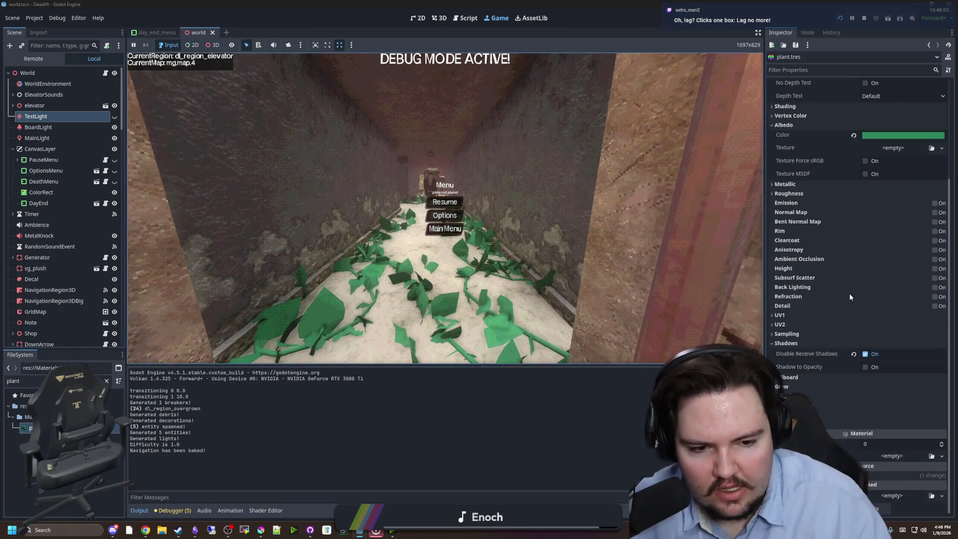
{"action": "left_click", "coordinate": [867, 355]}
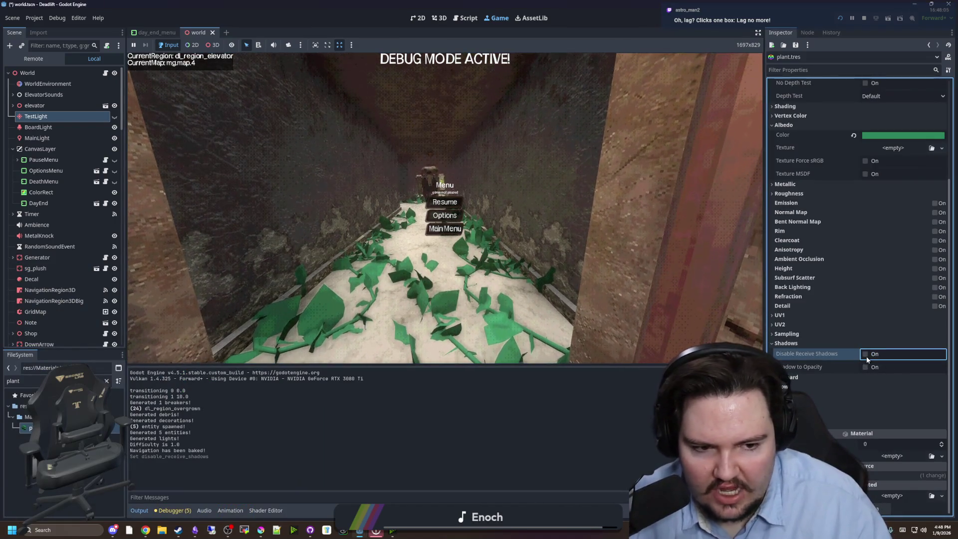
{"action": "key", "text": "Escape"}
{"action": "key", "text": "w"}
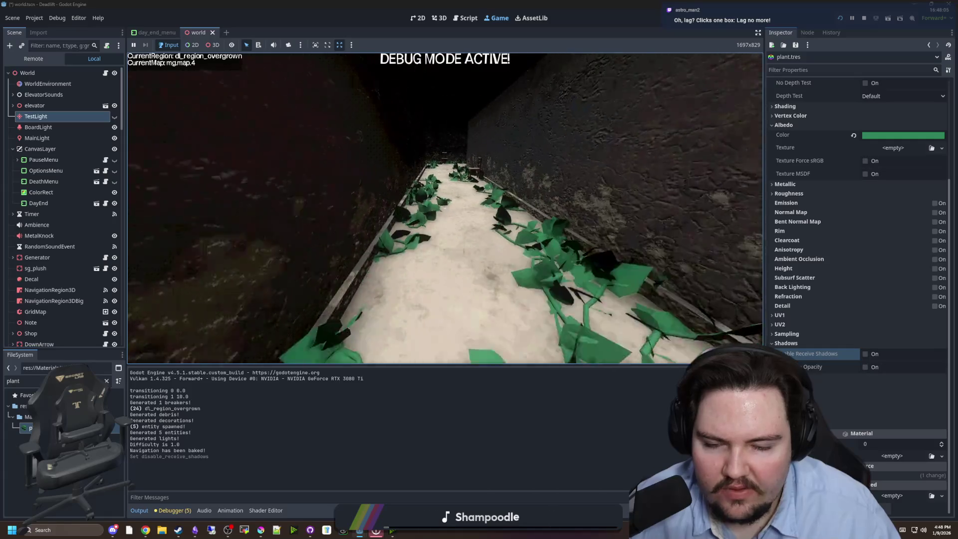
{"action": "key", "text": "Escape"}
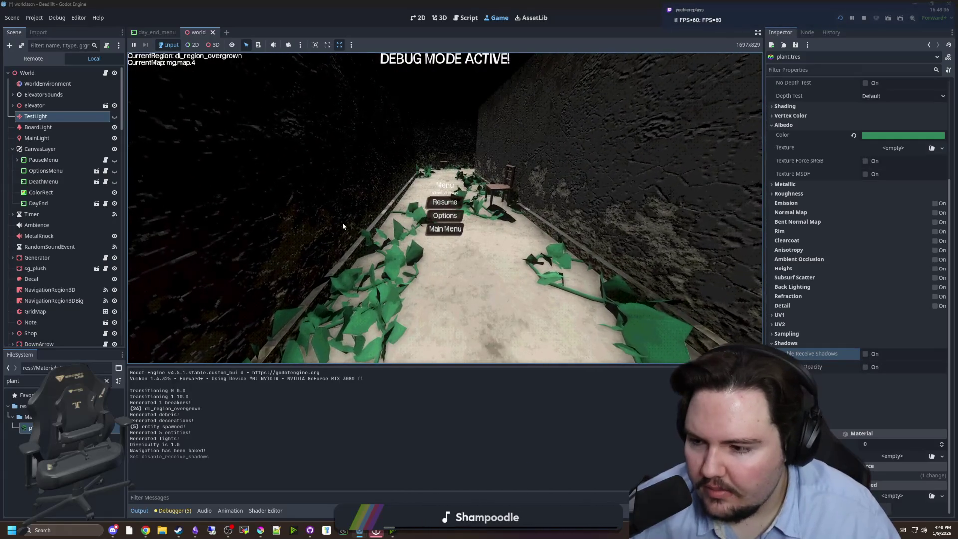
Step: Stop the game, delete the print(data.RegionID) line from generate_debris, and save world.gd
{"action": "key", "text": "F8"}
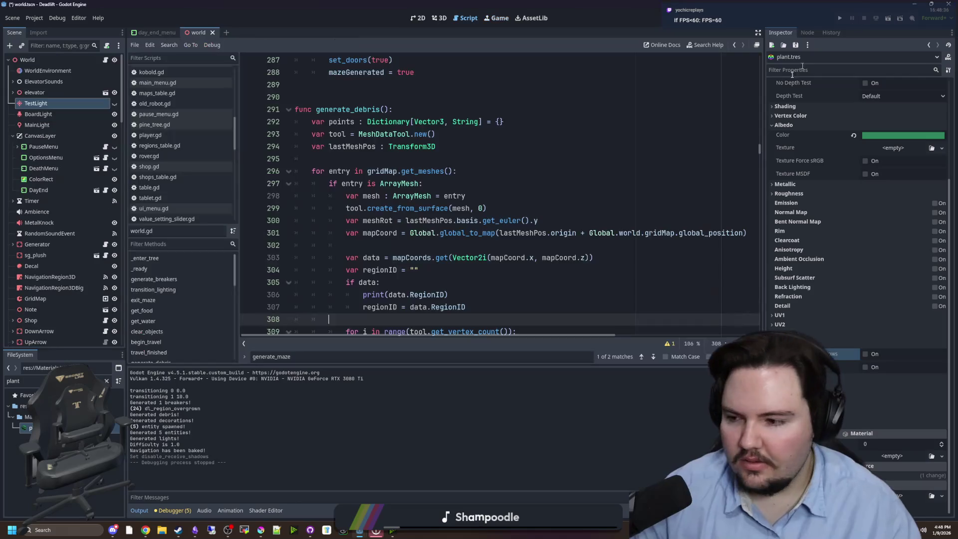
{"action": "left_click", "coordinate": [505, 194]}
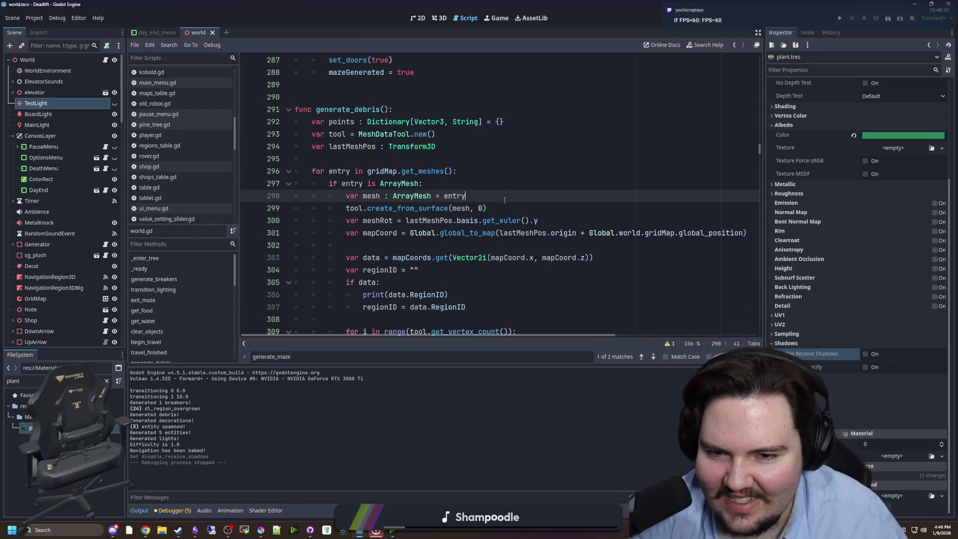
{"action": "left_click", "coordinate": [427, 156]}
{"action": "left_click", "coordinate": [415, 287]}
{"action": "scroll", "coordinate": [414, 286], "scroll_direction": "down", "scroll_amount": 1}
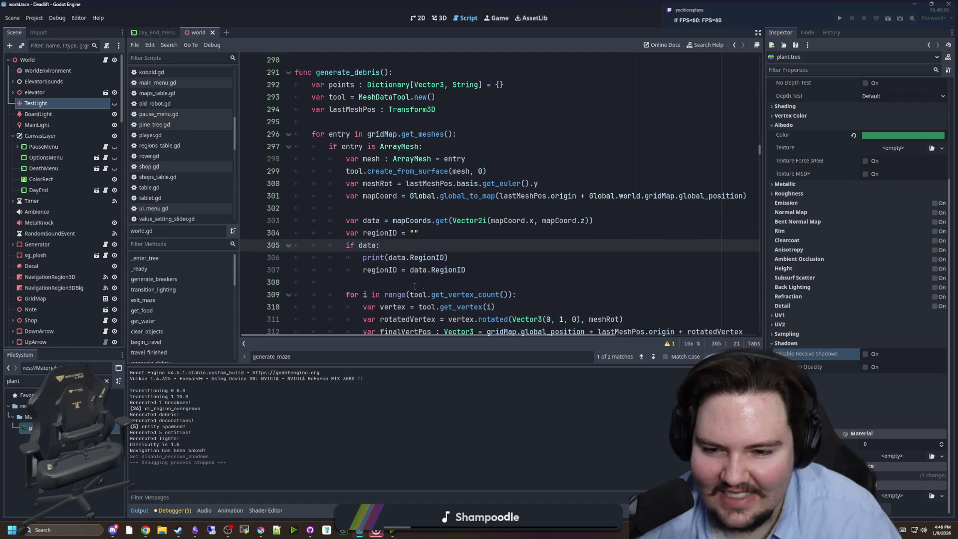
{"action": "triple_click", "coordinate": [465, 259]}
{"action": "key", "text": "BackSpace"}
{"action": "key", "text": "BackSpace"}
{"action": "key", "text": "Up"}
{"action": "key", "text": "Up"}
{"action": "key", "text": "Up"}
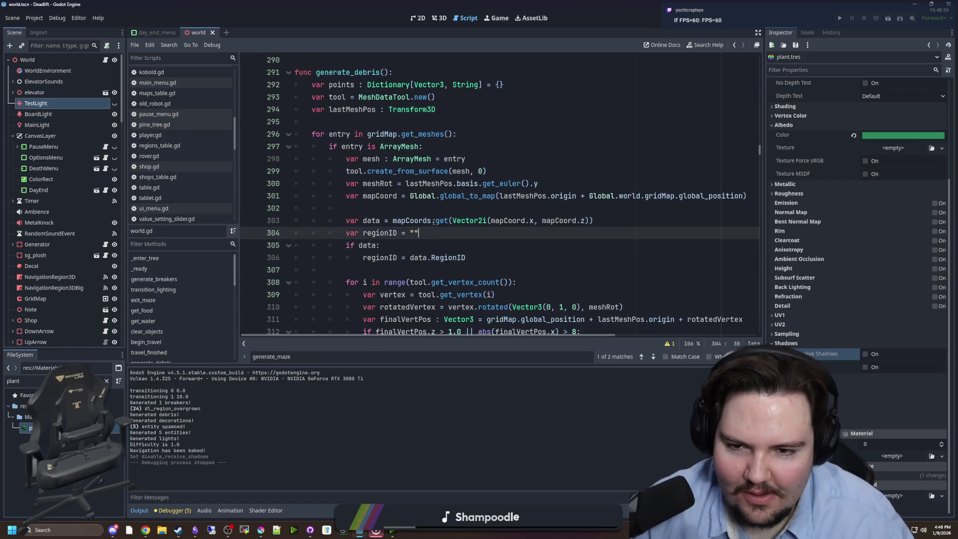
{"action": "key", "text": "ctrl+s"}
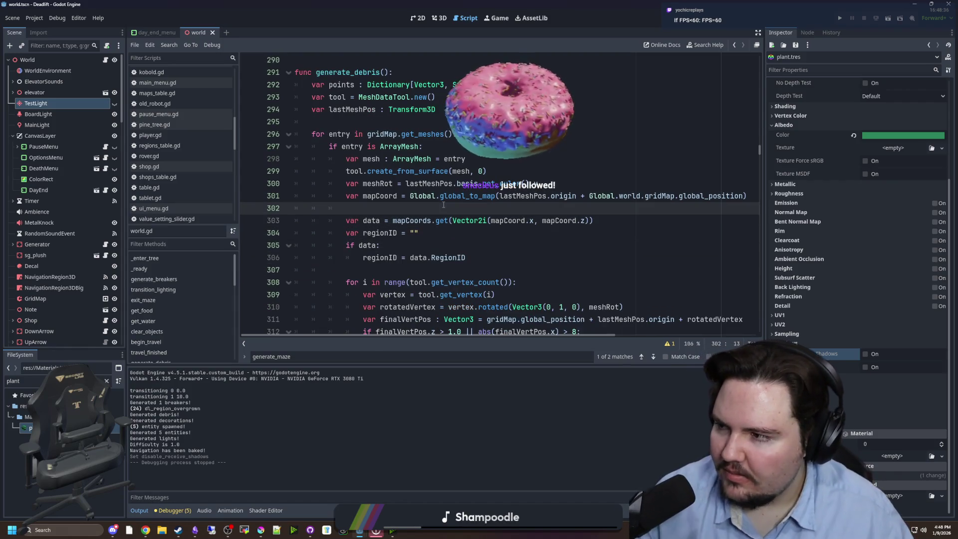
{"action": "key", "text": "ctrl+s"}
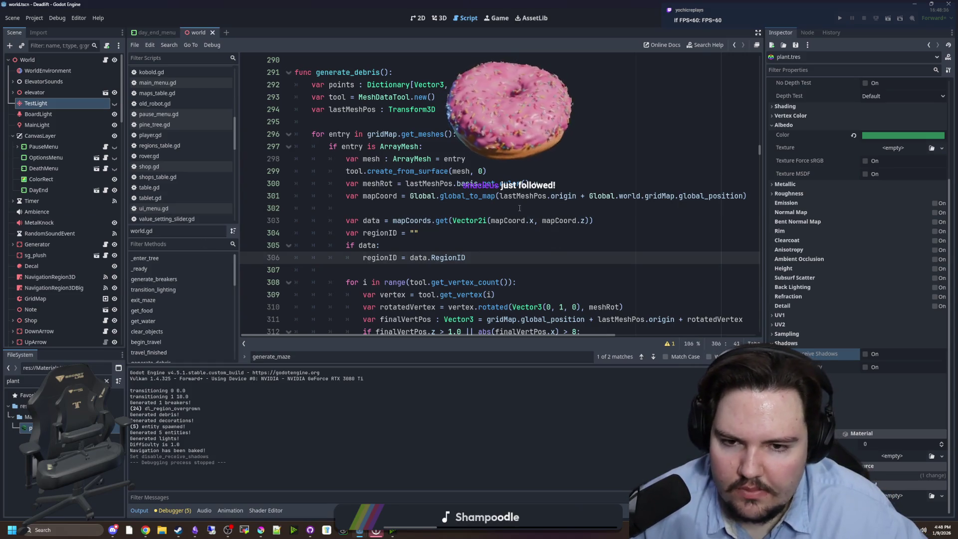
Step: Select the BoardLight and TestLight nodes, then bring plant.tres back into the Inspector
{"action": "left_click", "coordinate": [84, 116]}
{"action": "left_click", "coordinate": [71, 105]}
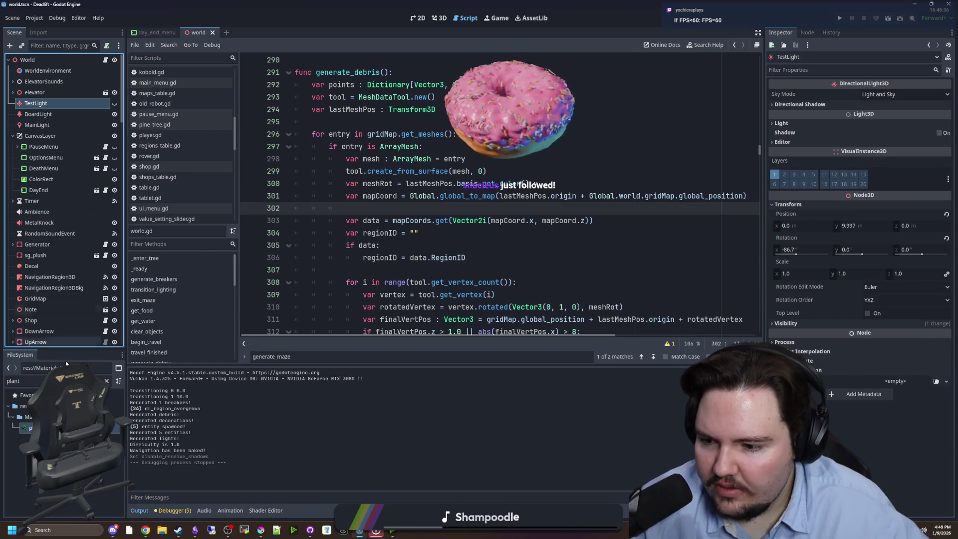
{"action": "left_click", "coordinate": [30, 427]}
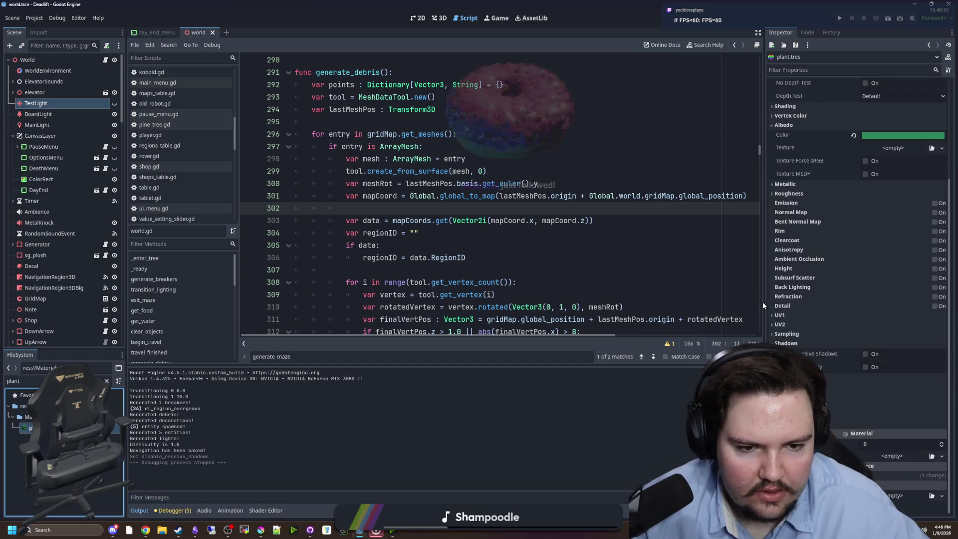
{"action": "left_click_drag", "start_coordinate": [763, 302], "coordinate": [442, 302]}
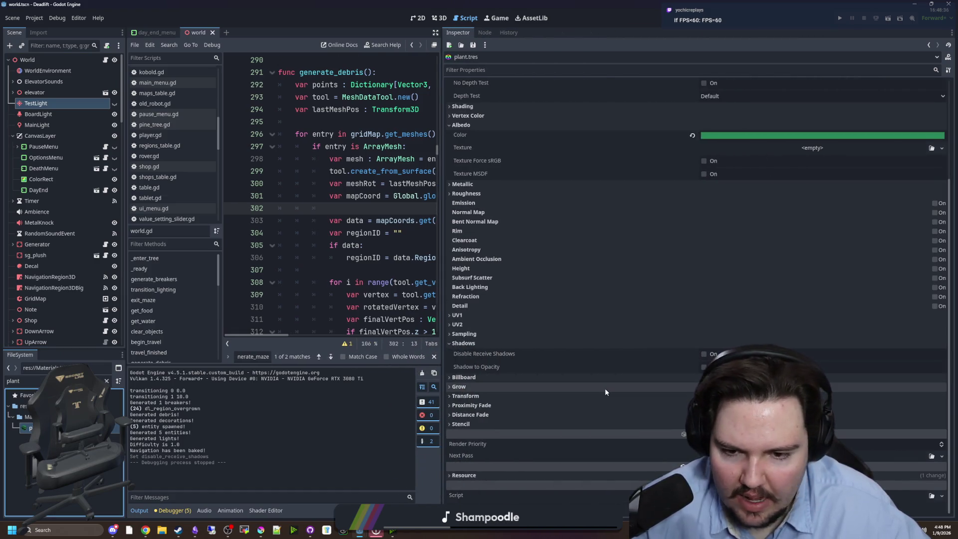
{"action": "left_click", "coordinate": [468, 426]}
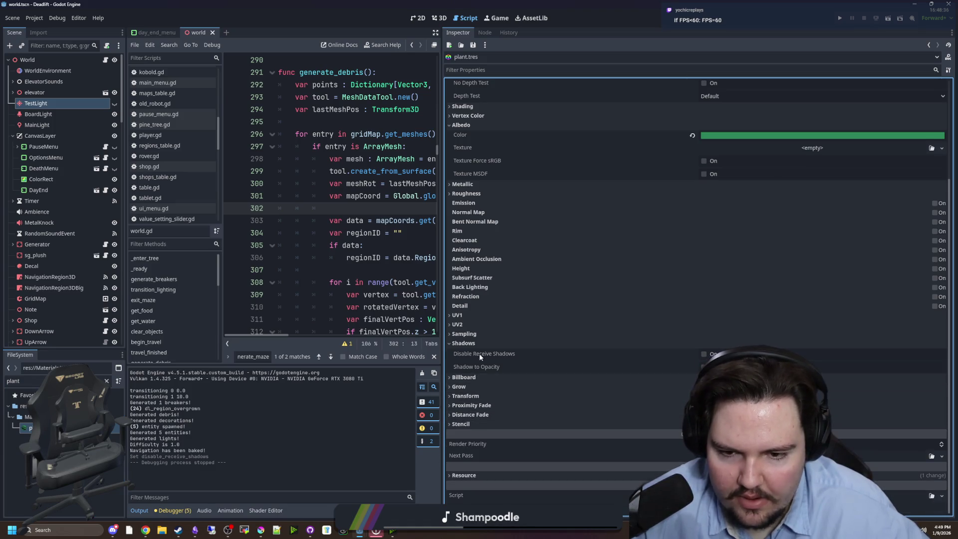
{"action": "mouse_move", "coordinate": [485, 365]}
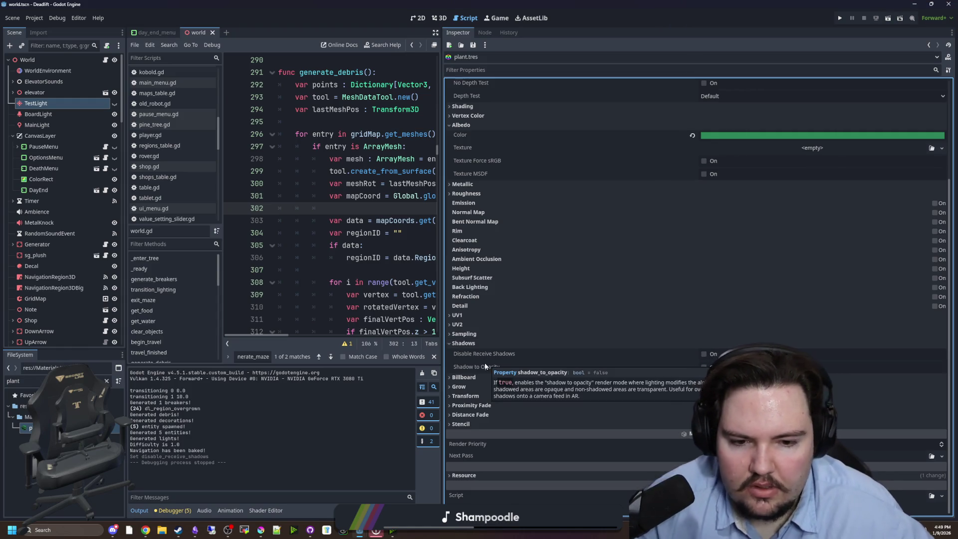
{"action": "left_click", "coordinate": [474, 334]}
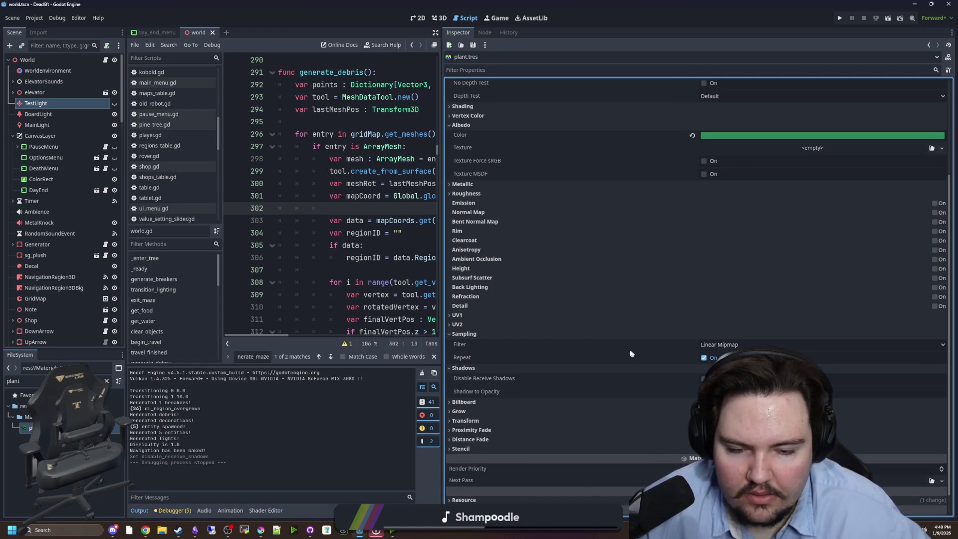
{"action": "left_click", "coordinate": [469, 336]}
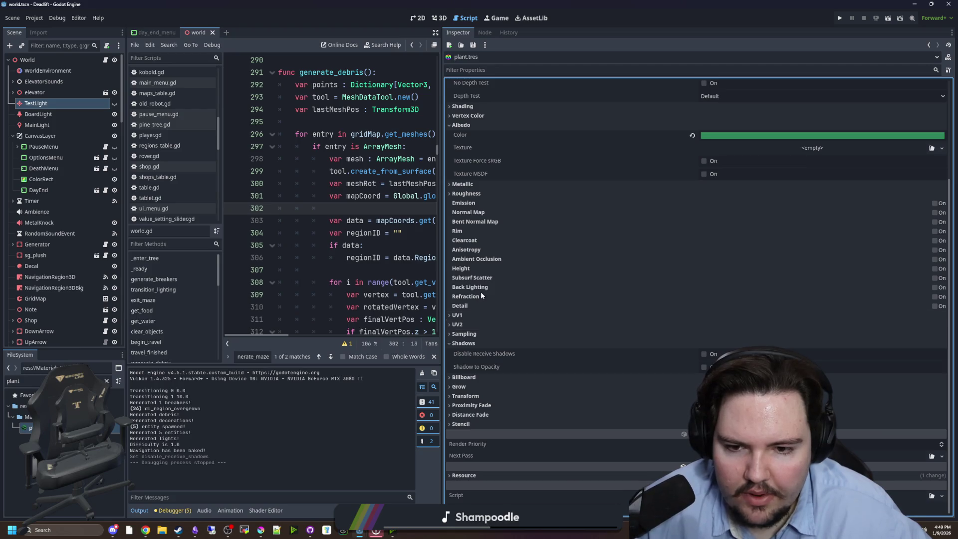
{"action": "scroll", "coordinate": [469, 212], "scroll_direction": "up", "scroll_amount": 5}
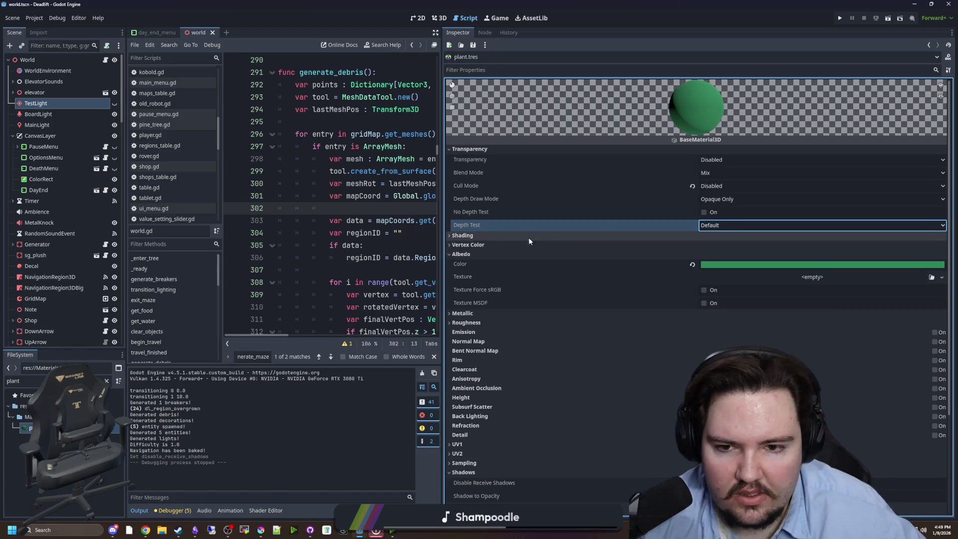
{"action": "left_click", "coordinate": [498, 235]}
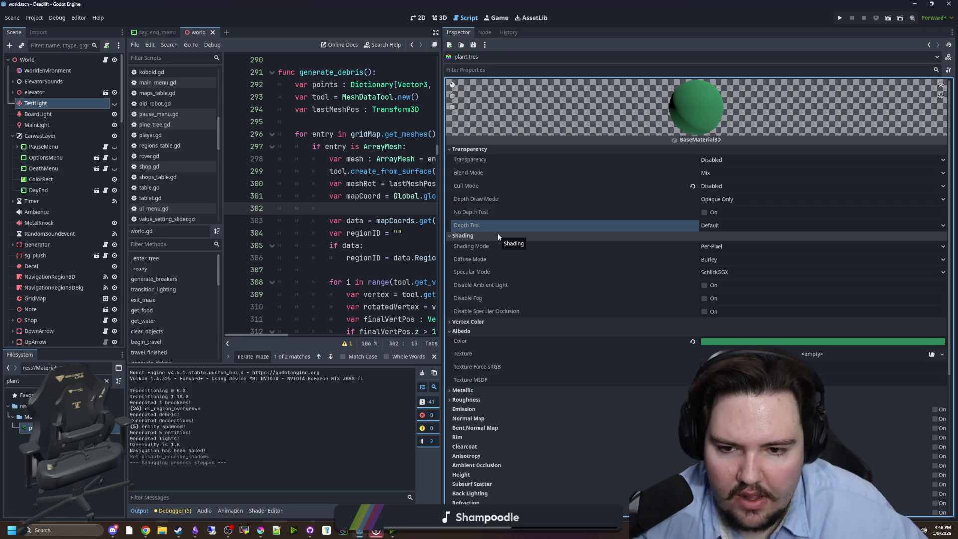
{"action": "left_click", "coordinate": [498, 234]}
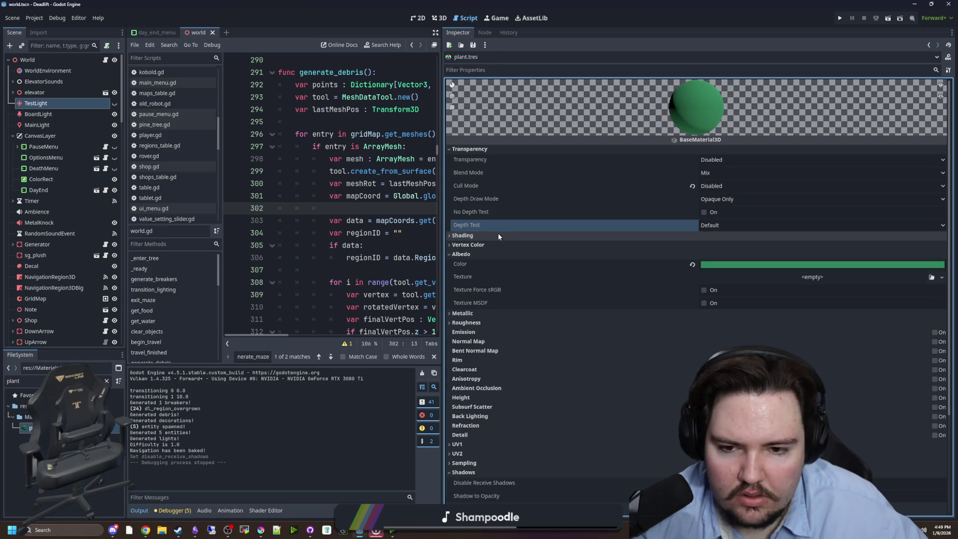
{"action": "left_click", "coordinate": [486, 242]}
{"action": "left_click", "coordinate": [486, 242]}
{"action": "left_click", "coordinate": [485, 254]}
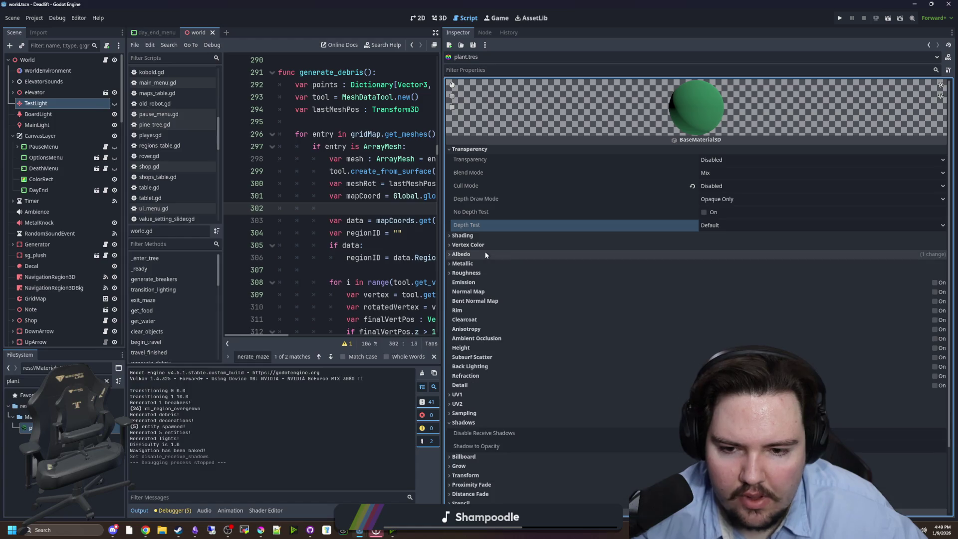
{"action": "left_click_drag", "start_coordinate": [460, 306], "coordinate": [728, 305]}
{"action": "left_click", "coordinate": [451, 268]}
{"action": "left_click", "coordinate": [412, 209]}
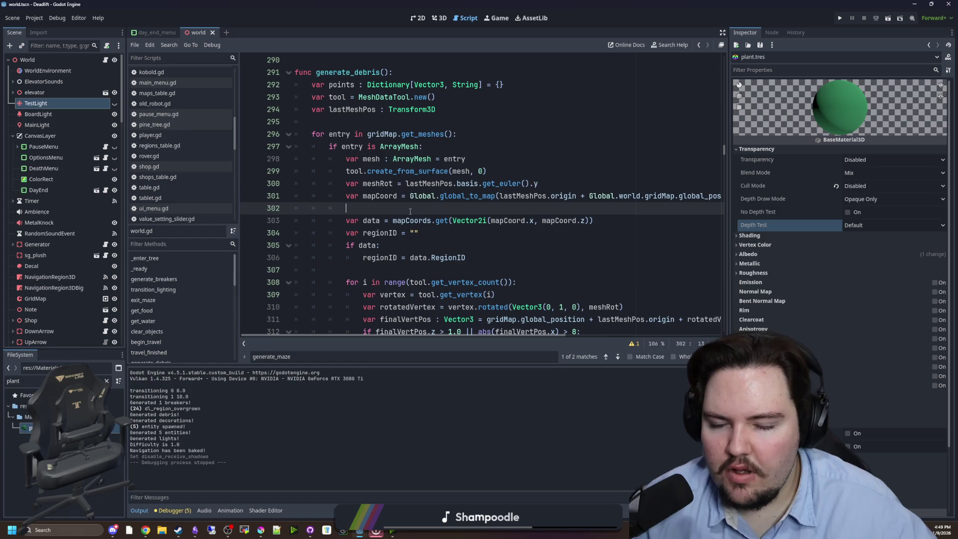
Step: Open Project Settings filtered by 'occlu' and confirm Rendering > Occlusion Culling's Use Occlusion Culling is on
{"action": "left_click", "coordinate": [34, 18]}
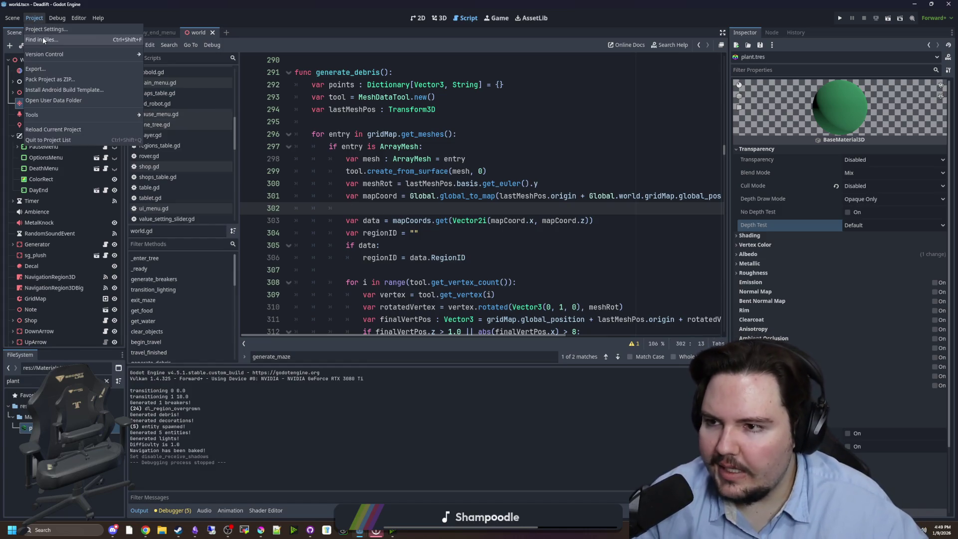
{"action": "left_click", "coordinate": [43, 33]}
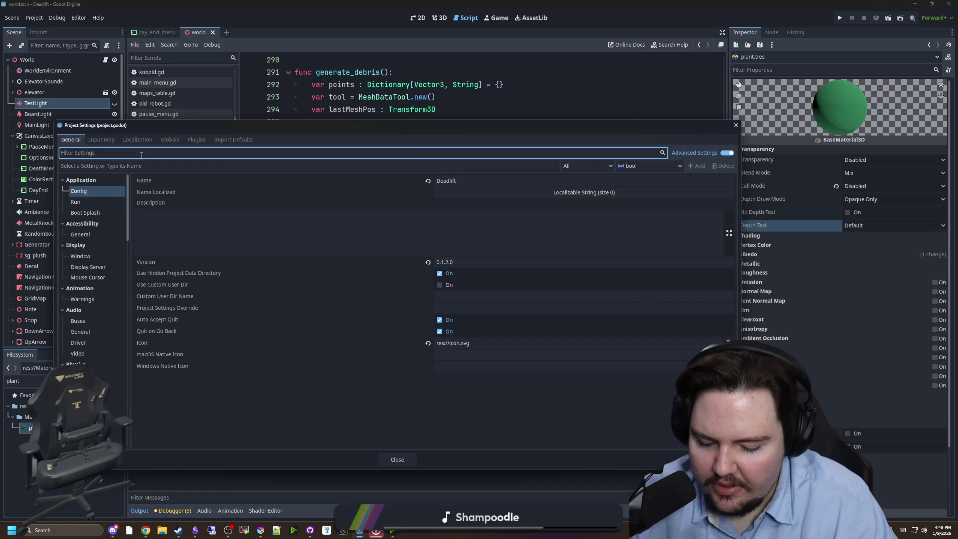
{"action": "type", "text": "occlus"}
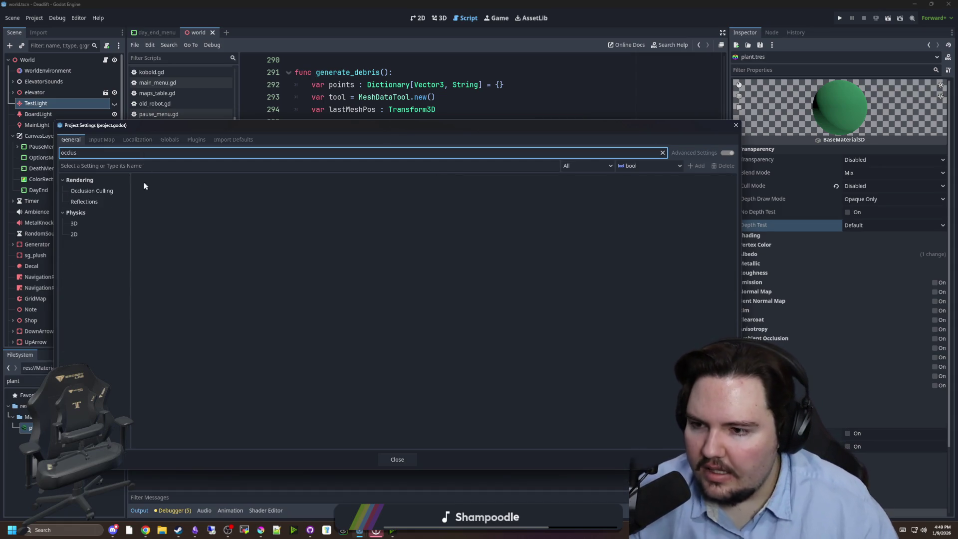
{"action": "left_click", "coordinate": [111, 192]}
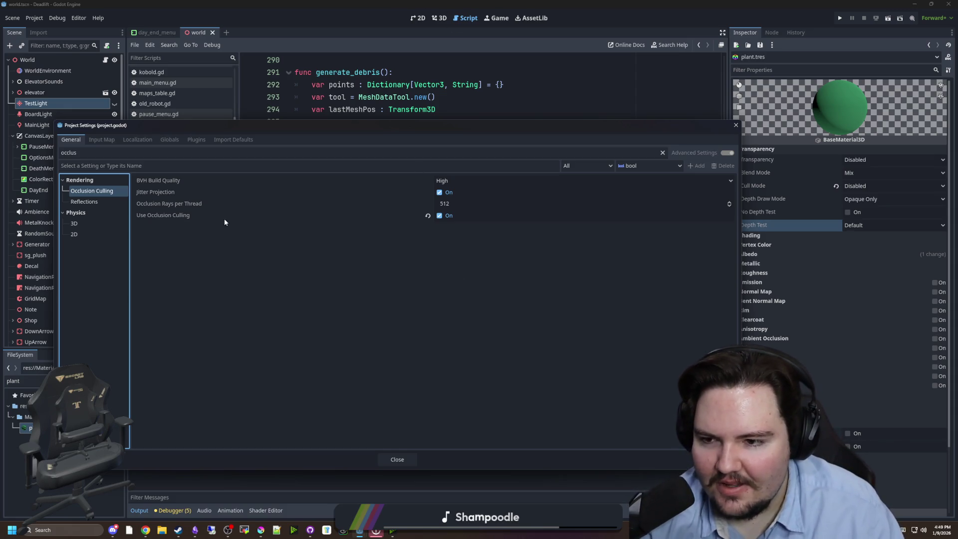
{"action": "mouse_move", "coordinate": [187, 218]}
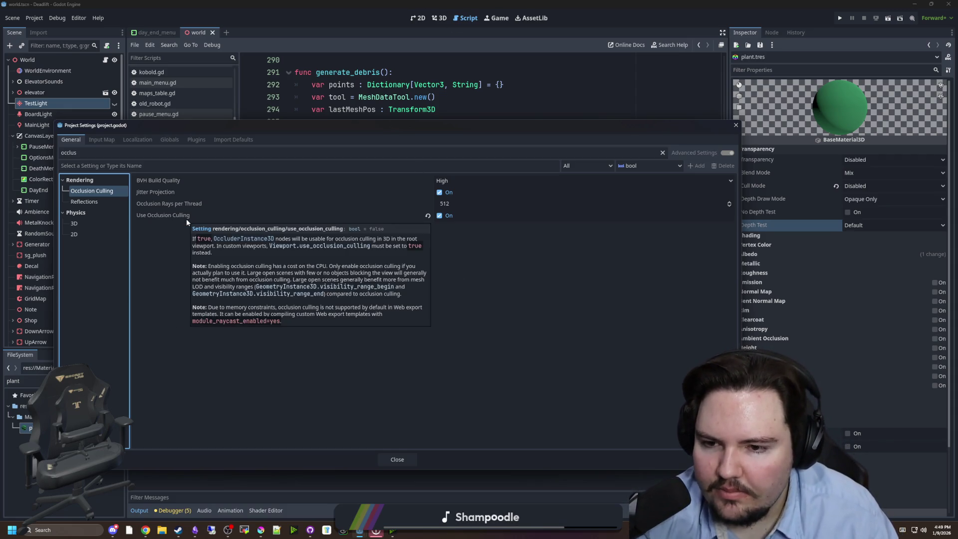
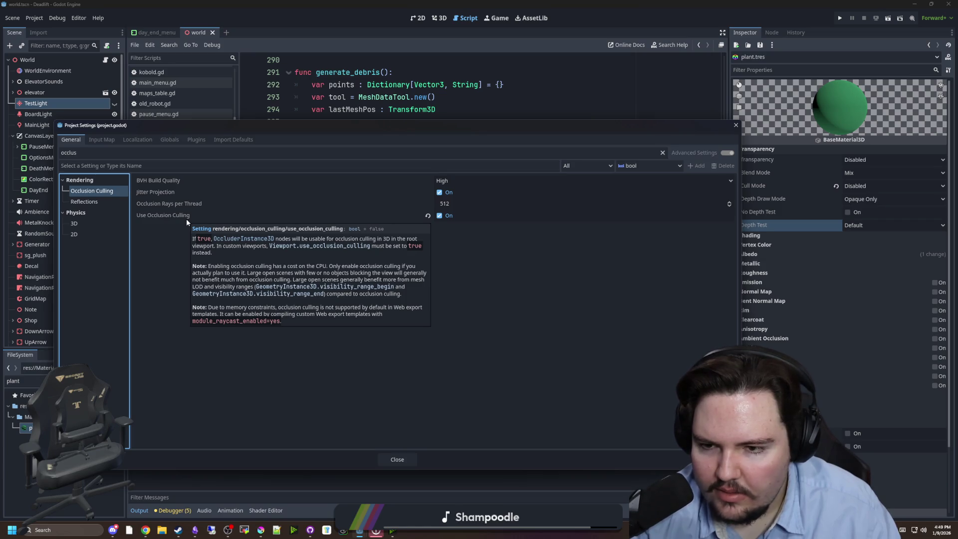
Step: Close Project Settings, filter the FileSystem for 'corrid', and open corridors.blend's Advanced Import Settings
{"action": "left_click", "coordinate": [406, 462]}
{"action": "left_click", "coordinate": [444, 258]}
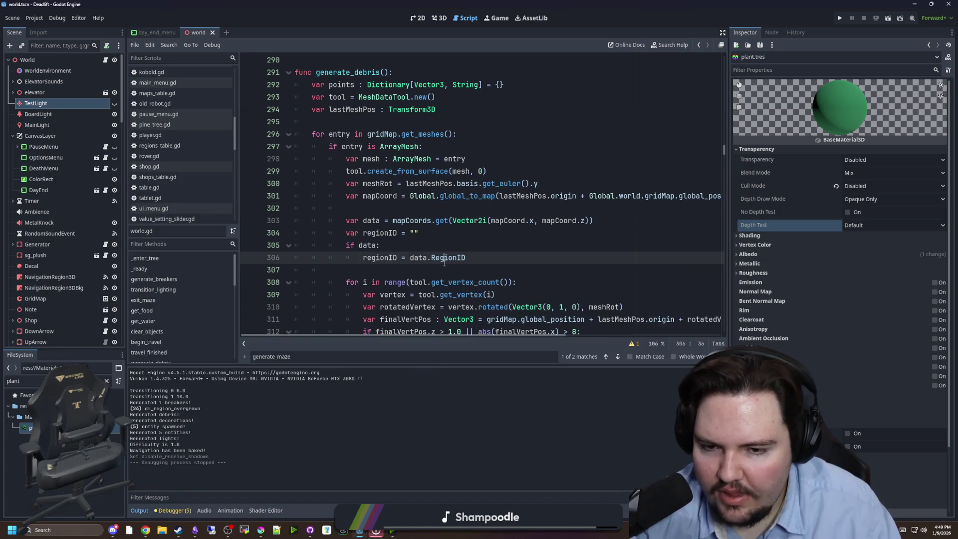
{"action": "left_click", "coordinate": [107, 381]}
{"action": "type", "text": "corrid"}
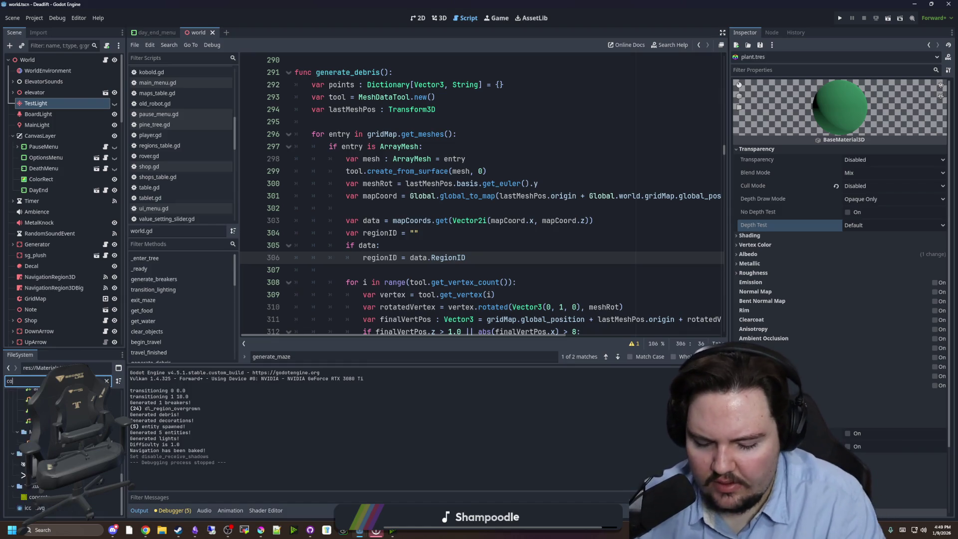
{"action": "double_click", "coordinate": [28, 428]}
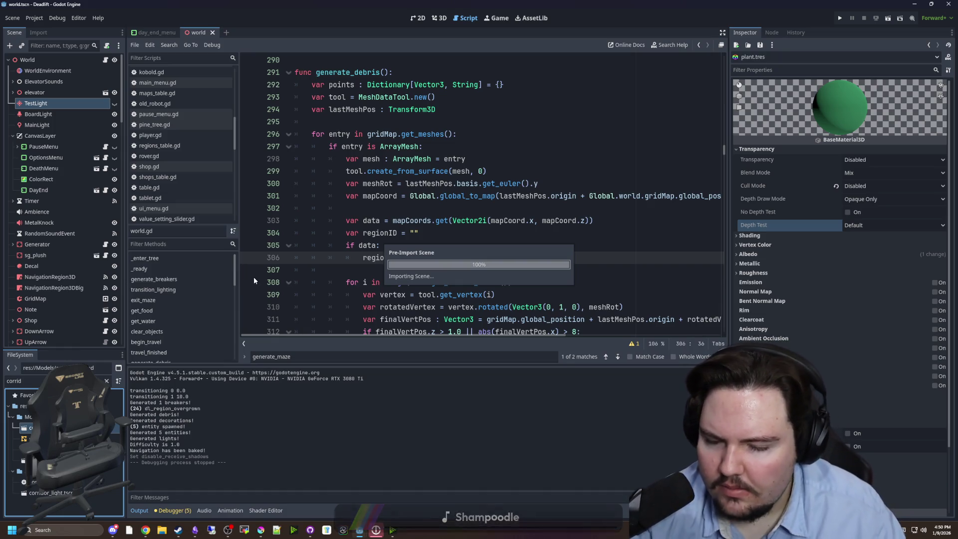
{"action": "scroll", "coordinate": [369, 224], "scroll_direction": "down", "scroll_amount": 3}
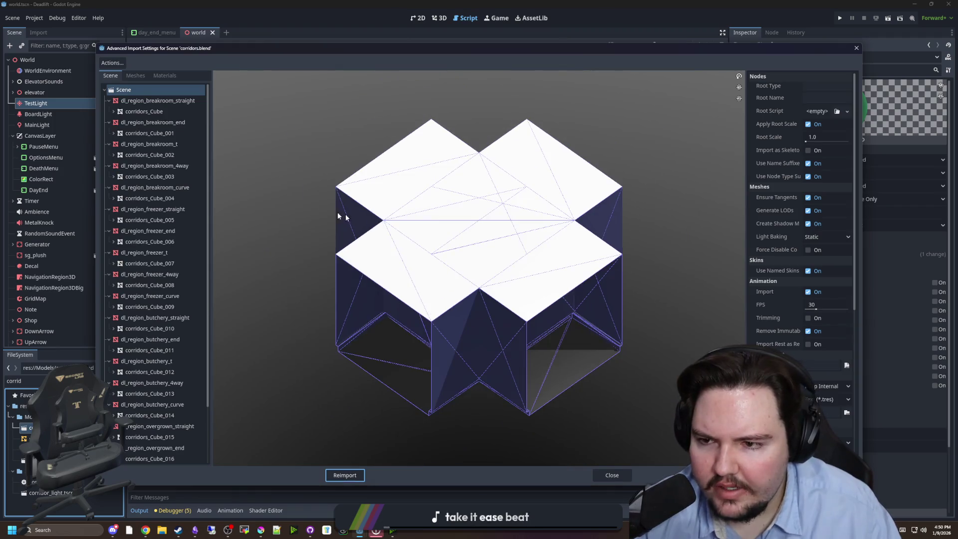
Step: Set dl_region_breakroom_straight's Occluder generation to Mesh + Occluder
{"action": "left_click", "coordinate": [133, 102]}
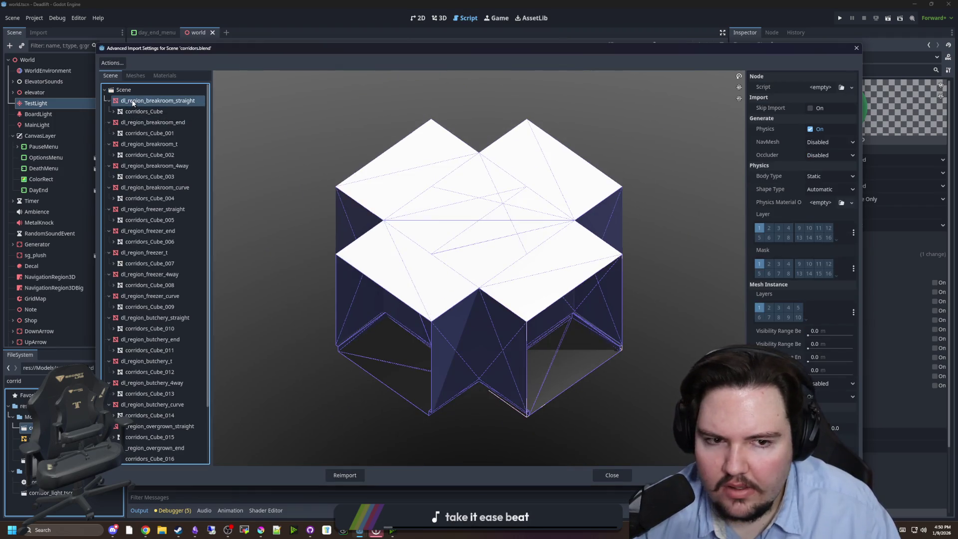
{"action": "left_click", "coordinate": [831, 155]}
{"action": "left_click", "coordinate": [831, 179]}
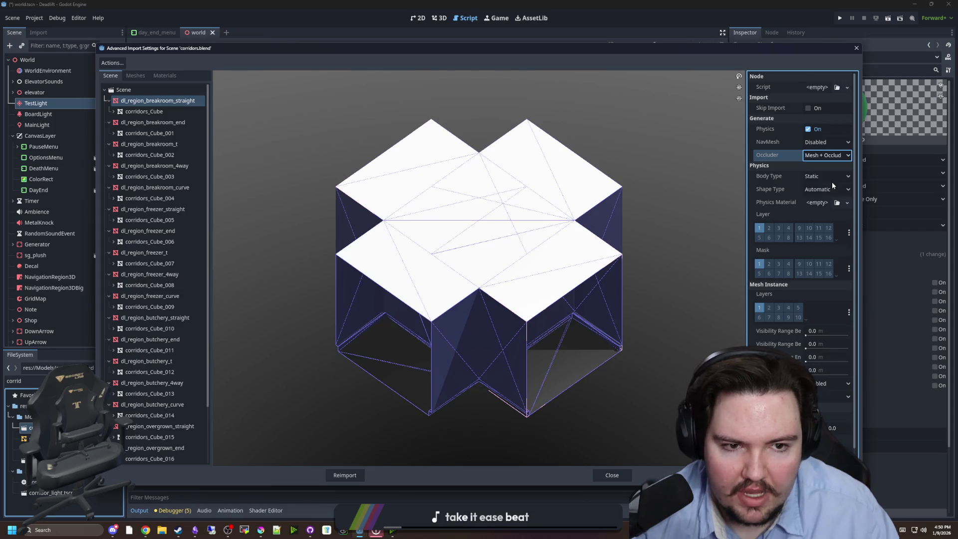
{"action": "scroll", "coordinate": [786, 218], "scroll_direction": "down", "scroll_amount": 1}
{"action": "scroll", "coordinate": [783, 309], "scroll_direction": "up", "scroll_amount": 1}
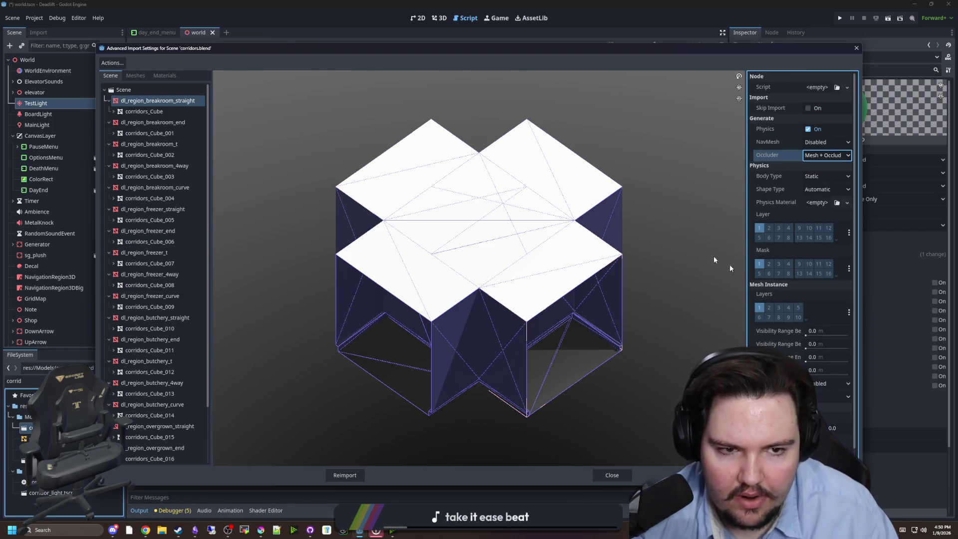
Step: Collapse the region nodes in the import scene tree to shorten the list
{"action": "left_click", "coordinate": [108, 100]}
{"action": "left_click", "coordinate": [109, 111]}
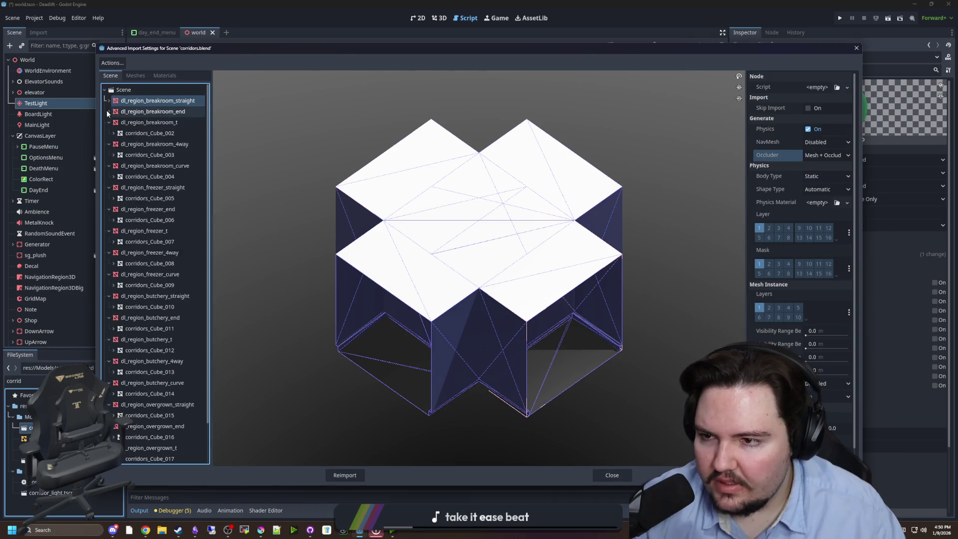
{"action": "left_click", "coordinate": [108, 122]}
{"action": "left_click", "coordinate": [109, 133]}
{"action": "left_click", "coordinate": [109, 144]}
{"action": "left_click", "coordinate": [109, 155]}
{"action": "left_click", "coordinate": [109, 166]}
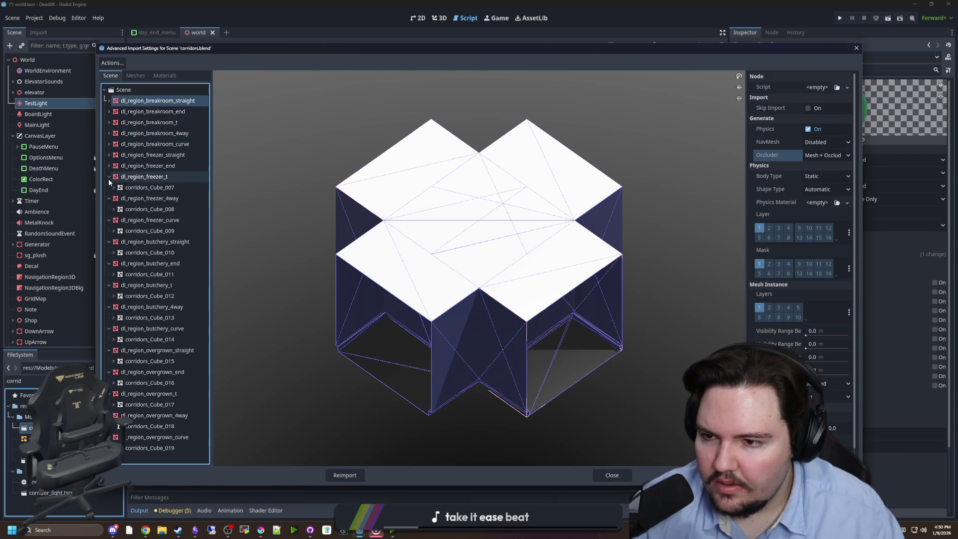
{"action": "left_click", "coordinate": [109, 177]}
{"action": "left_click", "coordinate": [109, 188]}
{"action": "left_click", "coordinate": [109, 198]}
{"action": "left_click", "coordinate": [108, 209]}
{"action": "left_click", "coordinate": [109, 220]}
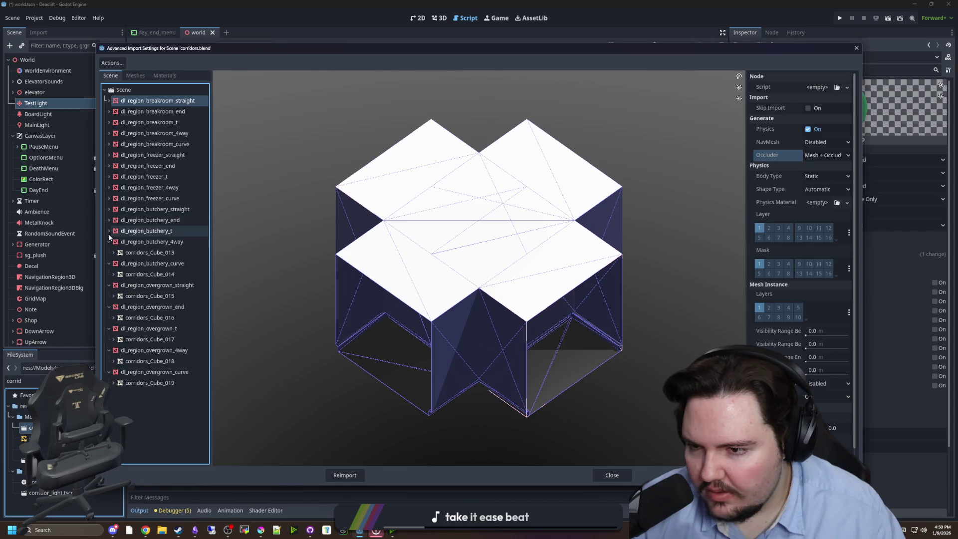
{"action": "left_click", "coordinate": [109, 231]}
{"action": "left_click", "coordinate": [109, 242]}
{"action": "left_click", "coordinate": [109, 252]}
{"action": "left_click", "coordinate": [109, 263]}
{"action": "left_click", "coordinate": [113, 285]}
{"action": "left_click", "coordinate": [110, 296]}
{"action": "left_click", "coordinate": [108, 274]}
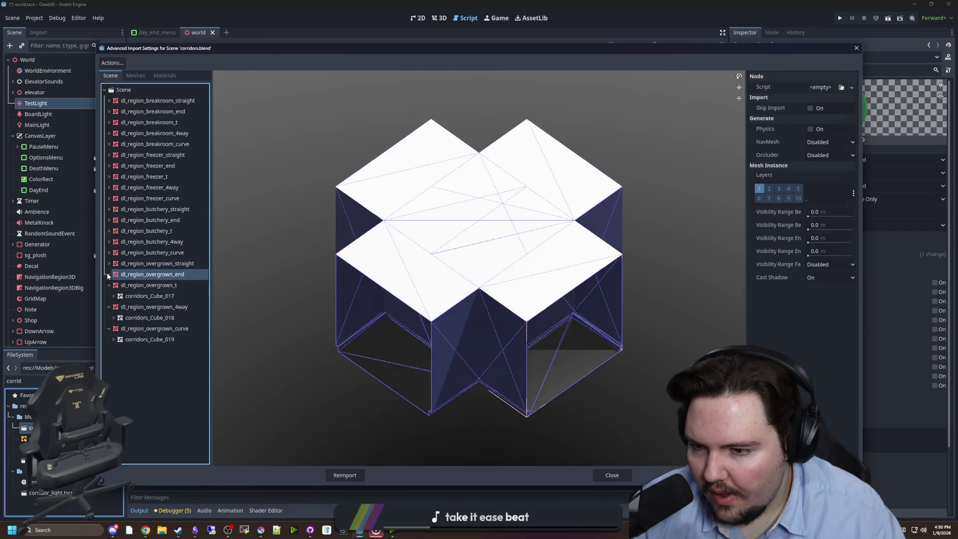
{"action": "left_click", "coordinate": [109, 285]}
{"action": "left_click", "coordinate": [109, 296]}
{"action": "left_click", "coordinate": [109, 307]}
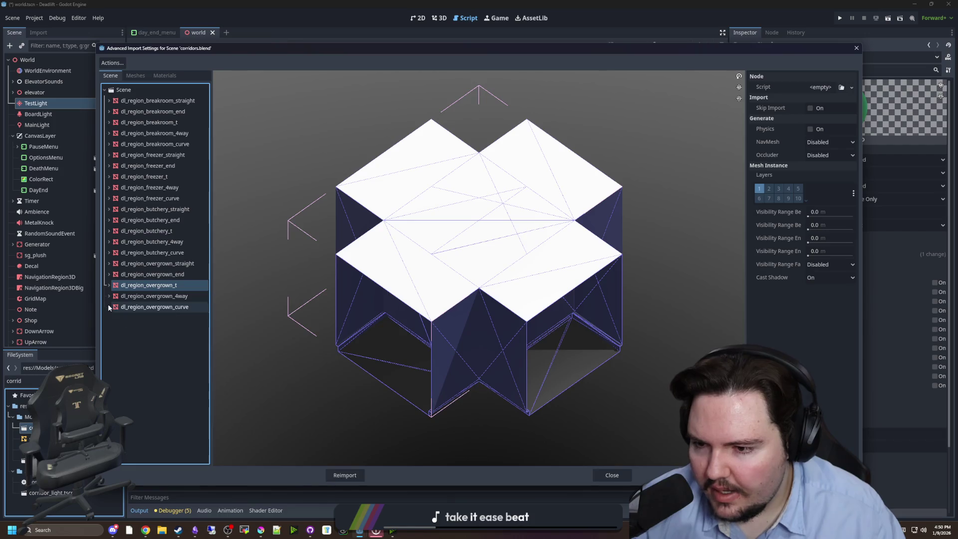
{"action": "left_click", "coordinate": [158, 103]}
{"action": "left_click", "coordinate": [170, 307]}
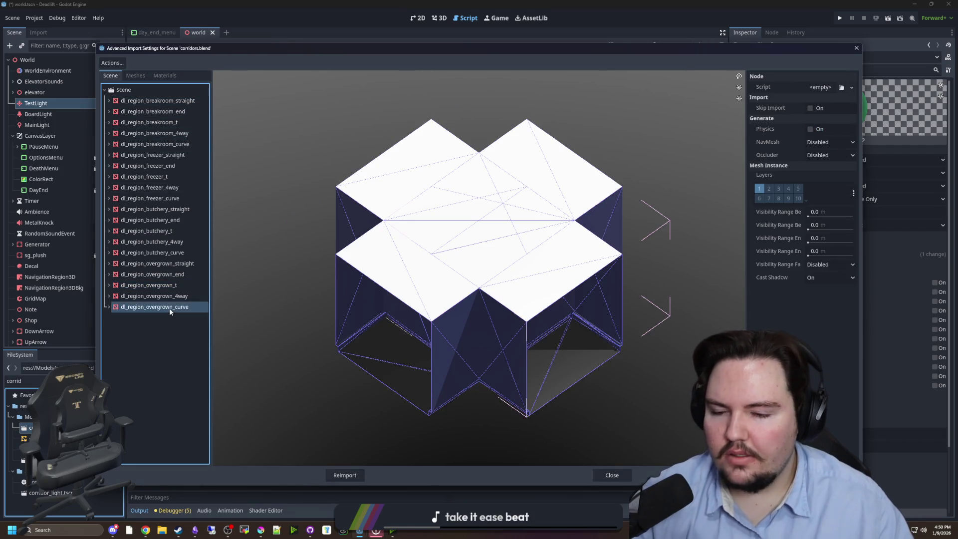
Step: Set Mesh + Occluder for the breakroom end, t, 4way and curve pieces
{"action": "left_click", "coordinate": [185, 101]}
{"action": "left_click", "coordinate": [182, 113]}
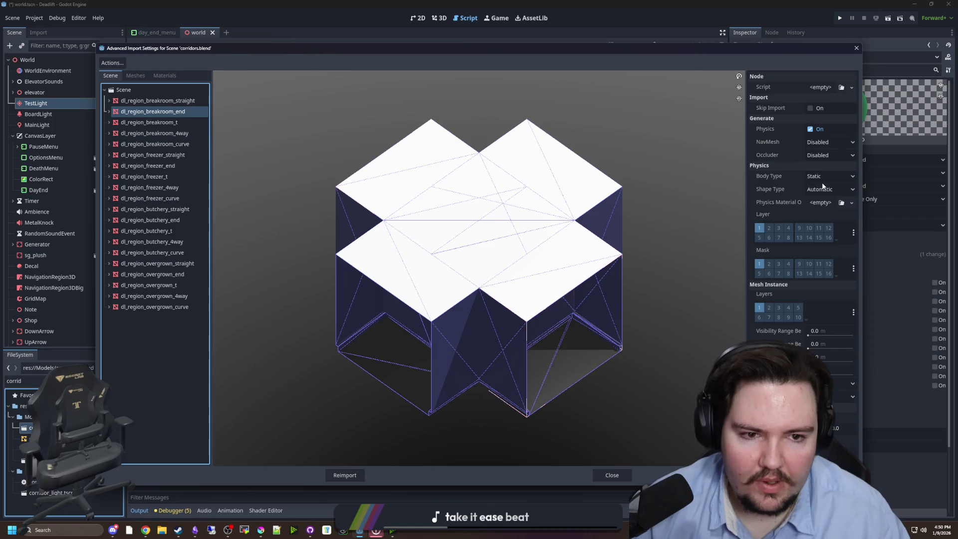
{"action": "left_click", "coordinate": [827, 155]}
{"action": "left_click", "coordinate": [836, 178]}
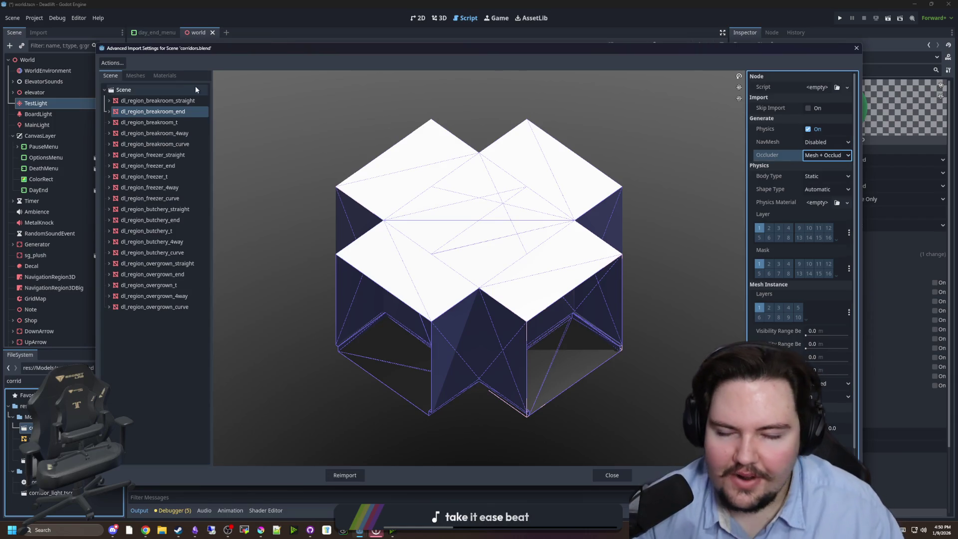
{"action": "left_click", "coordinate": [170, 112]}
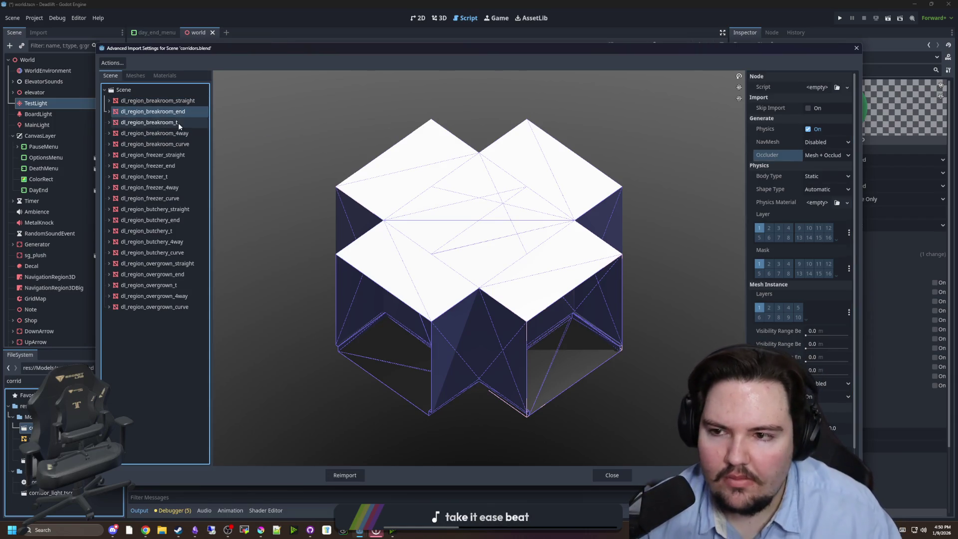
{"action": "left_click", "coordinate": [179, 122]}
{"action": "left_click", "coordinate": [837, 156]}
{"action": "left_click", "coordinate": [833, 178]}
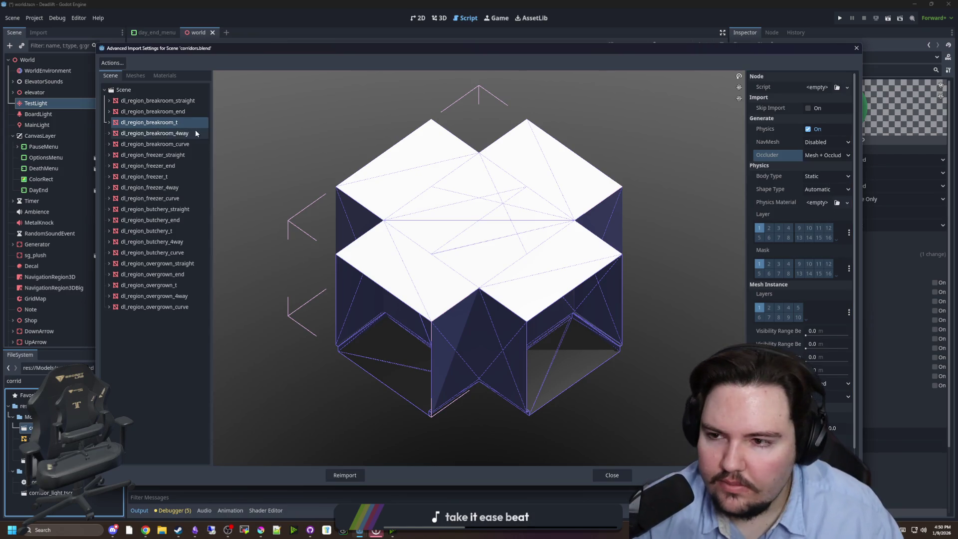
{"action": "left_click", "coordinate": [154, 133]}
{"action": "left_click", "coordinate": [828, 155]}
{"action": "left_click", "coordinate": [827, 178]}
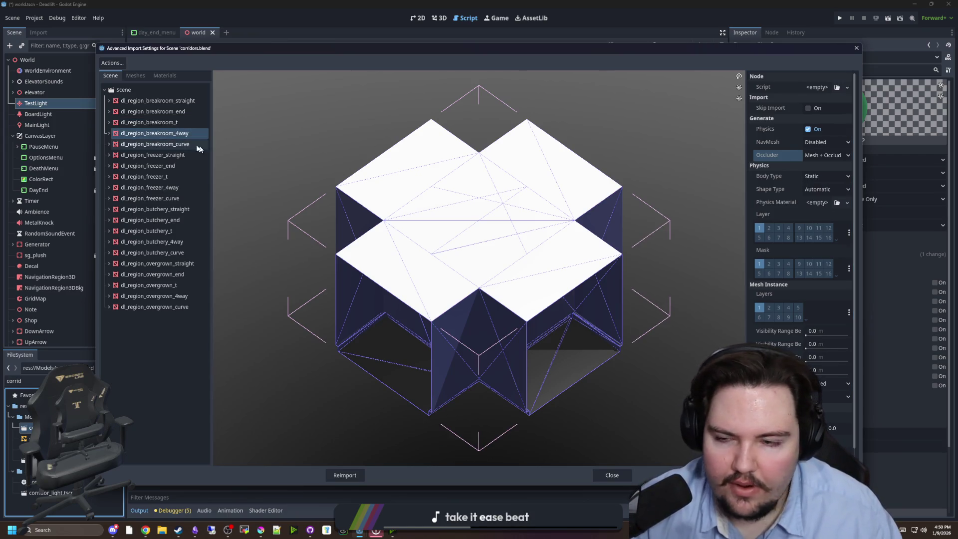
{"action": "left_click", "coordinate": [155, 144]}
{"action": "left_click", "coordinate": [831, 157]}
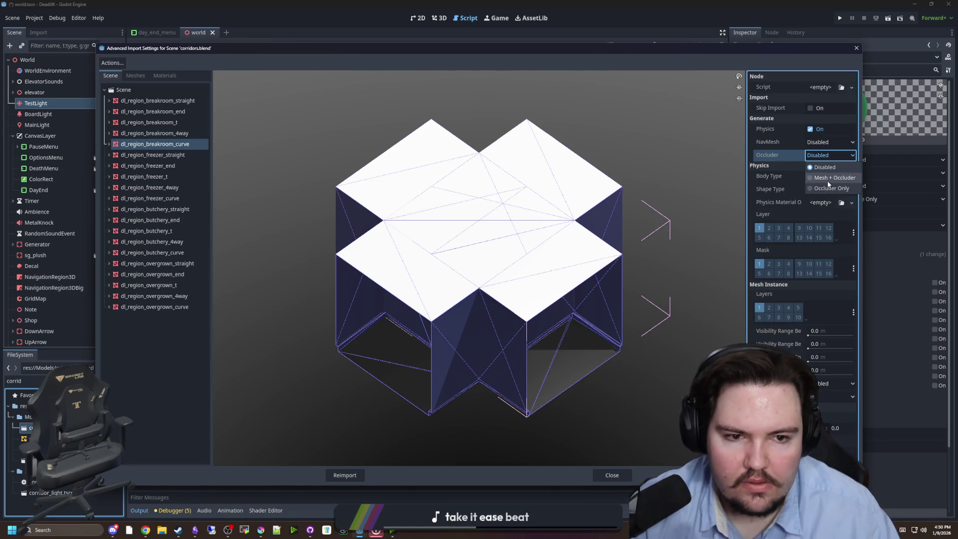
{"action": "left_click", "coordinate": [828, 178]}
Step: Set Mesh + Occluder for the freezer straight, end, t, 4way and curve pieces
{"action": "scroll", "coordinate": [773, 299], "scroll_direction": "down", "scroll_amount": 1}
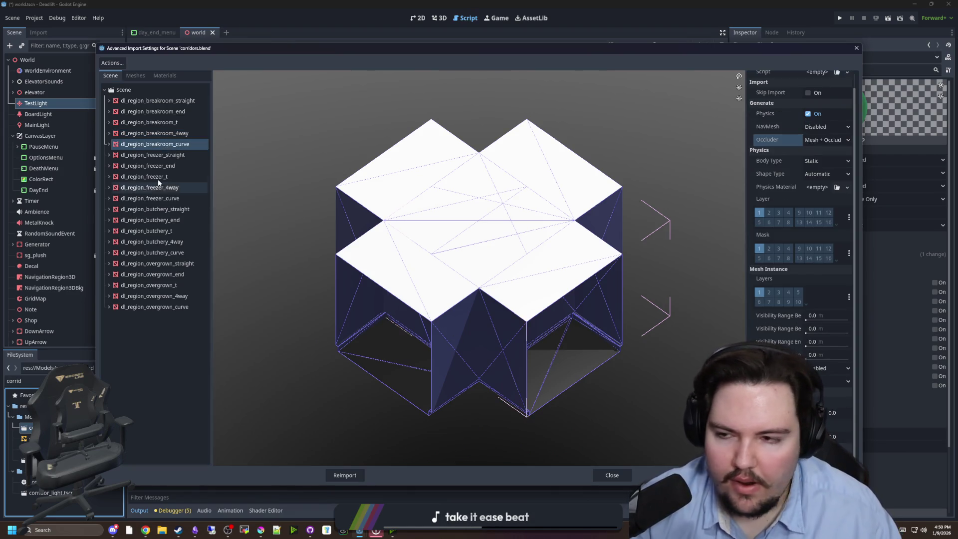
{"action": "left_click", "coordinate": [164, 155]}
{"action": "left_click", "coordinate": [819, 155]}
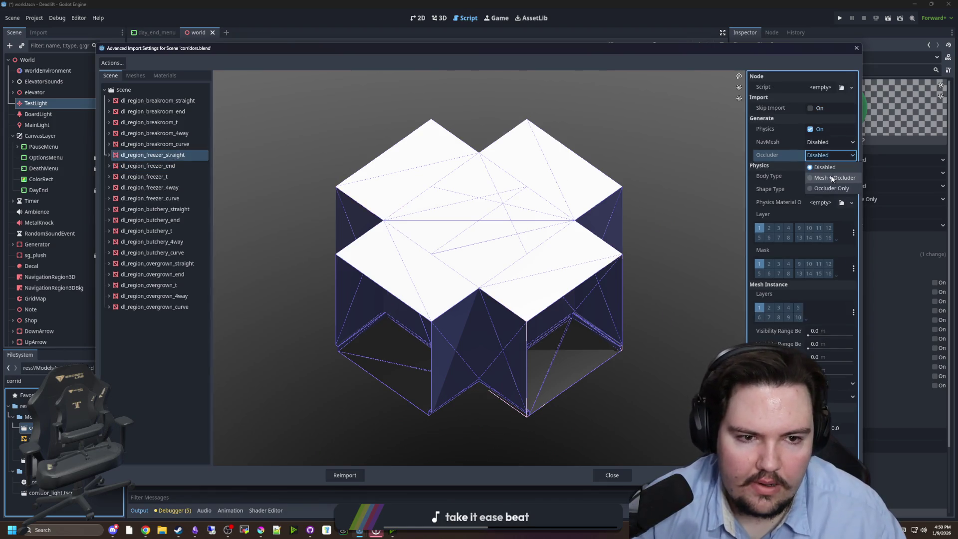
{"action": "left_click", "coordinate": [827, 178]}
{"action": "left_click", "coordinate": [150, 165]}
{"action": "left_click", "coordinate": [830, 157]}
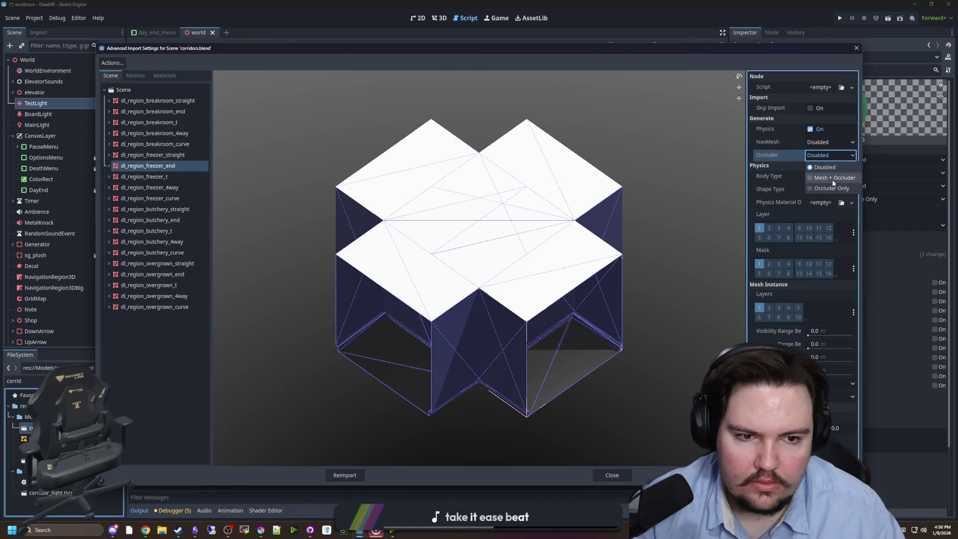
{"action": "left_click", "coordinate": [828, 178]}
{"action": "left_click", "coordinate": [150, 177]}
{"action": "left_click", "coordinate": [822, 156]}
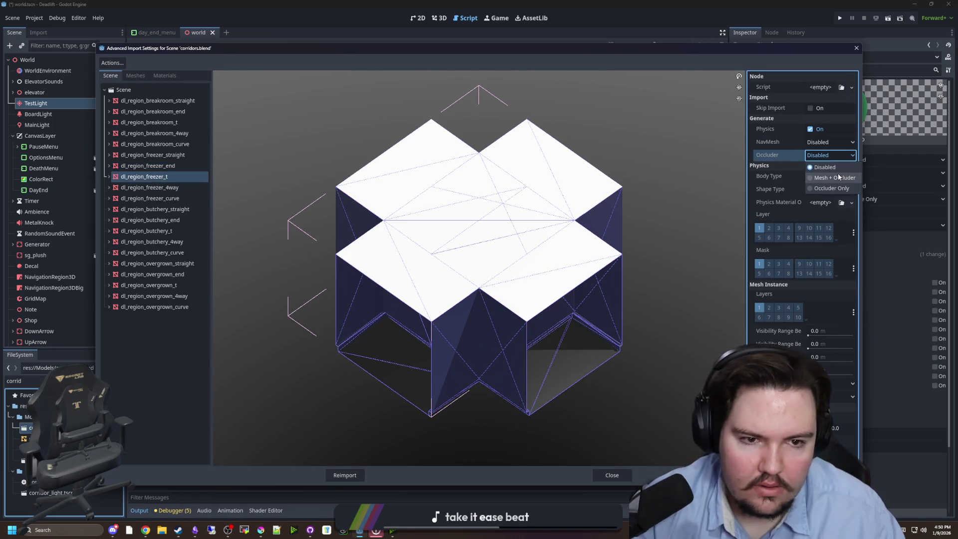
{"action": "left_click", "coordinate": [838, 173]}
{"action": "left_click", "coordinate": [150, 187]}
{"action": "left_click", "coordinate": [824, 156]}
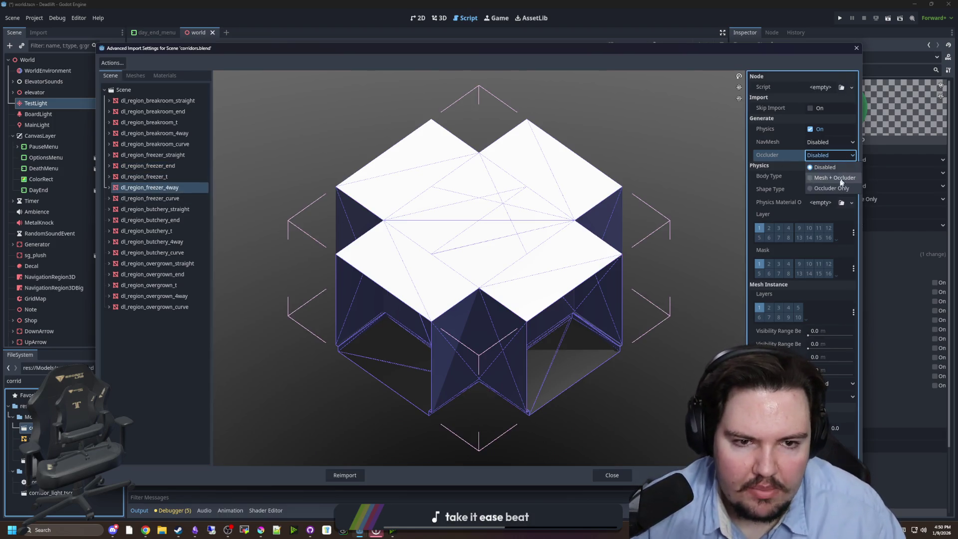
{"action": "left_click", "coordinate": [829, 179]}
{"action": "left_click", "coordinate": [150, 198]}
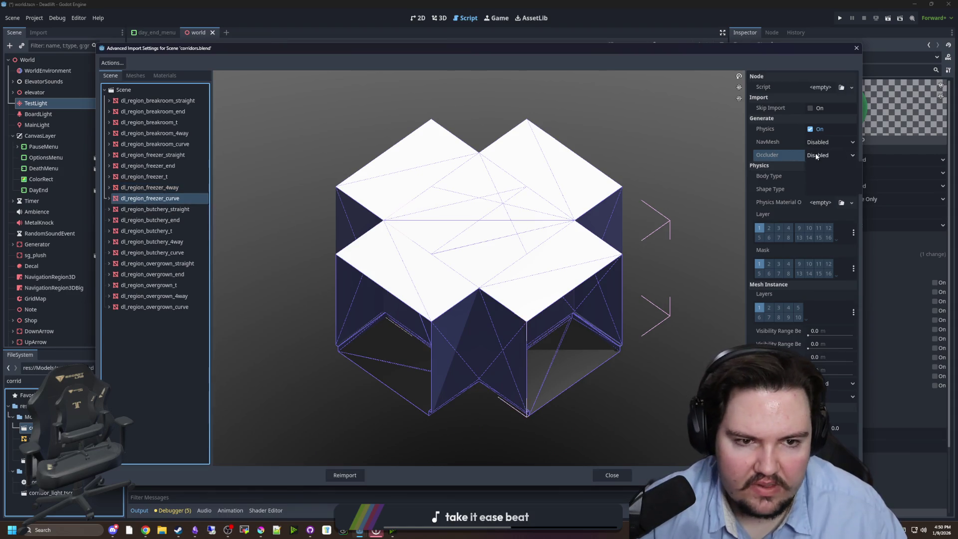
{"action": "left_click", "coordinate": [823, 155]}
{"action": "left_click", "coordinate": [824, 179]}
Step: Set Mesh + Occluder for the butchery straight, end, t, 4way and curve pieces
{"action": "left_click", "coordinate": [185, 211]}
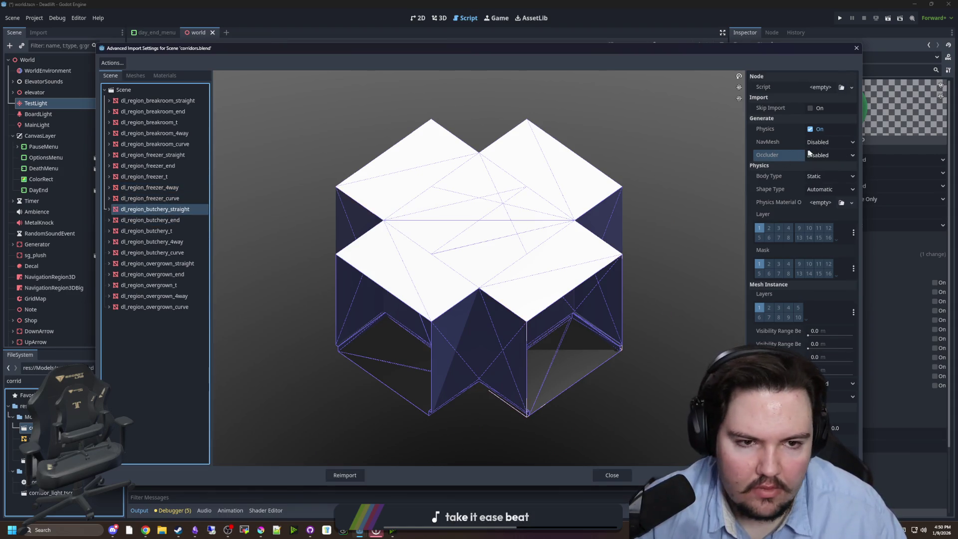
{"action": "left_click", "coordinate": [823, 155]}
{"action": "left_click", "coordinate": [825, 178]}
{"action": "left_click", "coordinate": [165, 219]}
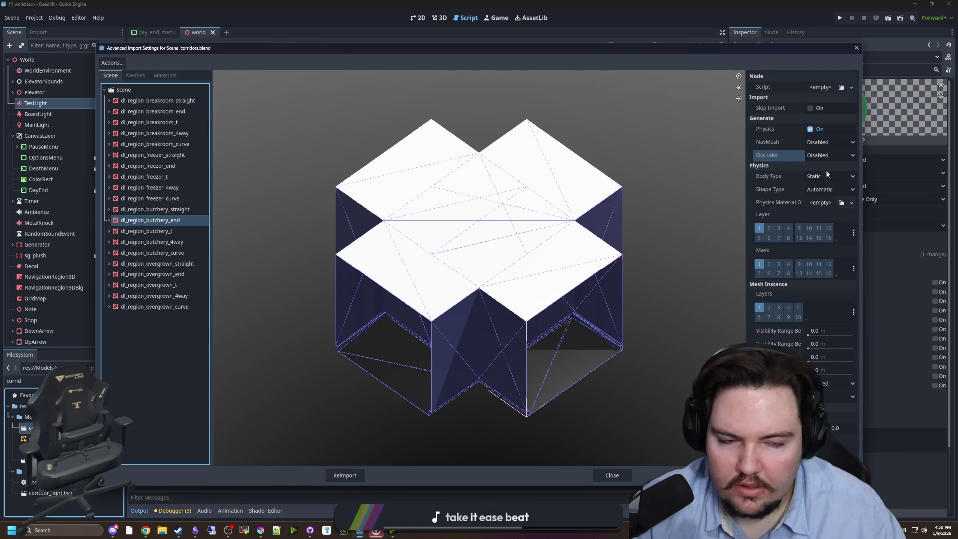
{"action": "left_click", "coordinate": [823, 155]}
{"action": "left_click", "coordinate": [825, 178]}
{"action": "left_click", "coordinate": [150, 230]}
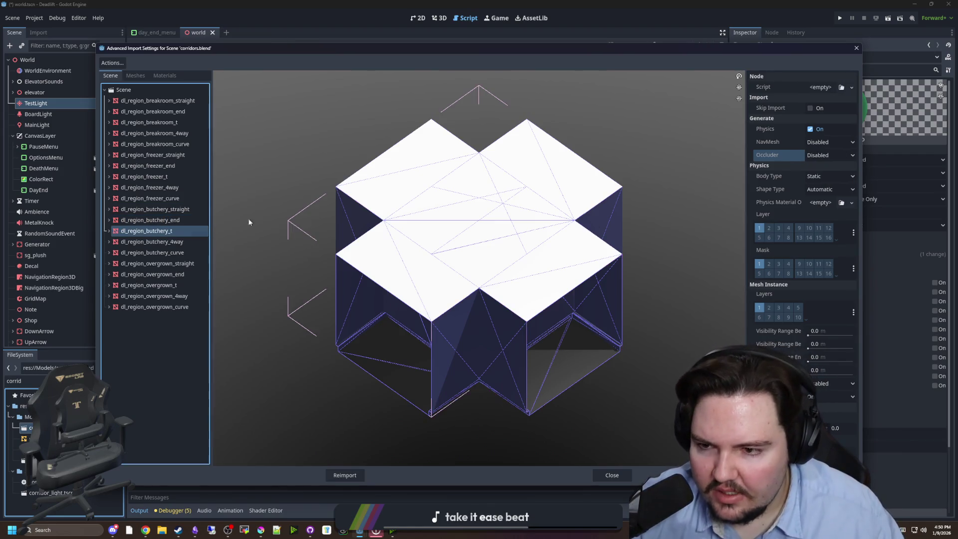
{"action": "left_click", "coordinate": [824, 155]}
{"action": "left_click", "coordinate": [825, 178]}
{"action": "left_click", "coordinate": [159, 242]}
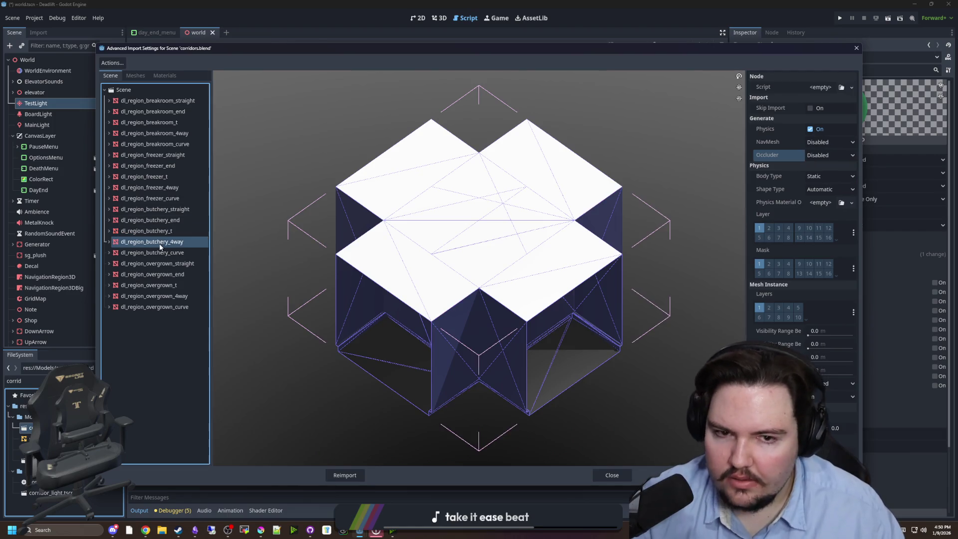
{"action": "left_click", "coordinate": [826, 155]}
{"action": "left_click", "coordinate": [824, 178]}
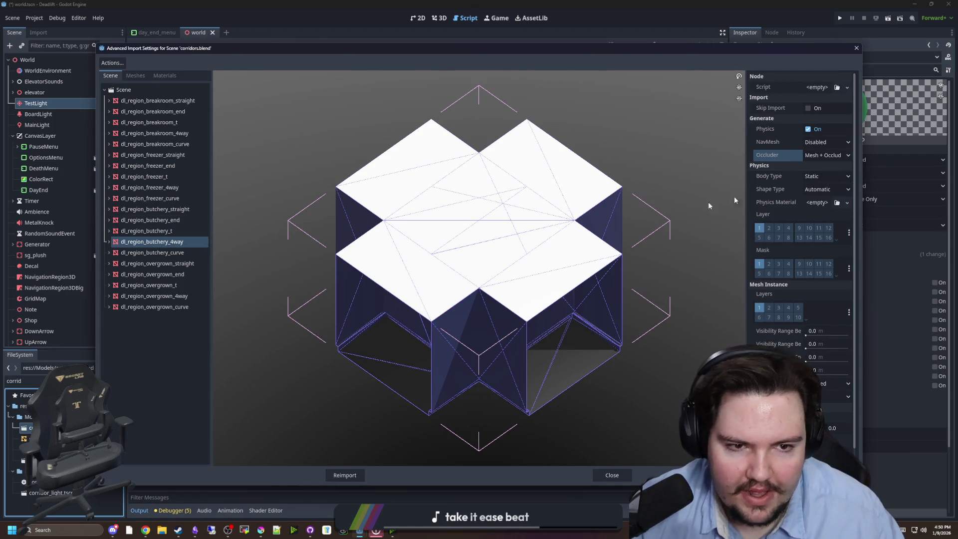
{"action": "left_click", "coordinate": [152, 252]}
{"action": "left_click", "coordinate": [829, 155]}
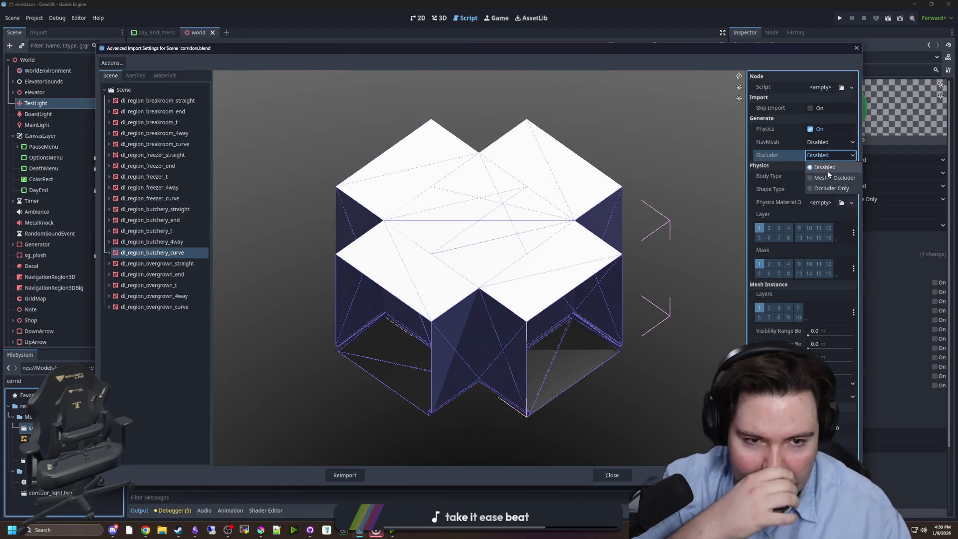
{"action": "left_click", "coordinate": [829, 178]}
Step: Set Mesh + Occluder for the five overgrown pieces and reimport corridors.blend
{"action": "left_click", "coordinate": [157, 263]}
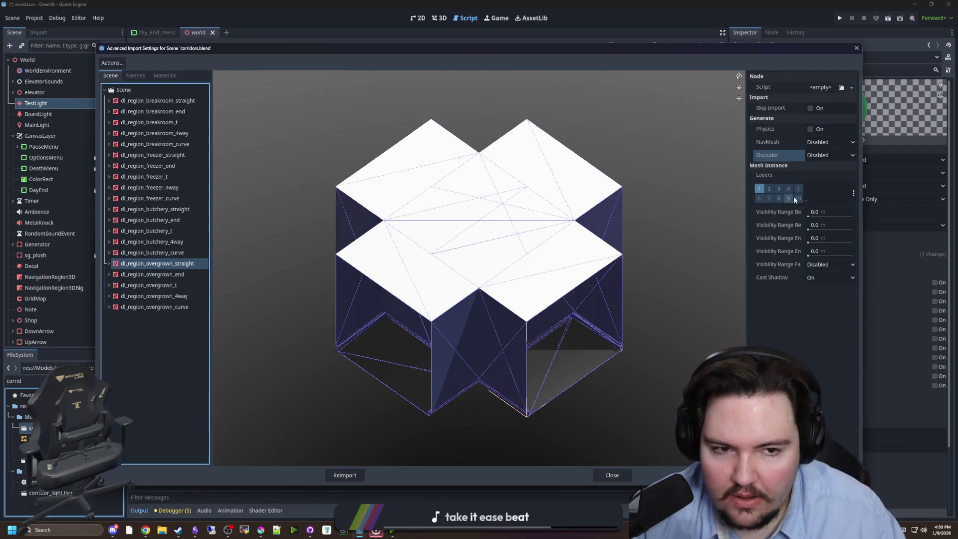
{"action": "left_click", "coordinate": [829, 157]}
{"action": "left_click", "coordinate": [828, 178]}
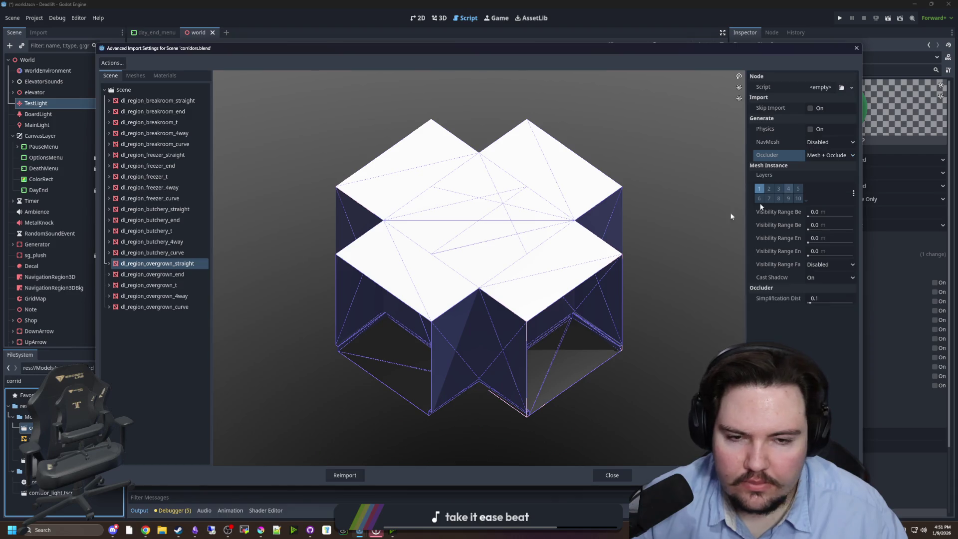
{"action": "left_click", "coordinate": [189, 278]}
{"action": "left_click", "coordinate": [829, 156]}
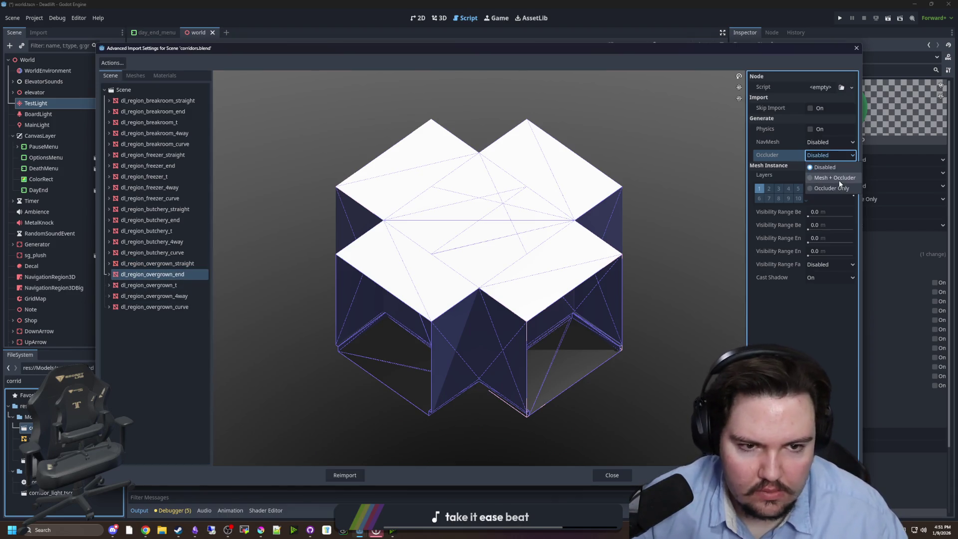
{"action": "left_click", "coordinate": [840, 179]}
{"action": "left_click", "coordinate": [156, 286]}
{"action": "left_click", "coordinate": [828, 155]}
{"action": "left_click", "coordinate": [840, 179]}
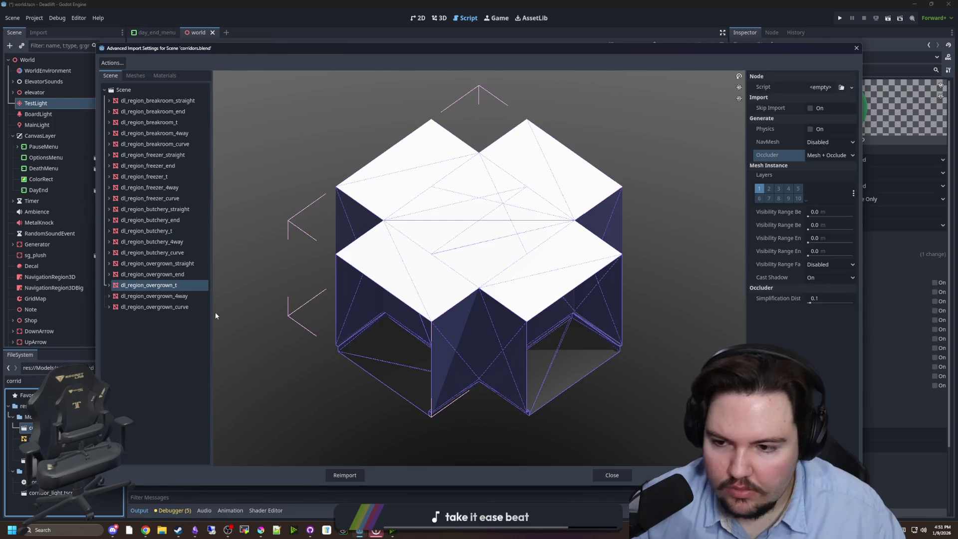
{"action": "left_click", "coordinate": [200, 297]}
{"action": "left_click", "coordinate": [816, 155]}
{"action": "left_click", "coordinate": [839, 178]}
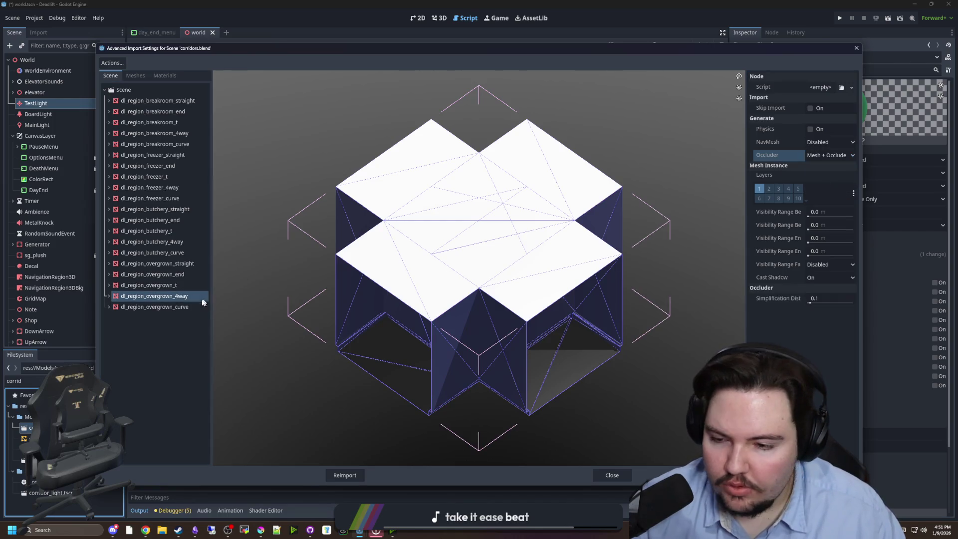
{"action": "left_click", "coordinate": [155, 307]}
{"action": "left_click", "coordinate": [829, 155]}
{"action": "left_click", "coordinate": [829, 179]}
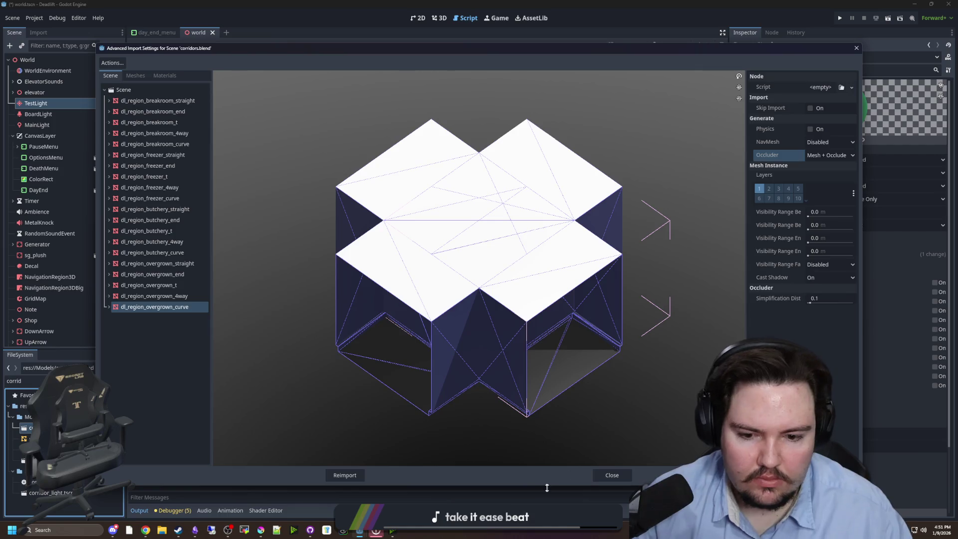
{"action": "left_click", "coordinate": [349, 475]}
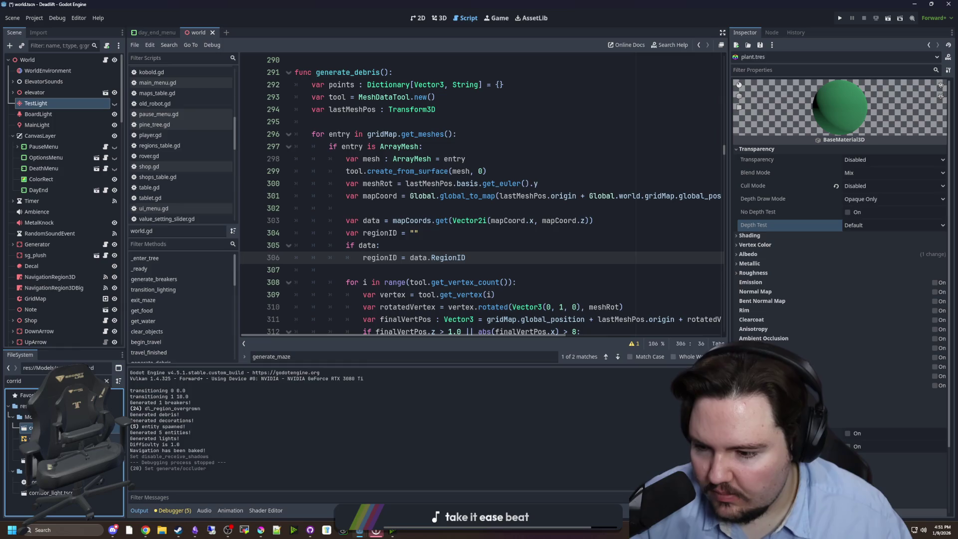
Step: View the OccluderInstance3D in the 3D editor, toggling its visibility to compare
{"action": "scroll", "coordinate": [79, 163], "scroll_direction": "down", "scroll_amount": 3}
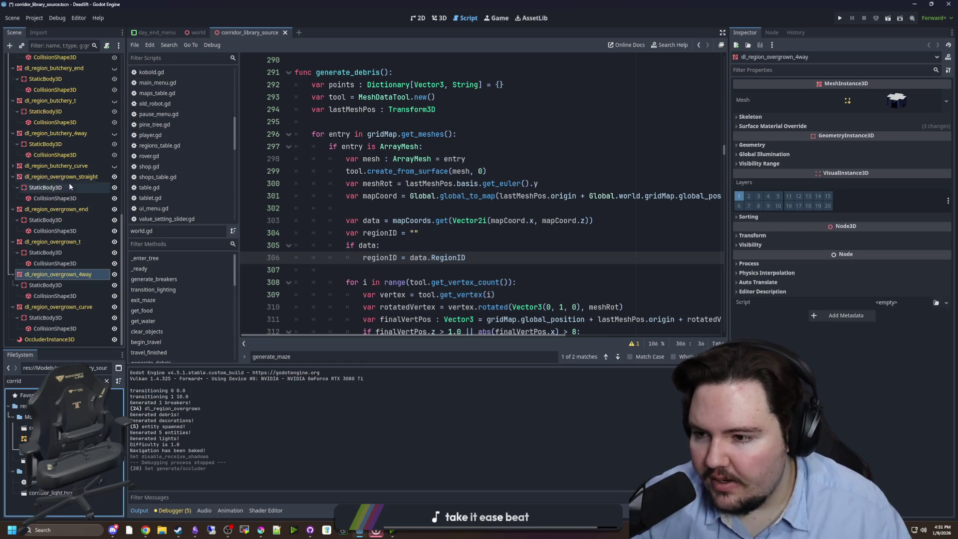
{"action": "left_click", "coordinate": [46, 337]}
{"action": "left_click", "coordinate": [420, 19]}
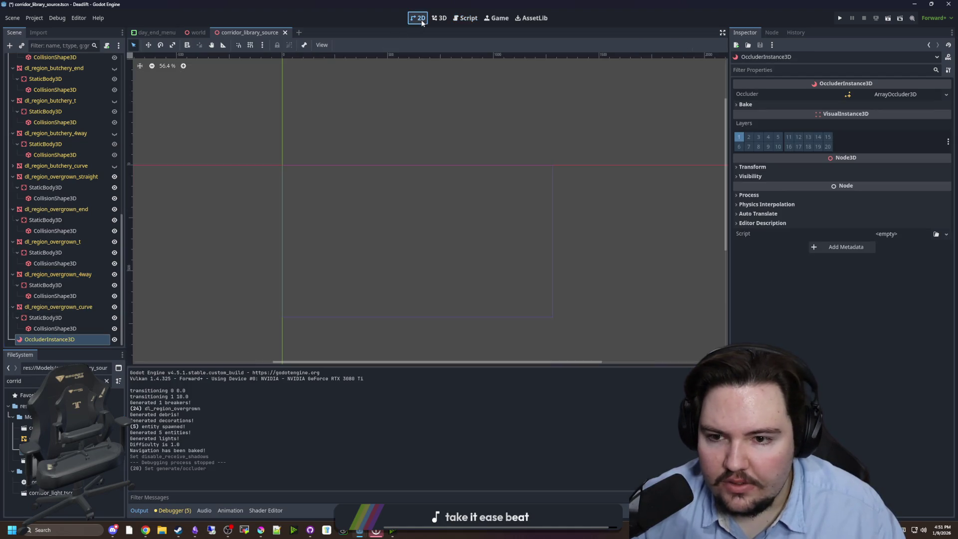
{"action": "left_click", "coordinate": [438, 18]}
{"action": "left_click_drag", "start_coordinate": [623, 330], "coordinate": [580, 330]}
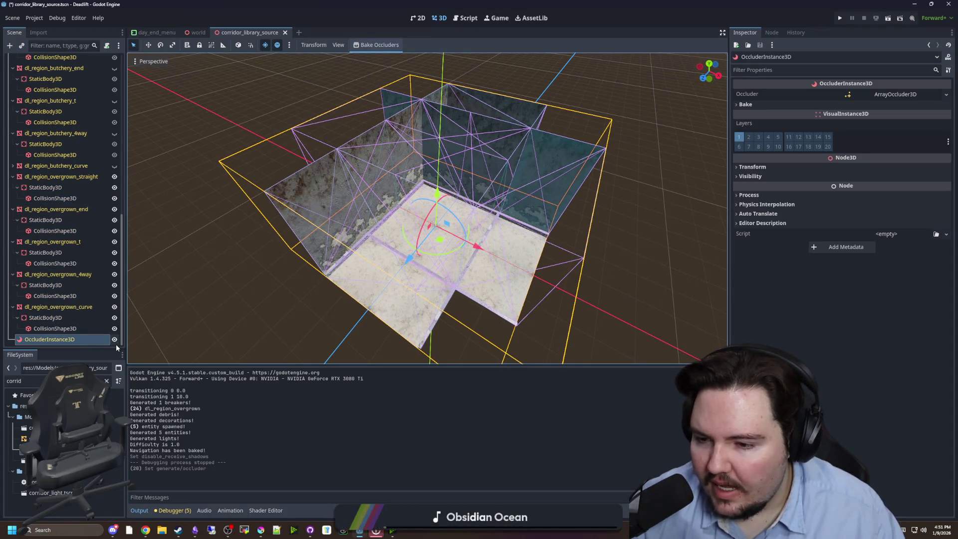
{"action": "left_click", "coordinate": [114, 340]}
{"action": "left_click", "coordinate": [114, 340]}
{"action": "left_click", "coordinate": [113, 340]}
{"action": "left_click", "coordinate": [114, 341]}
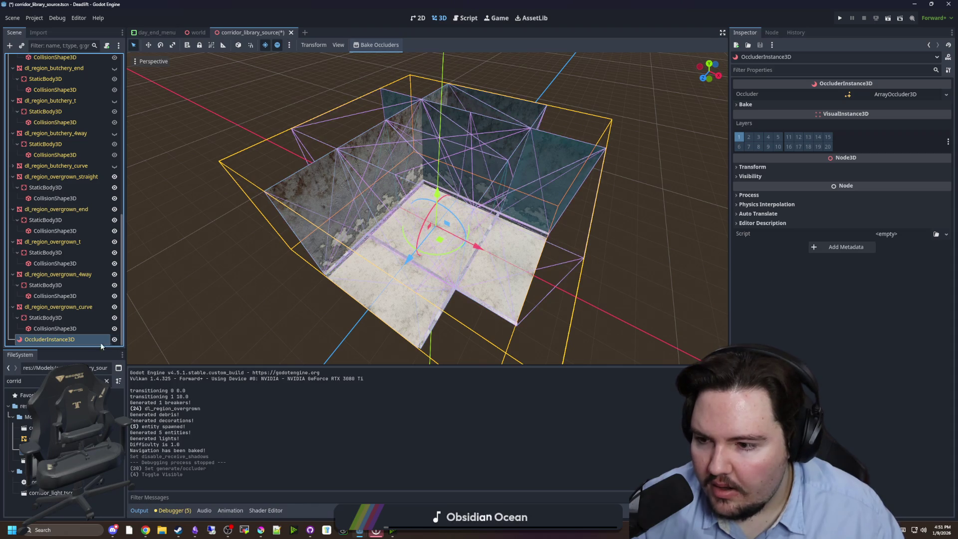
Step: Reselect OccluderInstance3D and inspect its ArrayOccluder3D resource details
{"action": "left_click", "coordinate": [97, 307]}
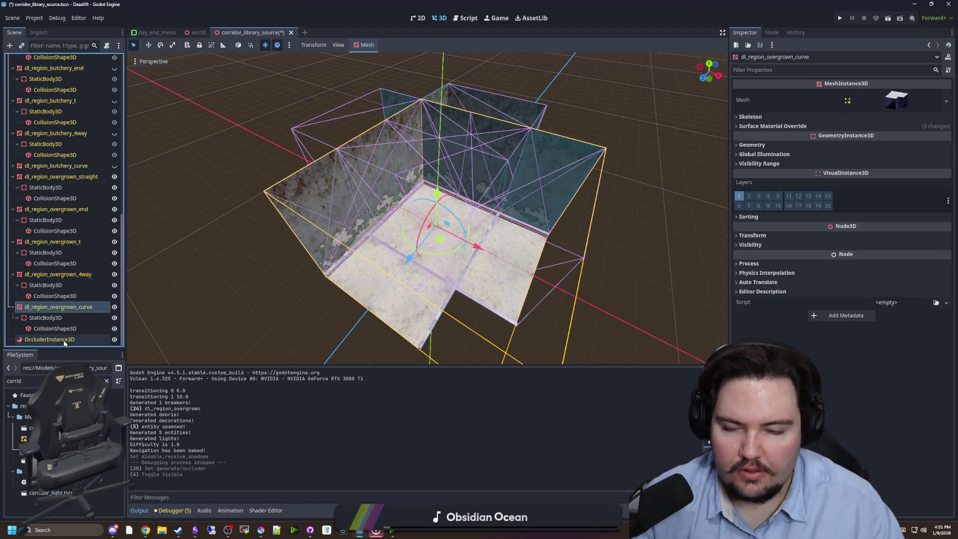
{"action": "left_click", "coordinate": [55, 336]}
{"action": "scroll", "coordinate": [55, 250], "scroll_direction": "up", "scroll_amount": 15}
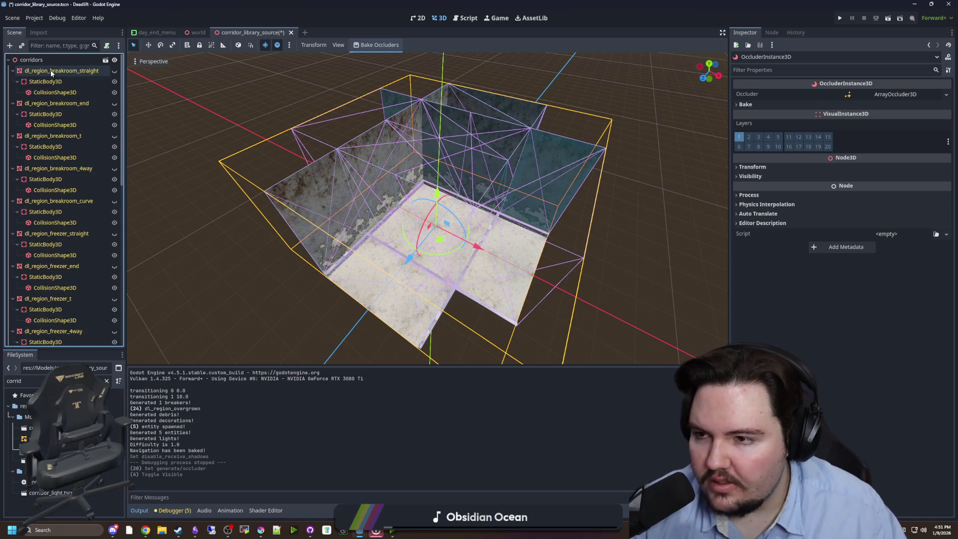
{"action": "scroll", "coordinate": [363, 138], "scroll_direction": "down", "scroll_amount": 6}
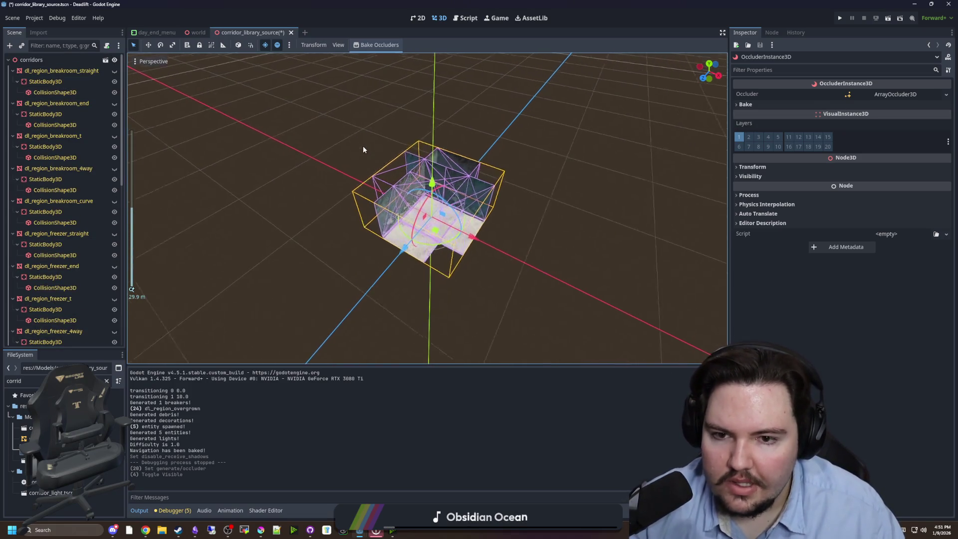
{"action": "scroll", "coordinate": [363, 149], "scroll_direction": "up", "scroll_amount": 2}
{"action": "scroll", "coordinate": [77, 279], "scroll_direction": "down", "scroll_amount": 15}
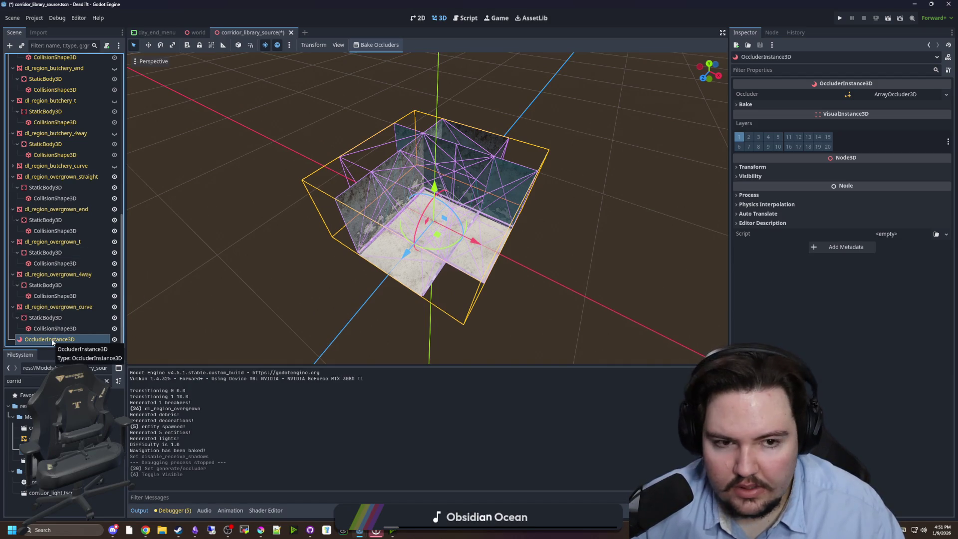
{"action": "left_click", "coordinate": [896, 95]}
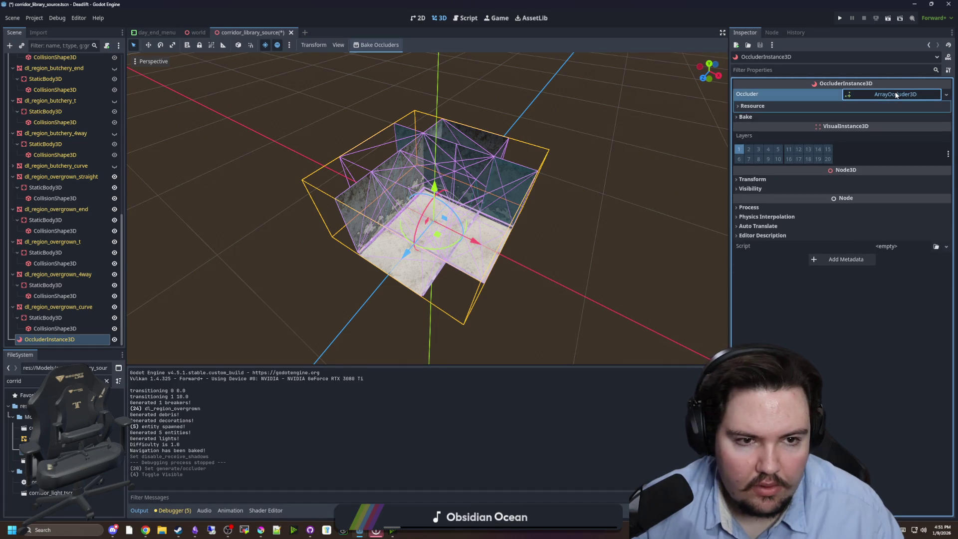
{"action": "left_click", "coordinate": [795, 112]}
{"action": "left_click", "coordinate": [888, 93]}
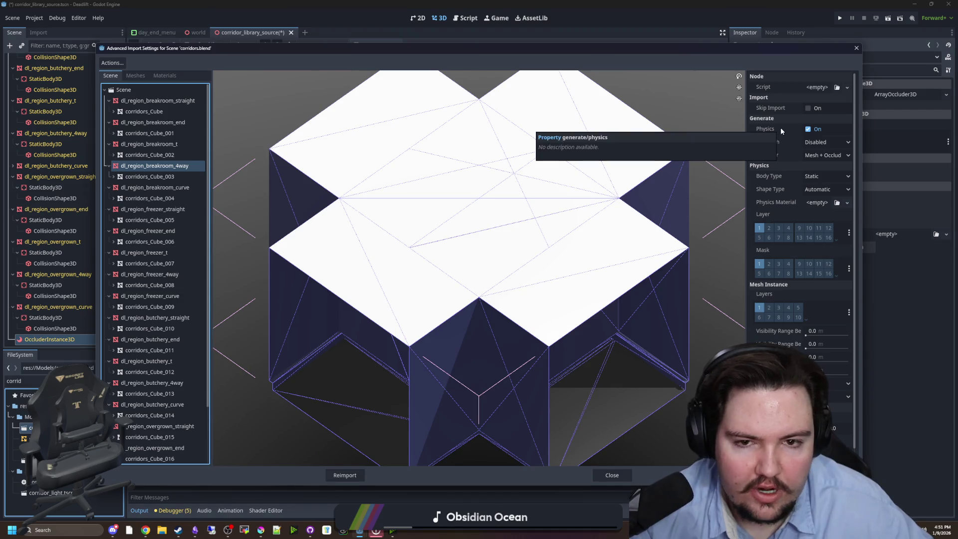
Step: Keep dl_region_breakroom_4way on Mesh + Occluder and reimport corridors.blend
{"action": "left_click", "coordinate": [824, 156]}
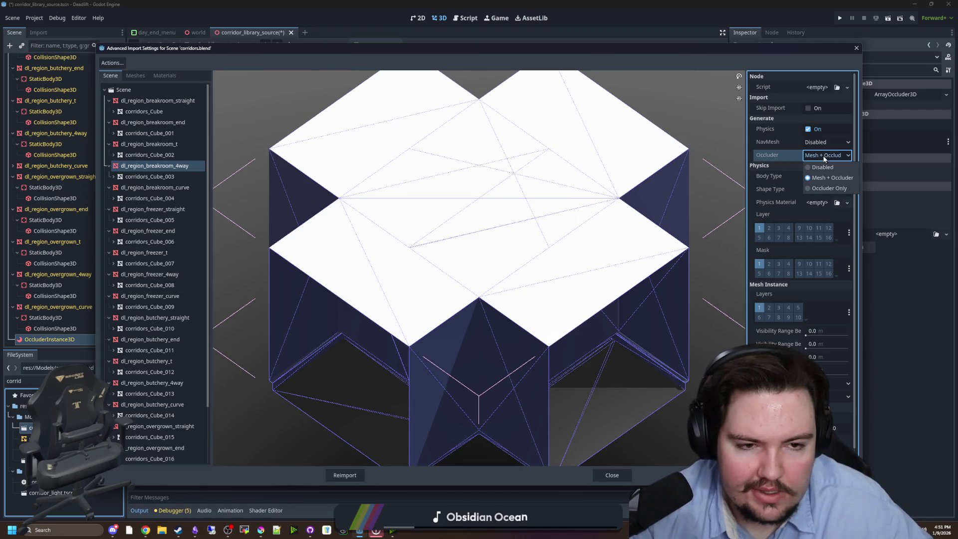
{"action": "left_click", "coordinate": [833, 188]}
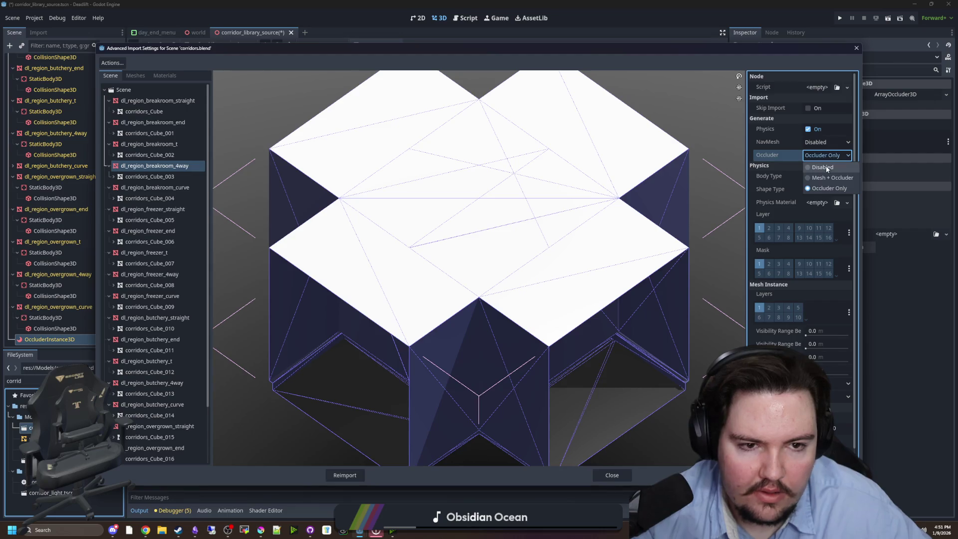
{"action": "left_click", "coordinate": [828, 178]}
{"action": "scroll", "coordinate": [761, 244], "scroll_direction": "down", "scroll_amount": 1}
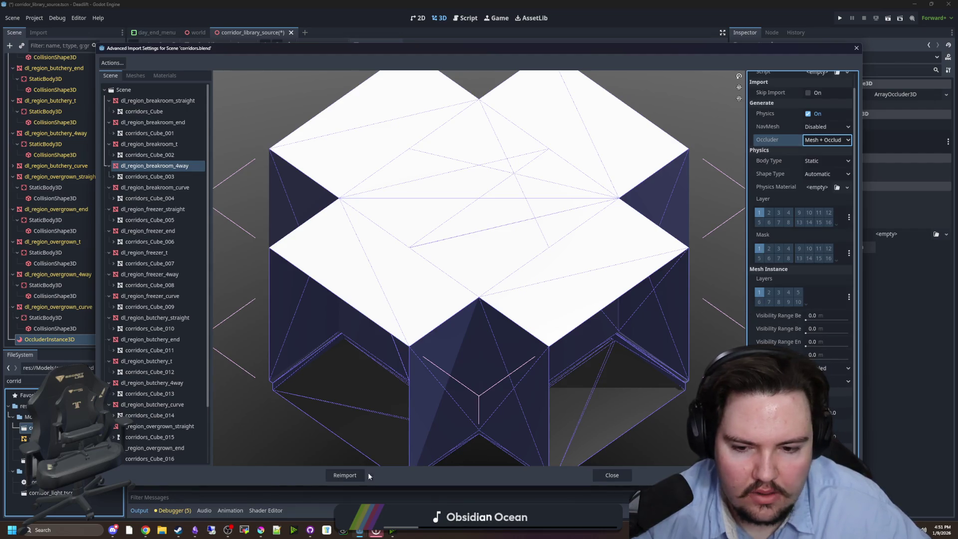
{"action": "left_click", "coordinate": [359, 475]}
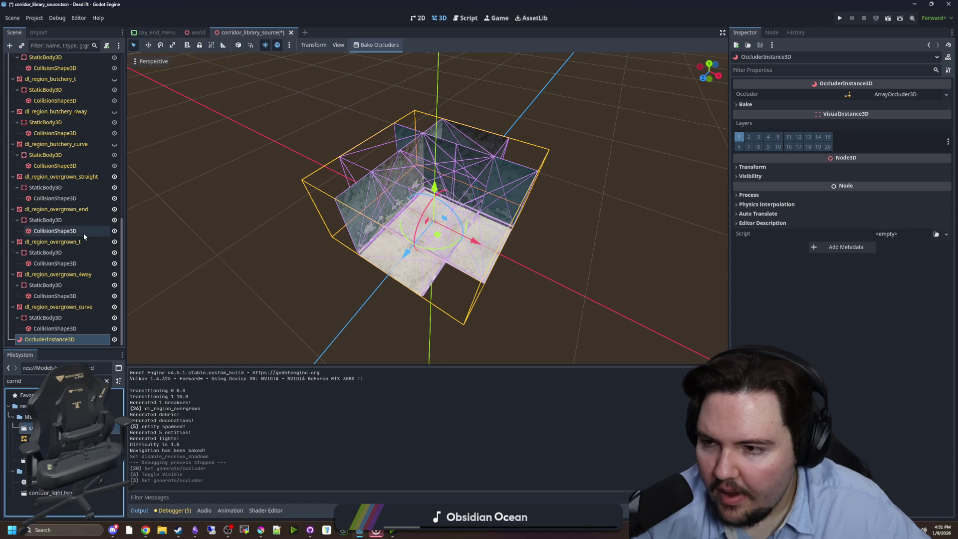
Step: Inspect the Visibility Range settings of the dl_region_overgrown_t mesh
{"action": "scroll", "coordinate": [88, 248], "scroll_direction": "up", "scroll_amount": 3}
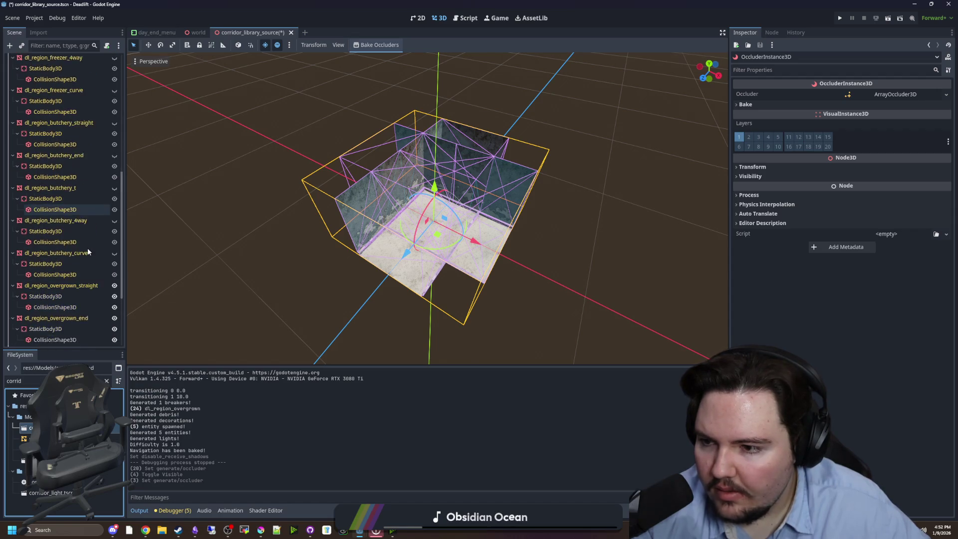
{"action": "scroll", "coordinate": [85, 247], "scroll_direction": "down", "scroll_amount": 3}
{"action": "left_click", "coordinate": [63, 242]}
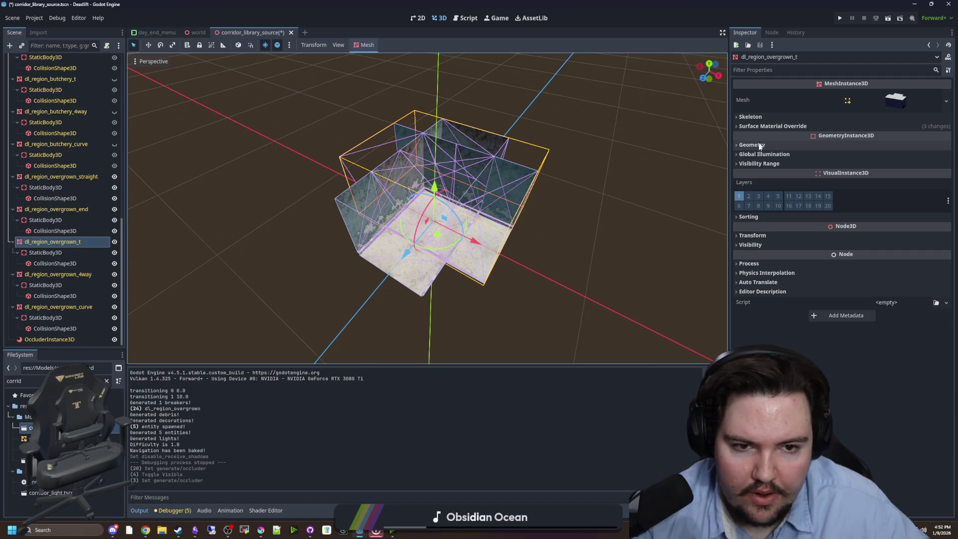
{"action": "left_click", "coordinate": [756, 164]}
{"action": "left_click", "coordinate": [756, 165]}
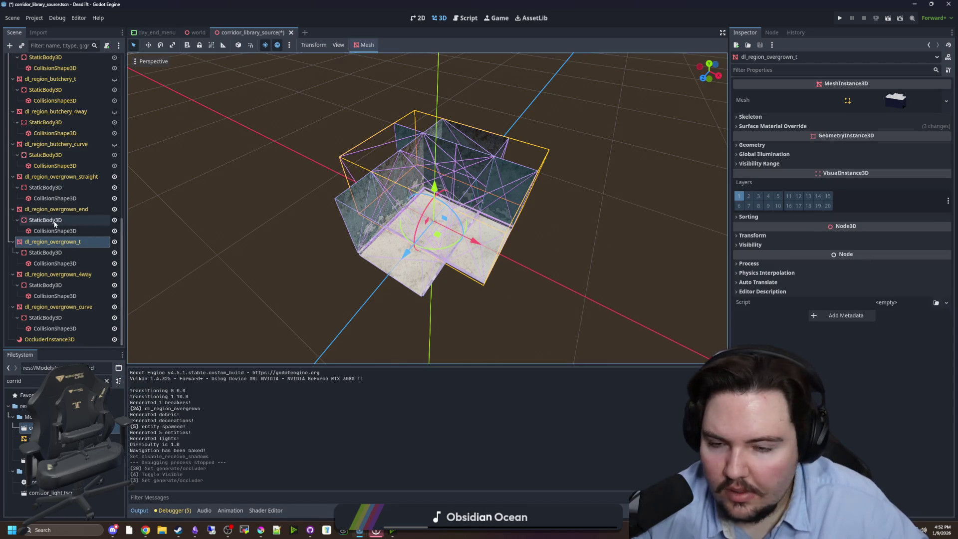
Step: Select the corridors root node and save the corridor_library_source scene
{"action": "scroll", "coordinate": [65, 221], "scroll_direction": "up", "scroll_amount": 10}
{"action": "left_click", "coordinate": [71, 60]}
{"action": "scroll", "coordinate": [65, 200], "scroll_direction": "down", "scroll_amount": 10}
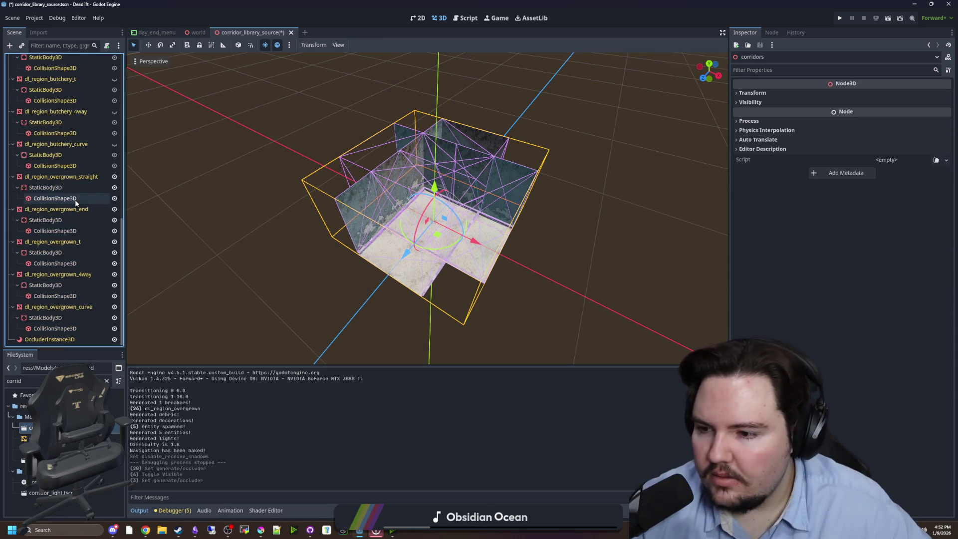
{"action": "key", "text": "ctrl+s"}
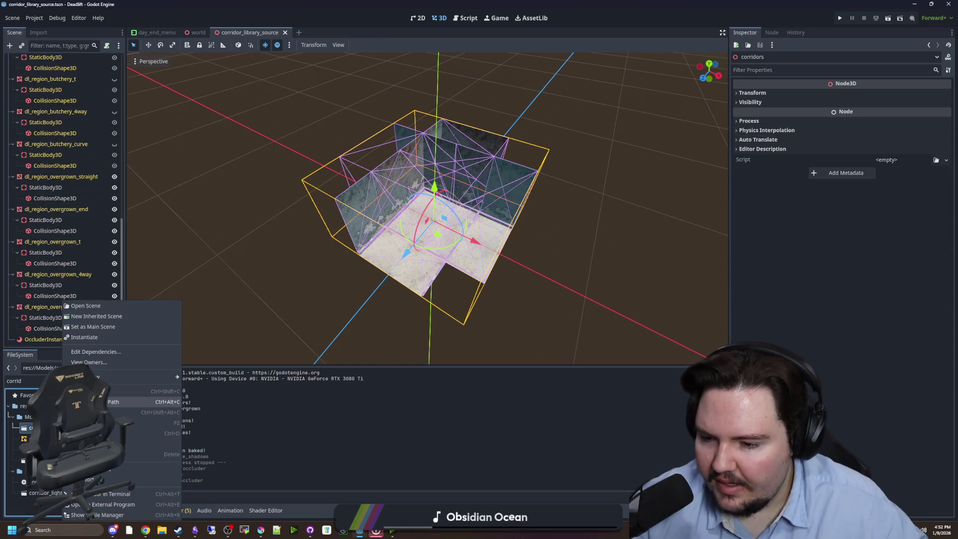
Step: Export the scene as a mesh library over res://Models/corridor_library.tres, then return to the world scene
{"action": "left_click", "coordinate": [12, 18]}
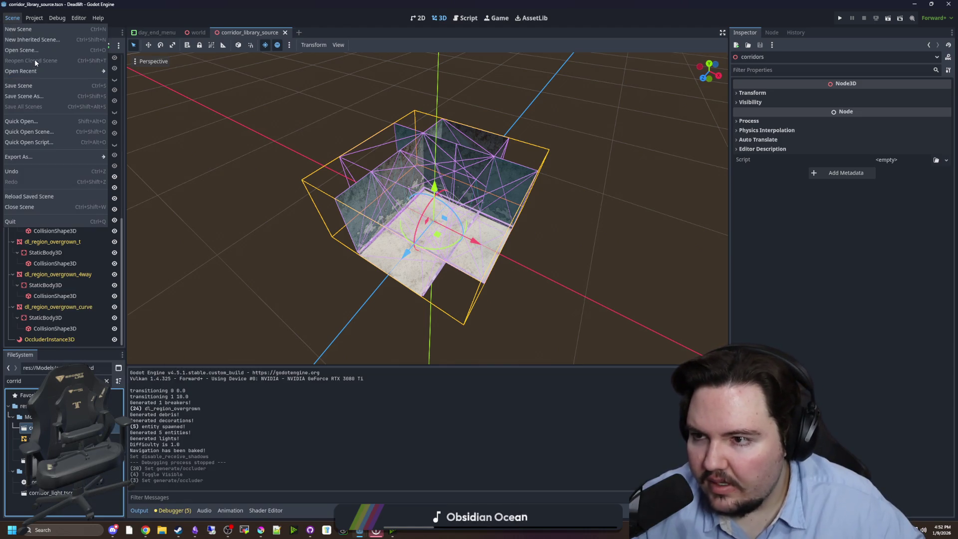
{"action": "left_click", "coordinate": [25, 97]}
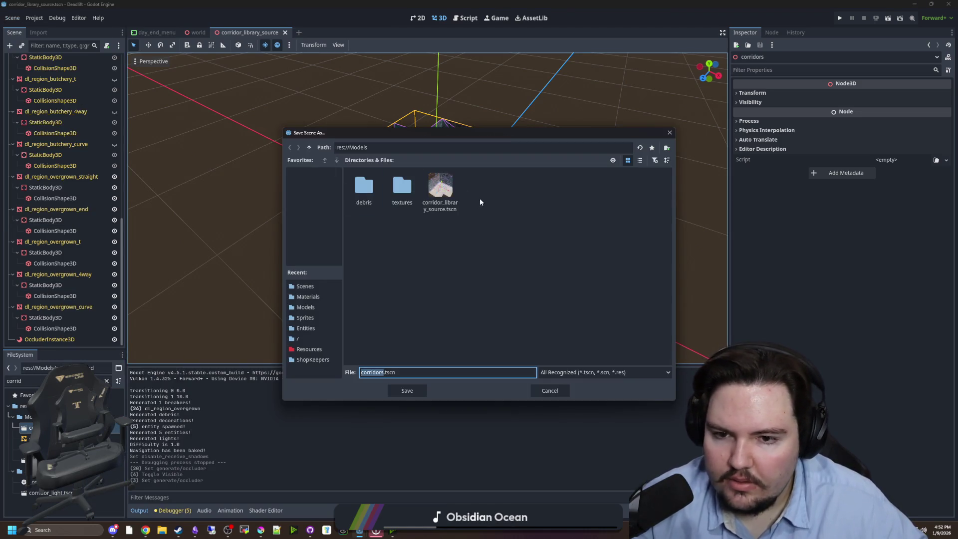
{"action": "left_click", "coordinate": [551, 391]}
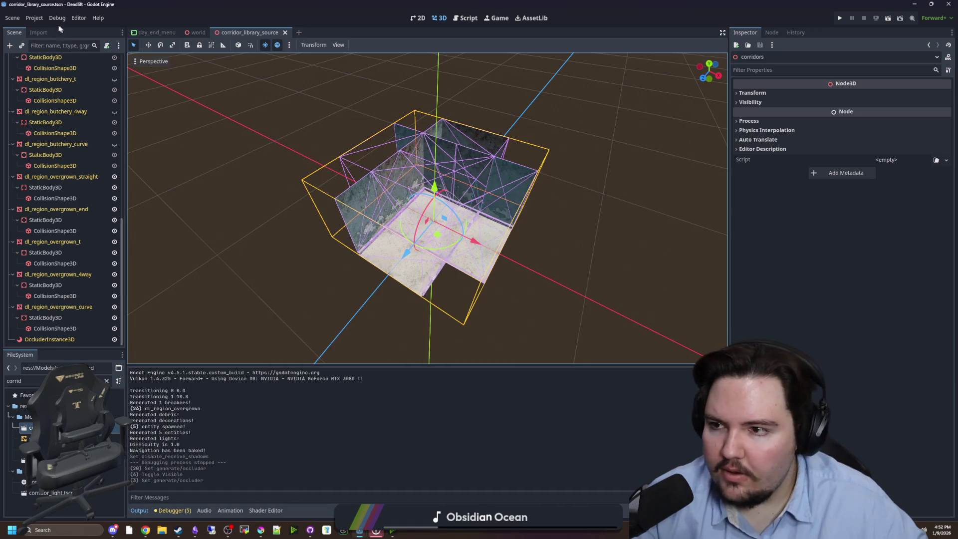
{"action": "left_click", "coordinate": [12, 18]}
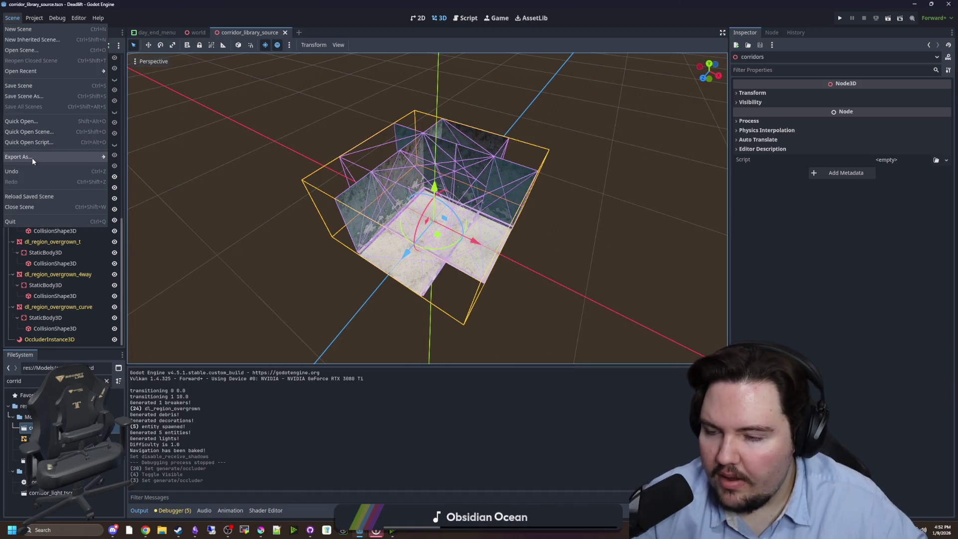
{"action": "left_click", "coordinate": [127, 157]}
{"action": "double_click", "coordinate": [477, 190]}
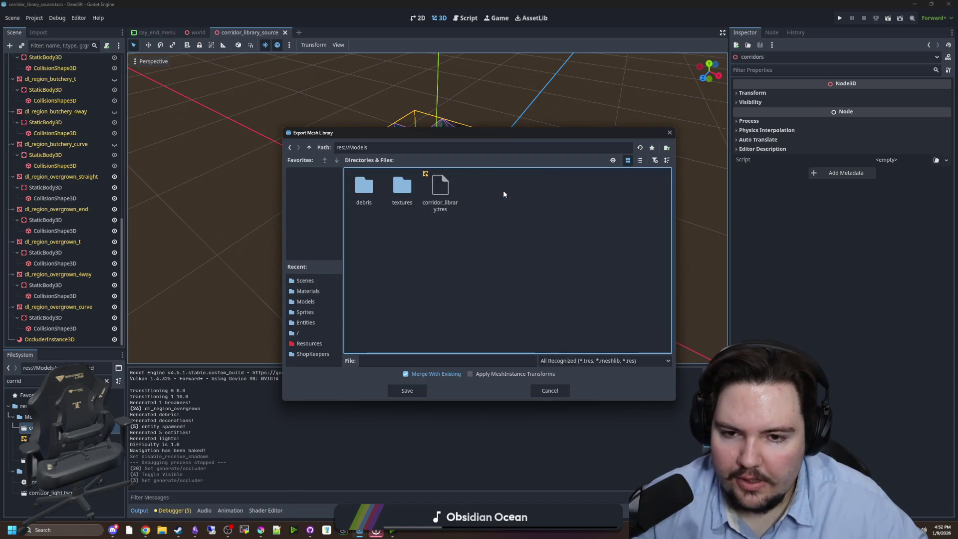
{"action": "left_click", "coordinate": [446, 189]}
{"action": "key", "text": "Return"}
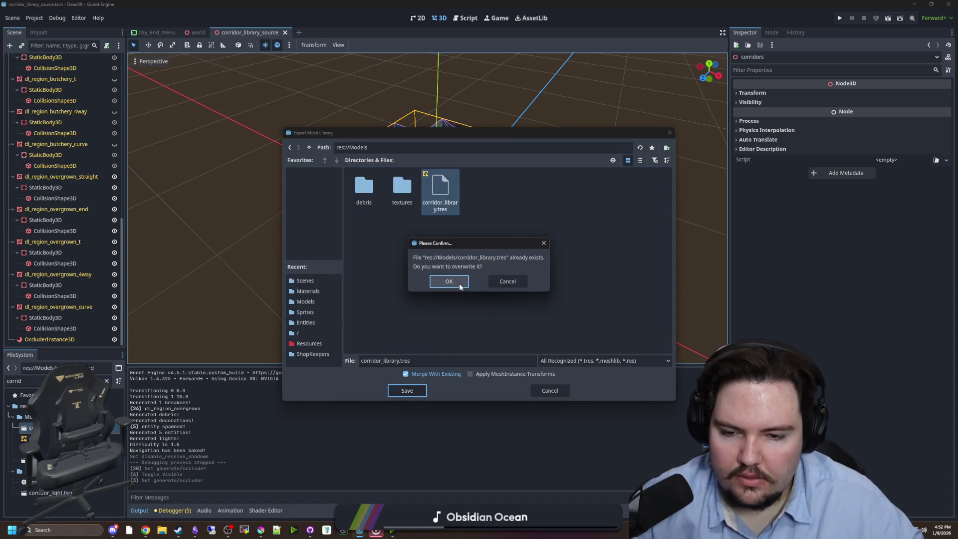
{"action": "left_click", "coordinate": [459, 283]}
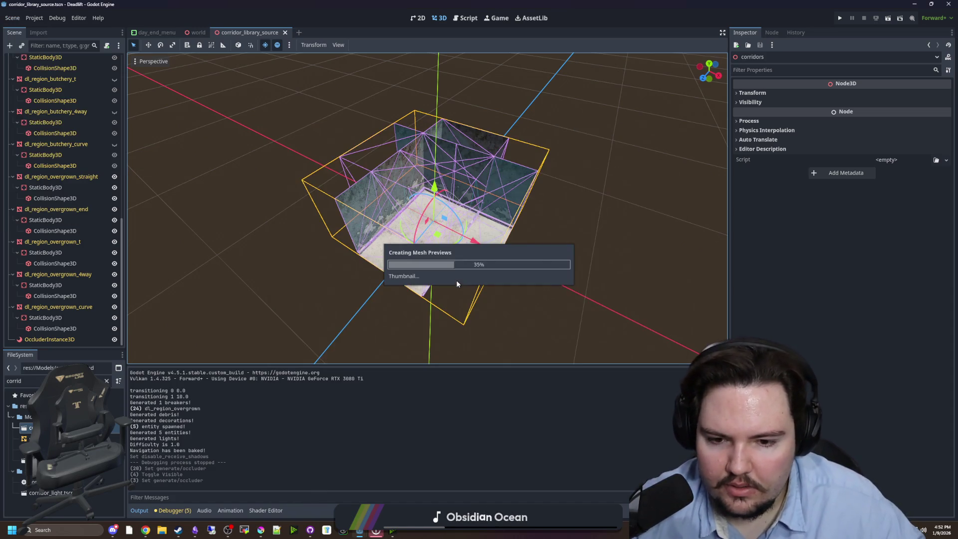
{"action": "left_click", "coordinate": [198, 32]}
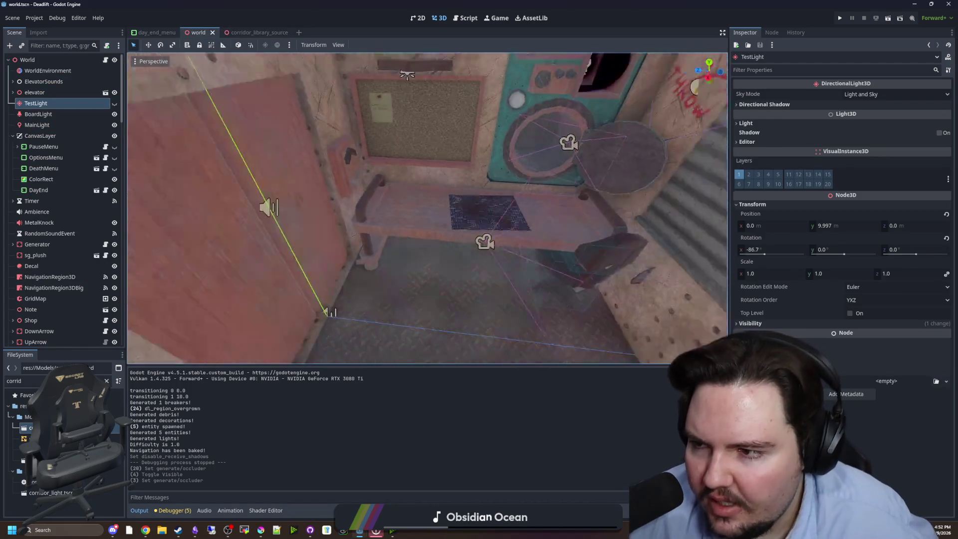
Step: Collapse the outside node group, select GridMap in the Scene tree, and launch the game
{"action": "scroll", "coordinate": [74, 227], "scroll_direction": "down", "scroll_amount": 10}
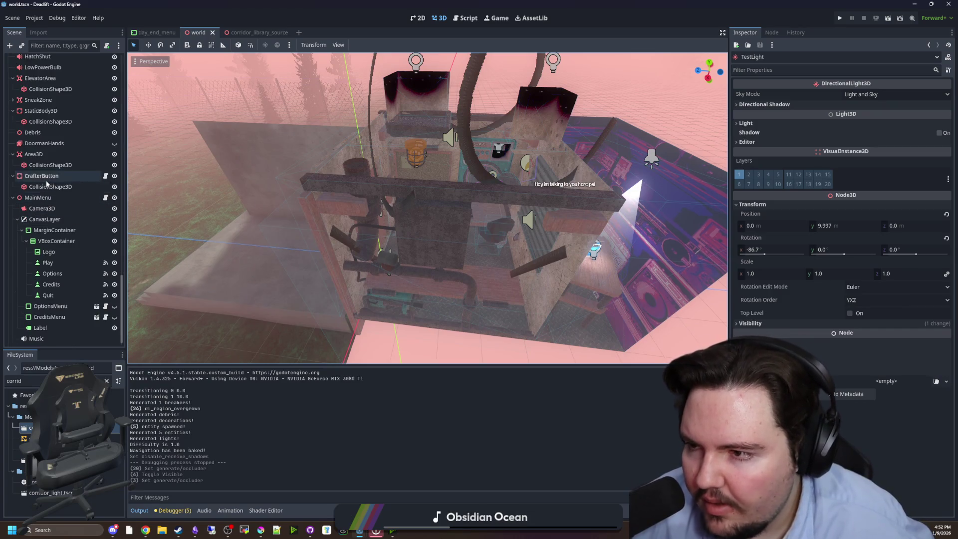
{"action": "scroll", "coordinate": [46, 181], "scroll_direction": "up", "scroll_amount": 15}
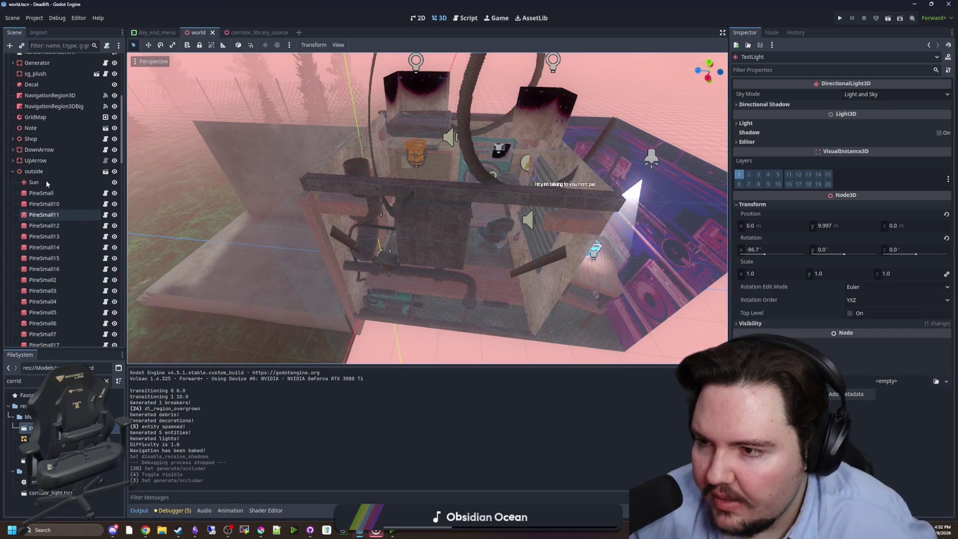
{"action": "left_click", "coordinate": [13, 171]}
{"action": "left_click", "coordinate": [38, 117]}
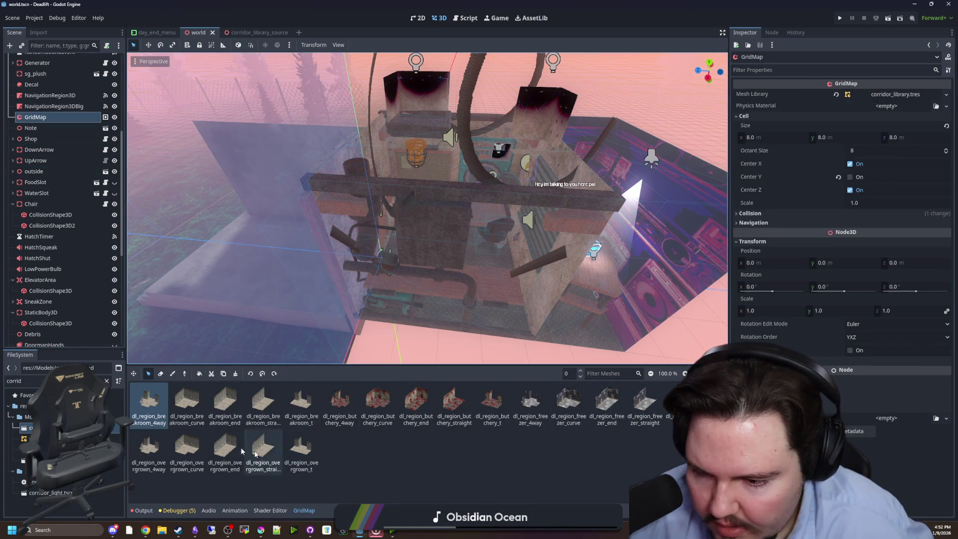
{"action": "left_click", "coordinate": [841, 18]}
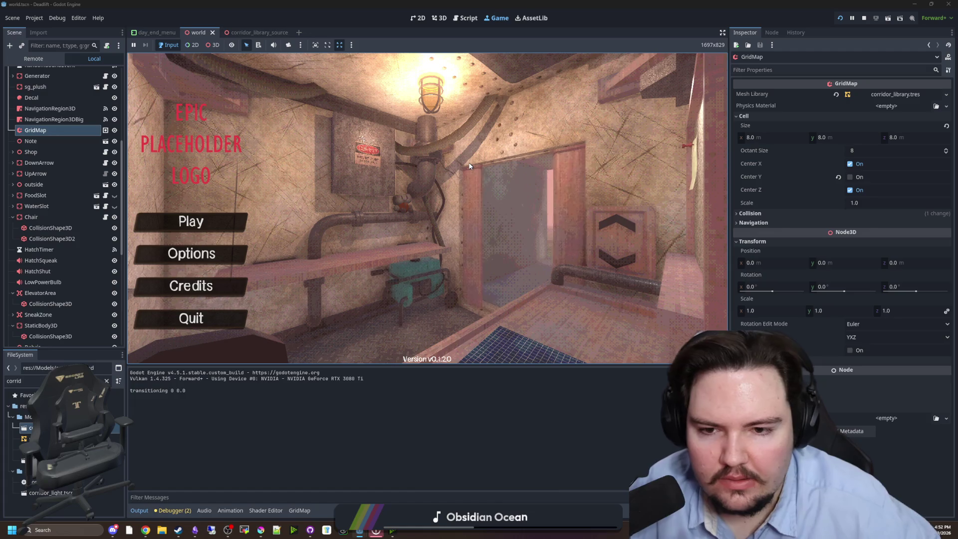
Step: Start playing, then raise the FPS Limit to 180 in the game's pause-menu Options
{"action": "left_click", "coordinate": [238, 234]}
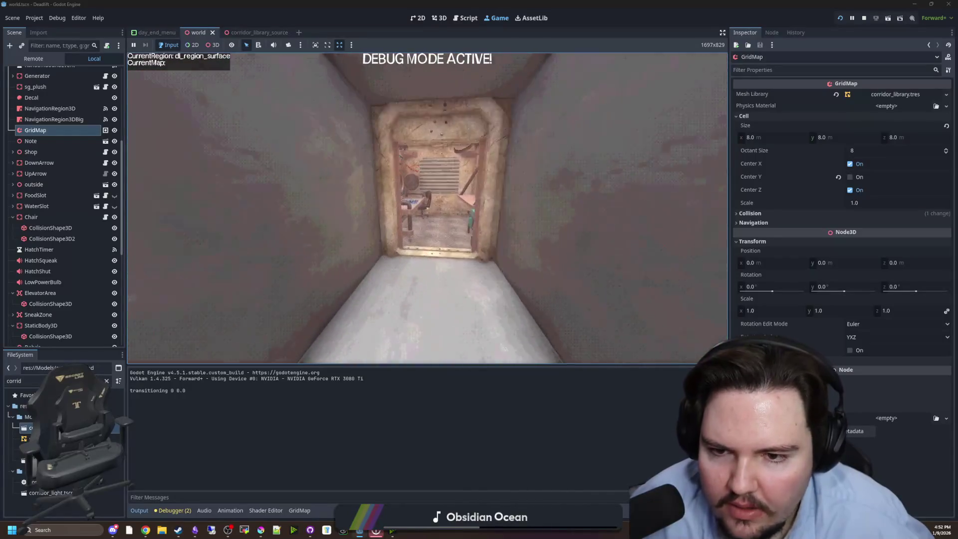
{"action": "key", "text": "Escape"}
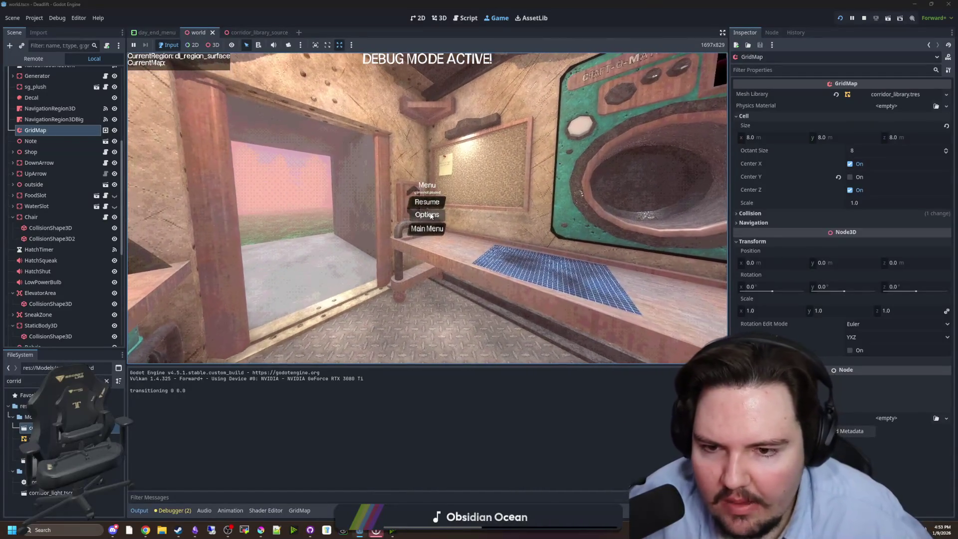
{"action": "left_click", "coordinate": [428, 216]}
{"action": "left_click_drag", "start_coordinate": [390, 169], "coordinate": [479, 169]}
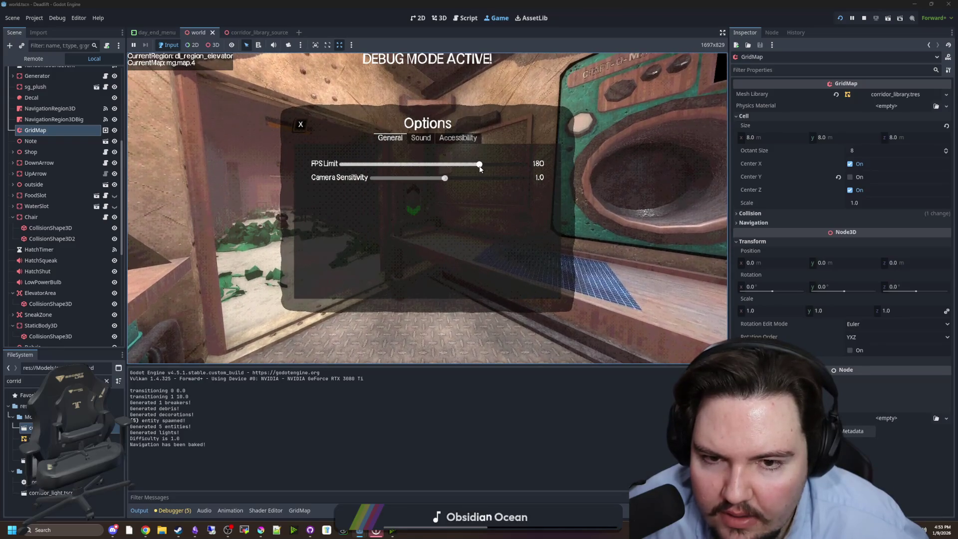
{"action": "key", "text": "Escape"}
{"action": "key", "text": "Escape"}
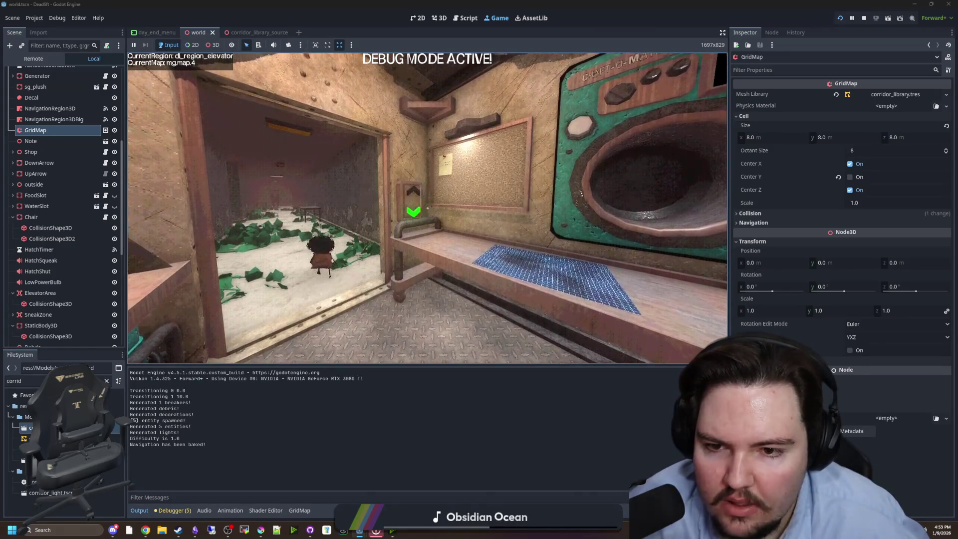
Step: Walk down the overgrown corridor into the next room, then pause the game
{"action": "key", "text": "w"}
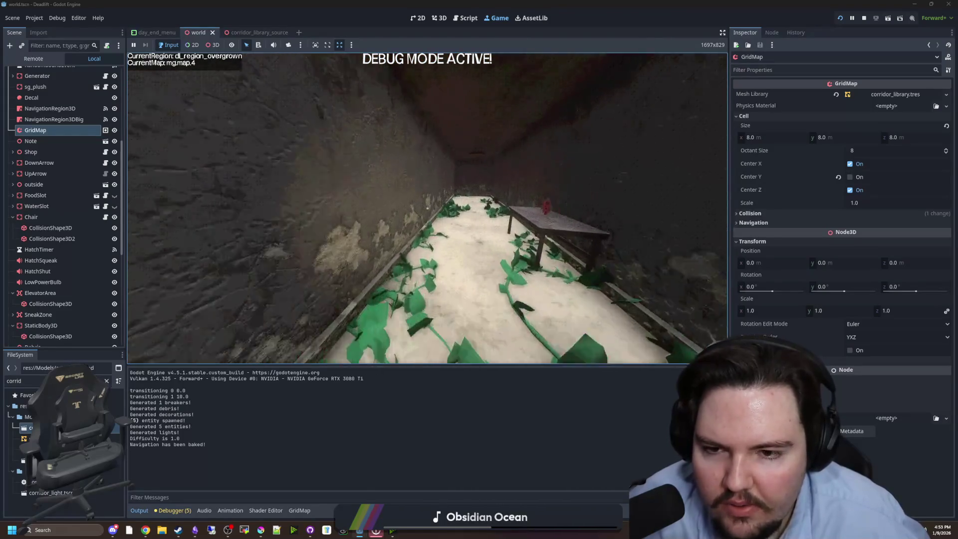
{"action": "key", "text": "w"}
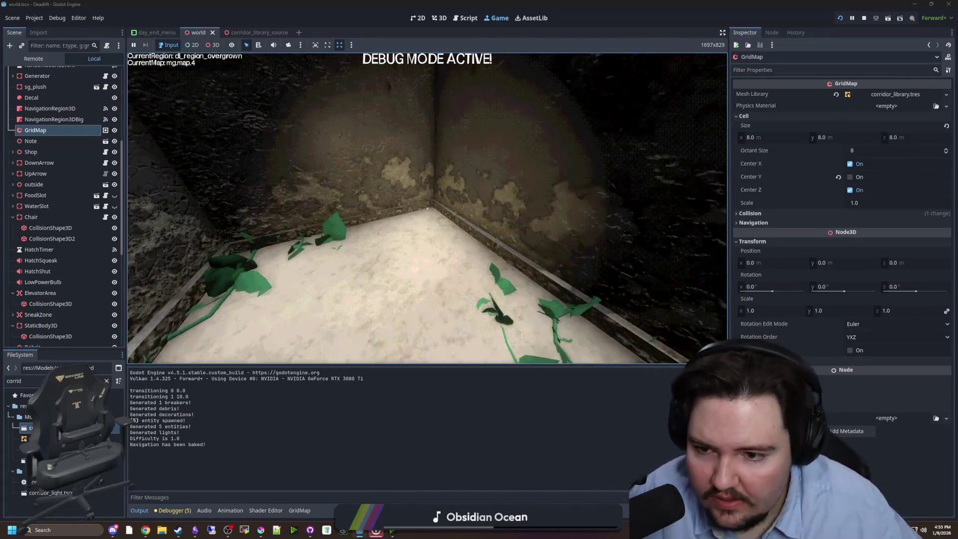
{"action": "key", "text": "w"}
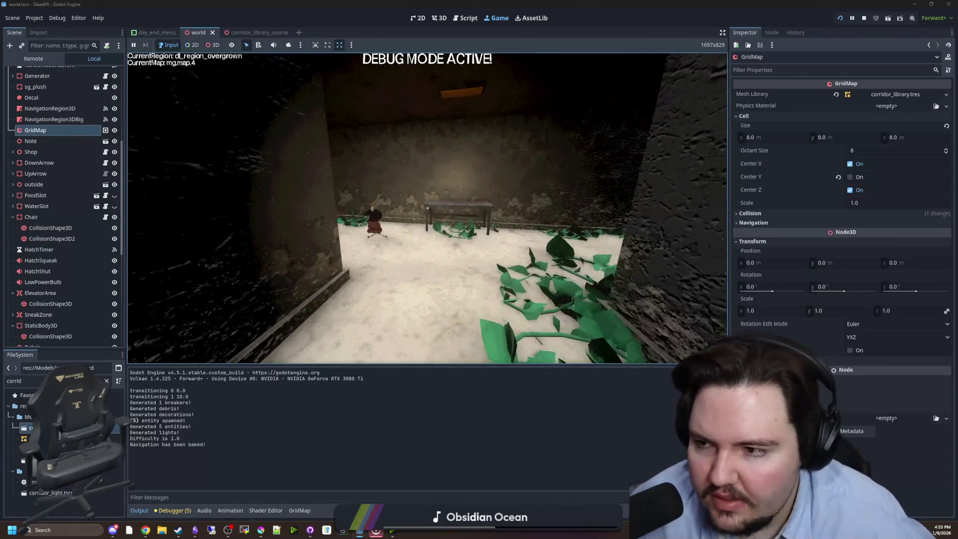
{"action": "key", "text": "Escape"}
Step: Filter the FileSystem for 'plant' and open the plant.tres material
{"action": "left_click", "coordinate": [106, 381]}
{"action": "type", "text": "plan"}
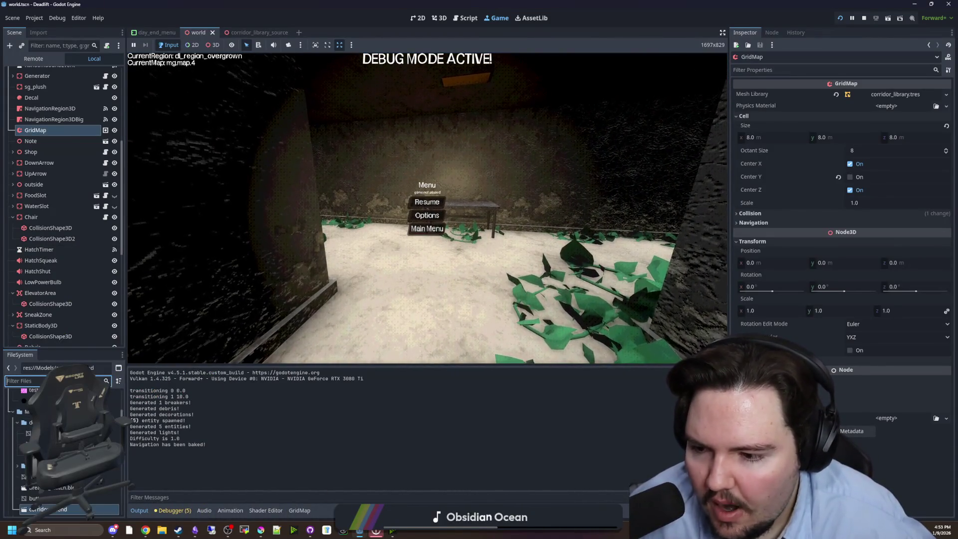
{"action": "type", "text": "t"}
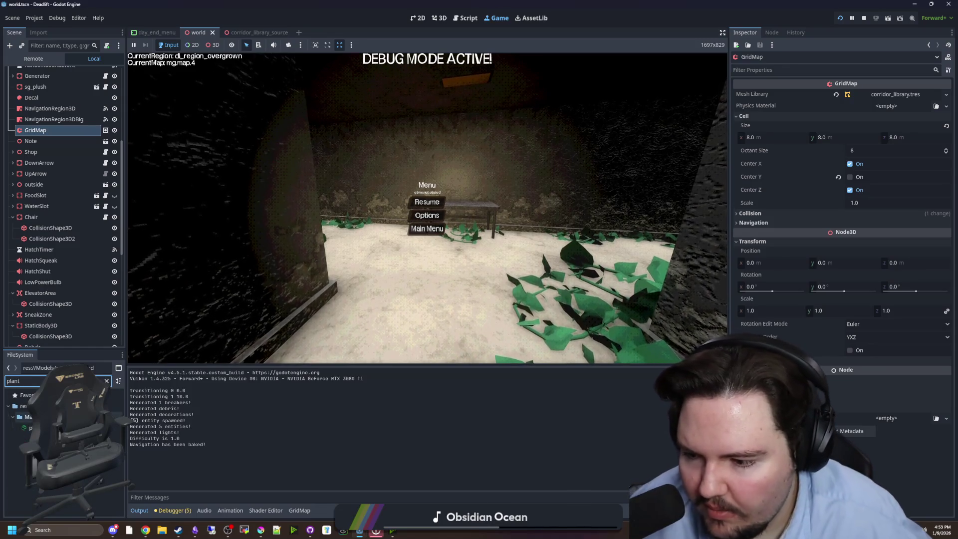
{"action": "double_click", "coordinate": [31, 428]}
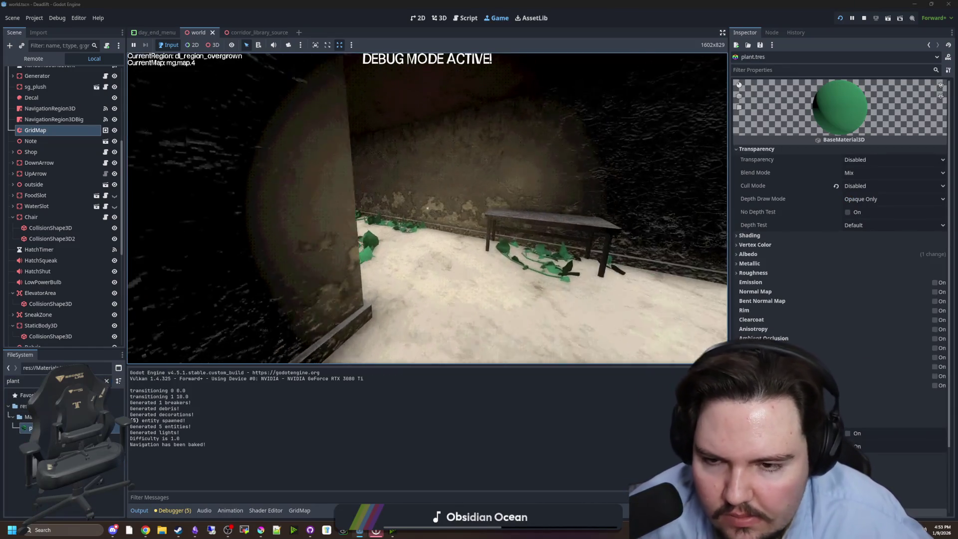
Step: Hide BoardLight and MainLight in the world scene, then show them again
{"action": "scroll", "coordinate": [24, 165], "scroll_direction": "up", "scroll_amount": 5}
{"action": "left_click", "coordinate": [115, 127]}
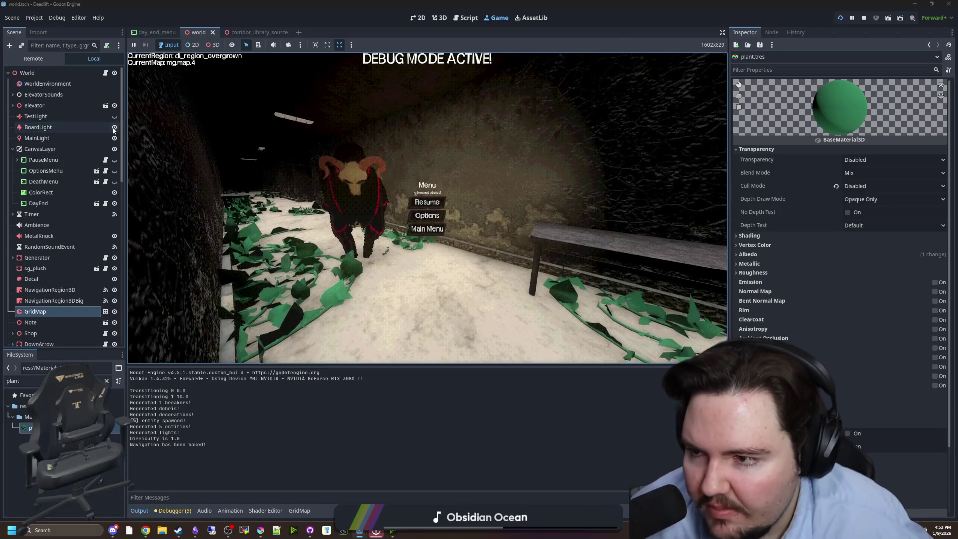
{"action": "left_click", "coordinate": [115, 138]}
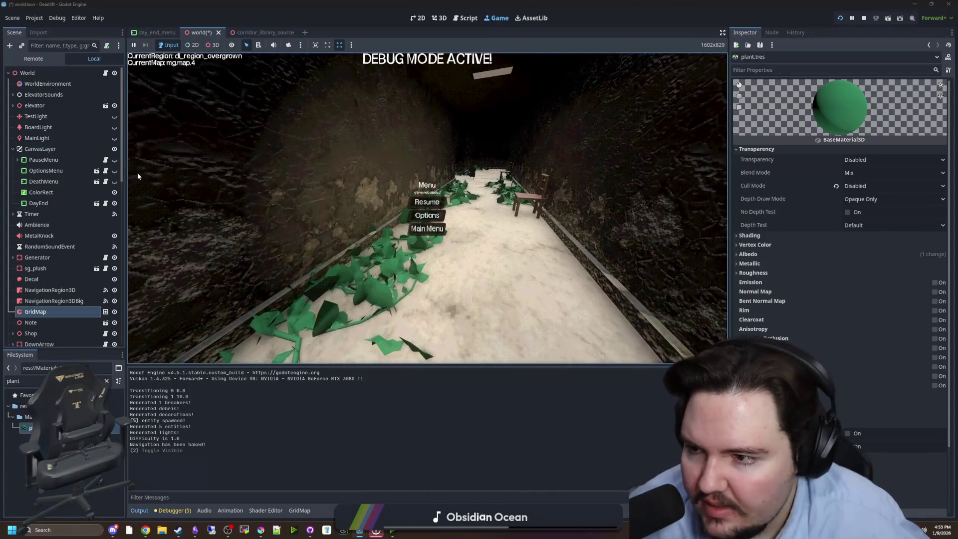
{"action": "left_click", "coordinate": [114, 127]}
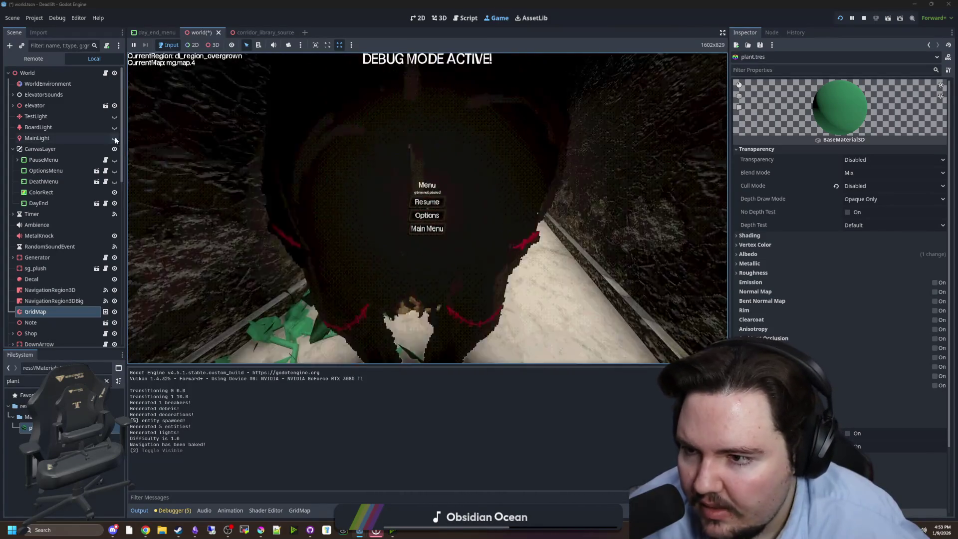
{"action": "left_click", "coordinate": [114, 138]}
{"action": "double_click", "coordinate": [13, 381]}
Step: Filter for 'light', open corridor_light.tscn, and disable Shadow on its OmniLight3D
{"action": "type", "text": "light"}
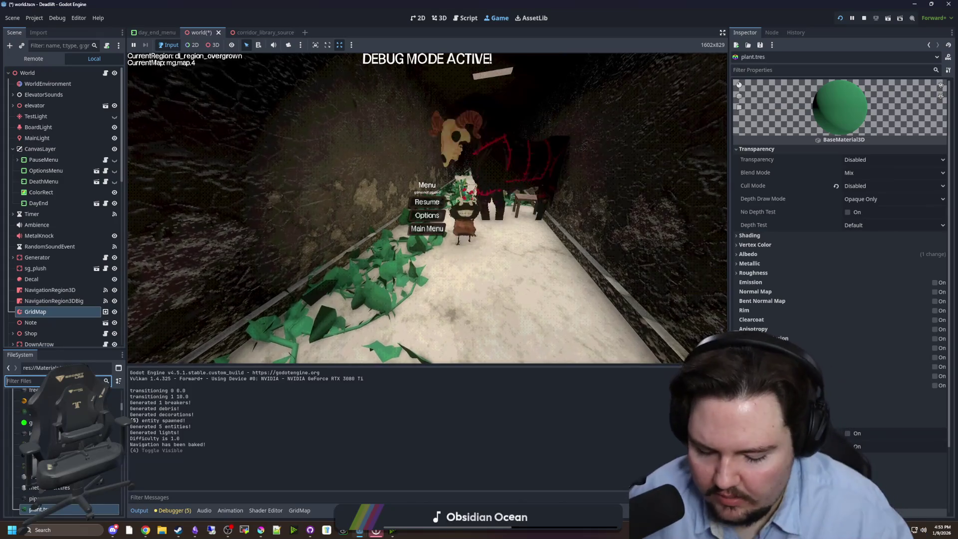
{"action": "double_click", "coordinate": [30, 421]}
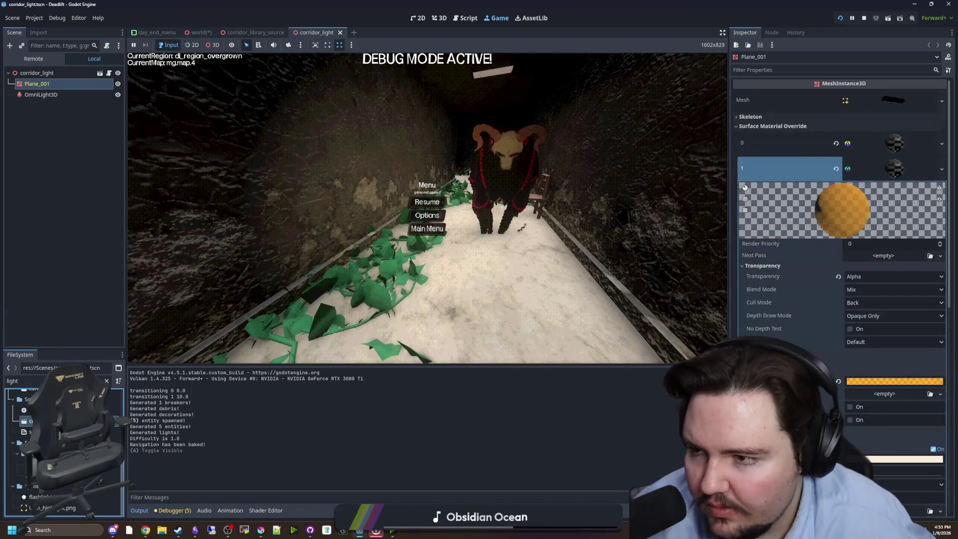
{"action": "left_click", "coordinate": [41, 95]}
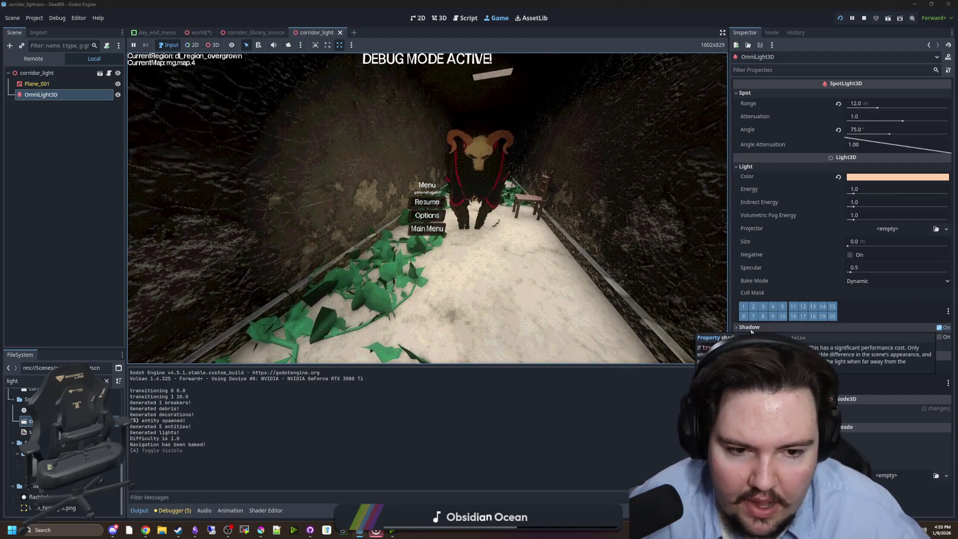
{"action": "left_click", "coordinate": [746, 327]}
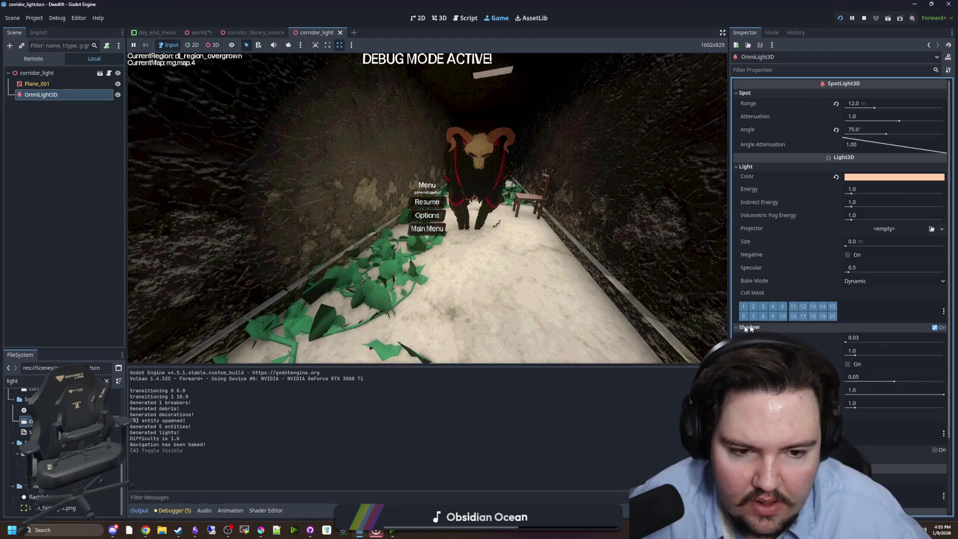
{"action": "left_click", "coordinate": [936, 328]}
Step: Resume the game to walk the corridor, pause, and return to the world scene
{"action": "left_click", "coordinate": [431, 200]}
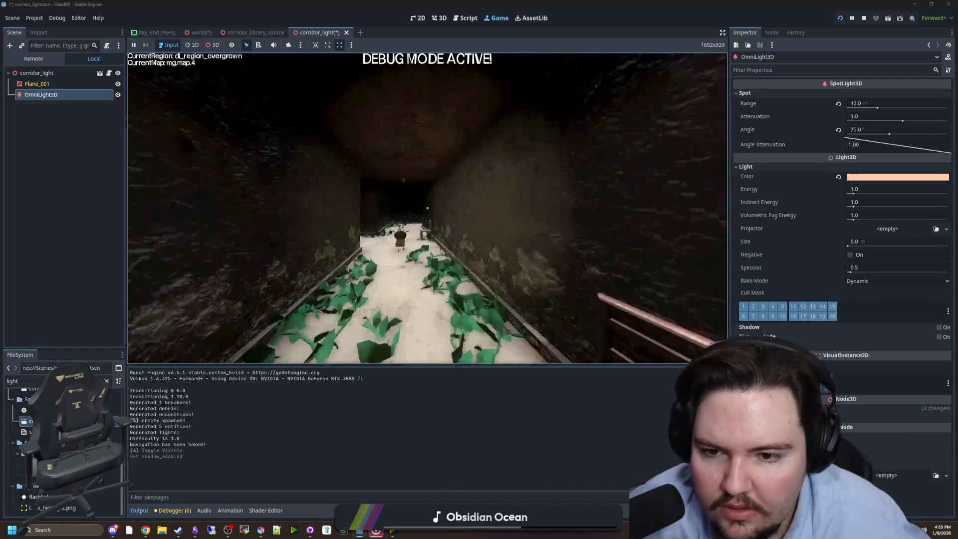
{"action": "key", "text": "w"}
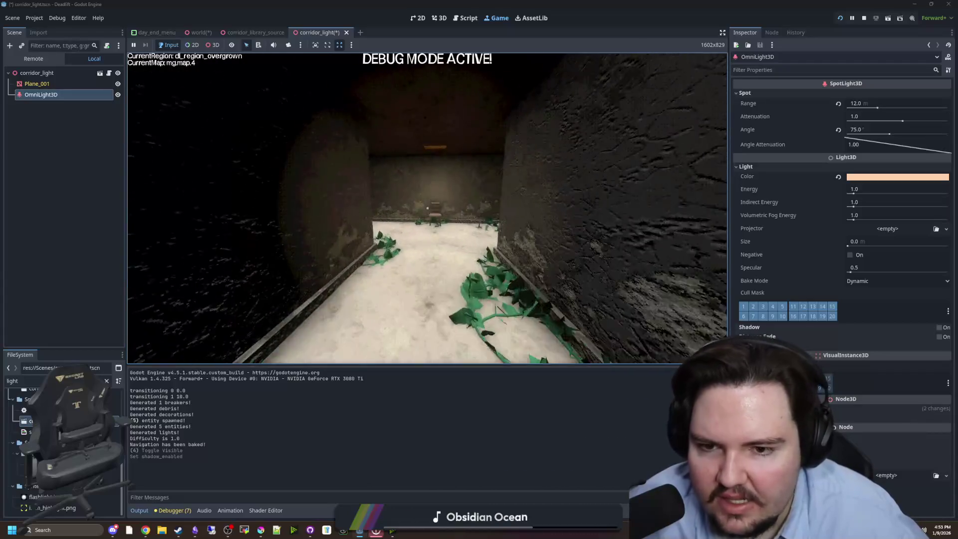
{"action": "key", "text": "Escape"}
{"action": "left_click", "coordinate": [198, 32]}
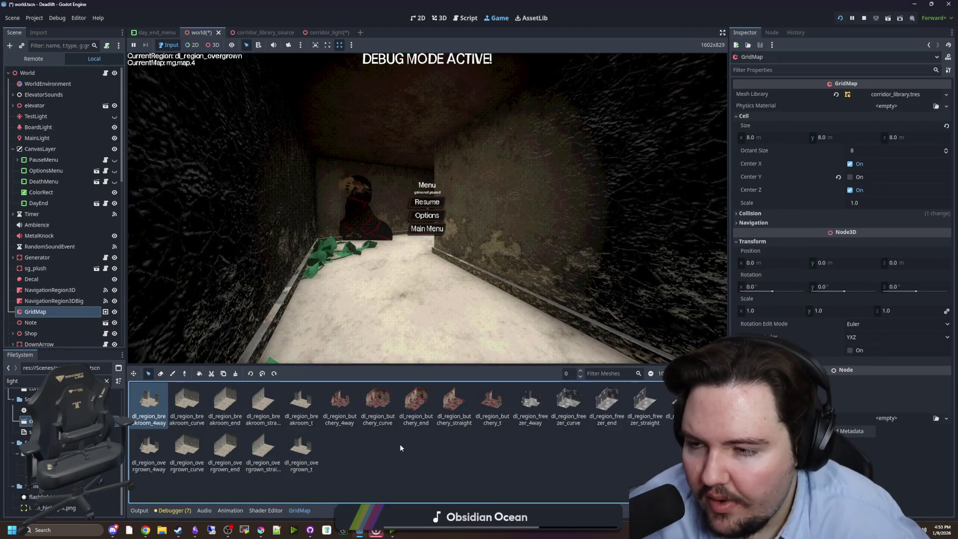
Step: Walk the overgrown corridors past the creature into the chair room, then stop the game with F8
{"action": "key", "text": "Escape"}
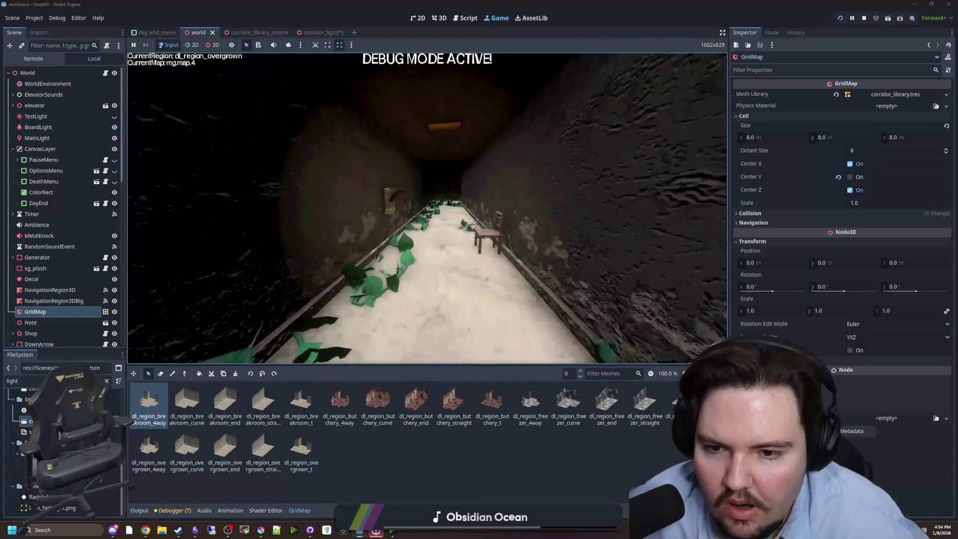
{"action": "key", "text": "w"}
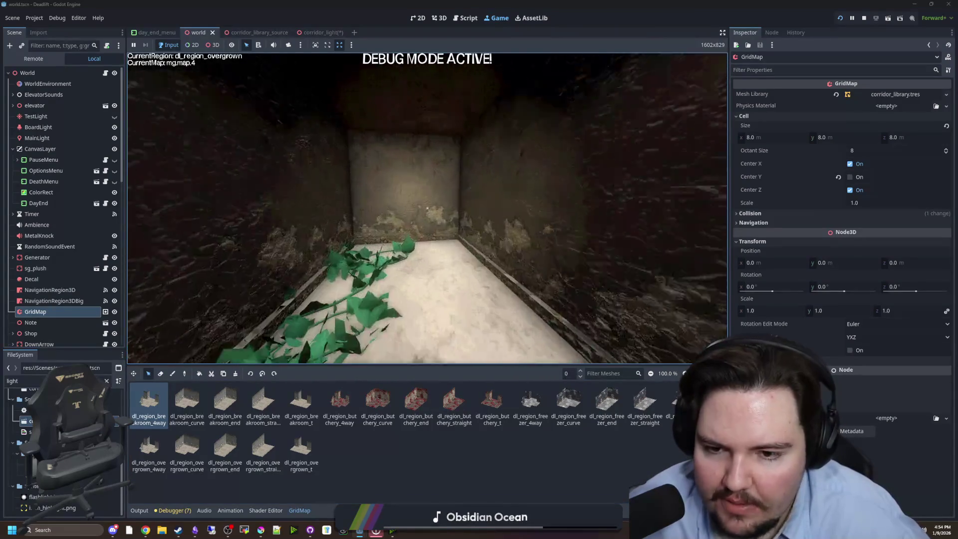
{"action": "key", "text": "w"}
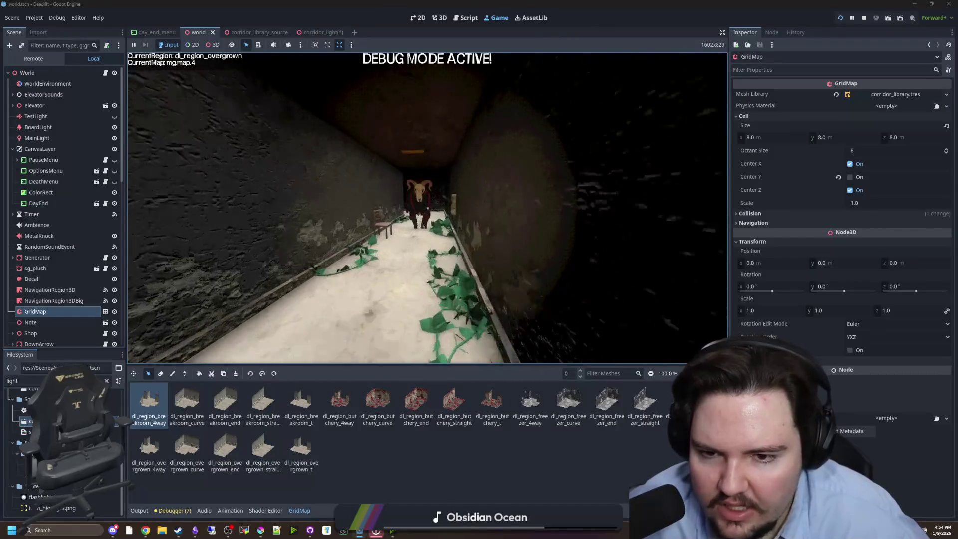
{"action": "key", "text": "w"}
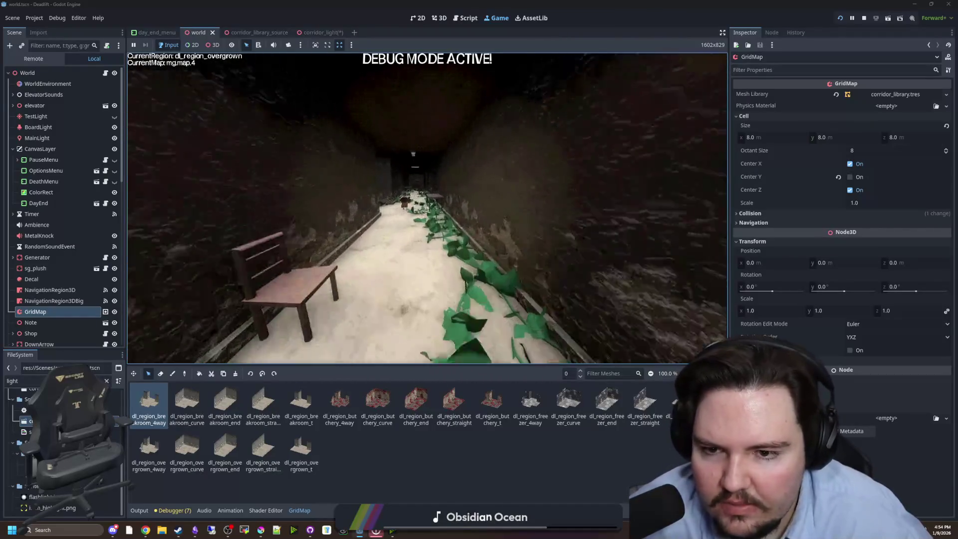
{"action": "key", "text": "w"}
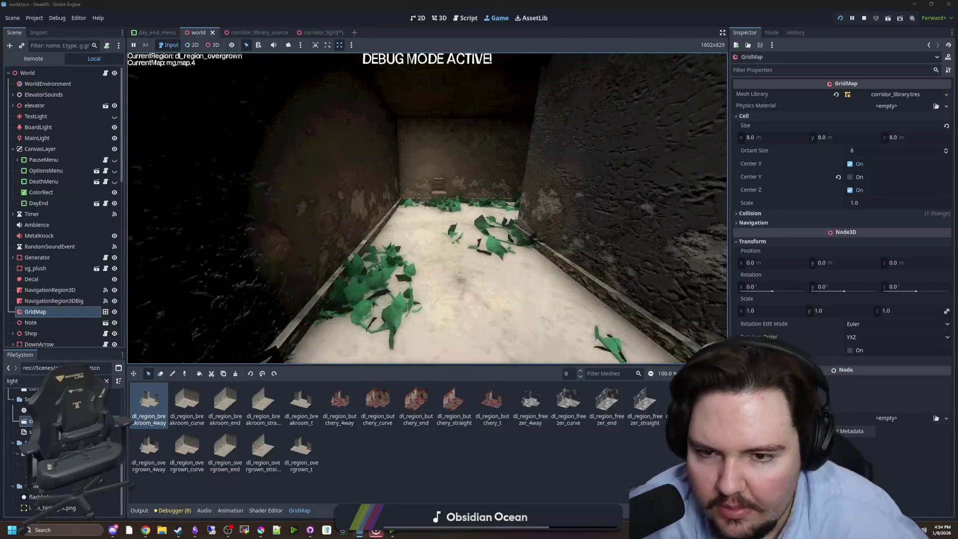
{"action": "key", "text": "w"}
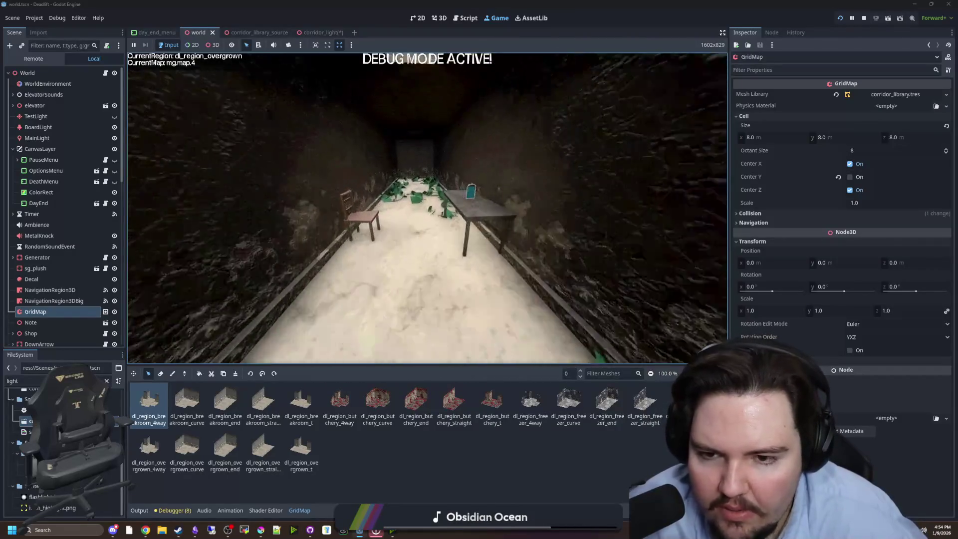
{"action": "key", "text": "w"}
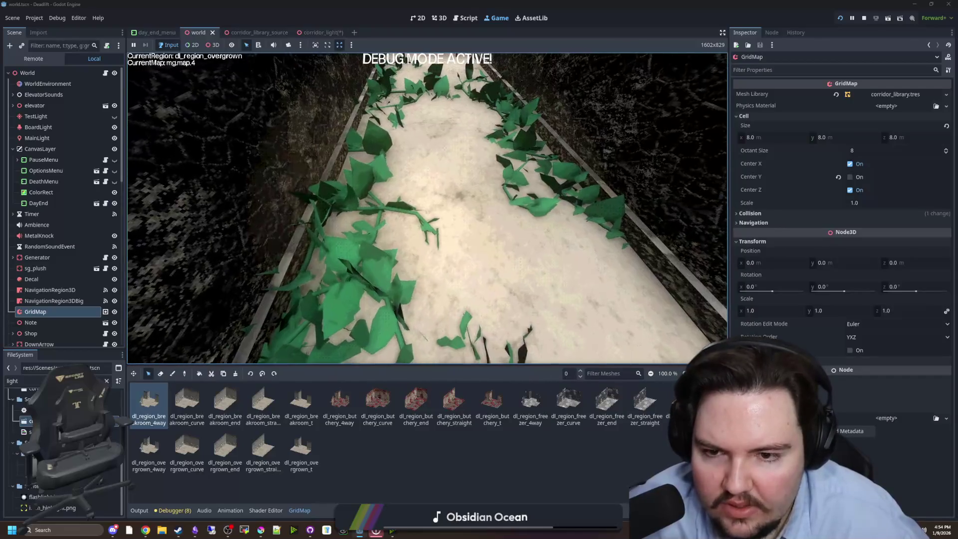
{"action": "key", "text": "w"}
{"action": "key", "text": "F8"}
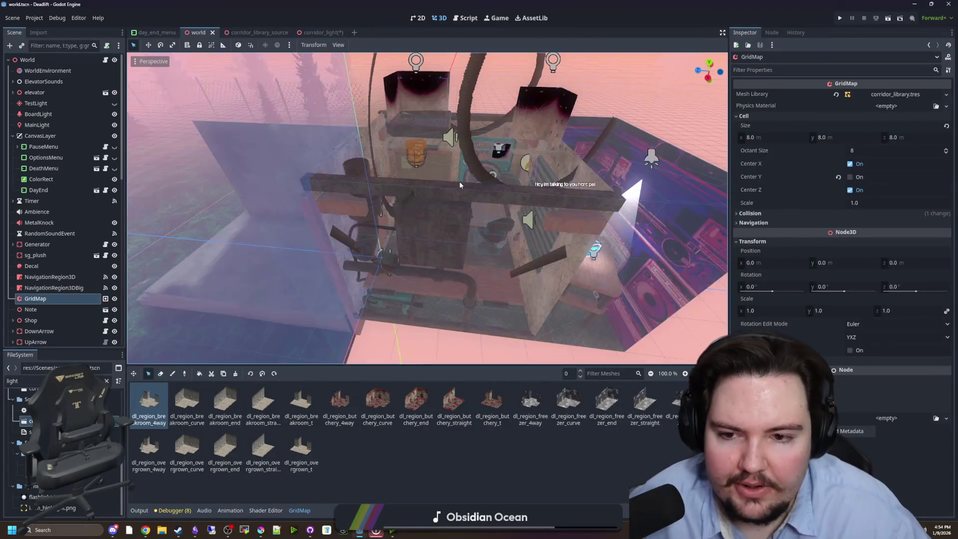
Step: Open world.gd in the script editor, widen the code area, and save
{"action": "scroll", "coordinate": [334, 229], "scroll_direction": "down", "scroll_amount": 10}
{"action": "scroll", "coordinate": [413, 235], "scroll_direction": "up", "scroll_amount": 3}
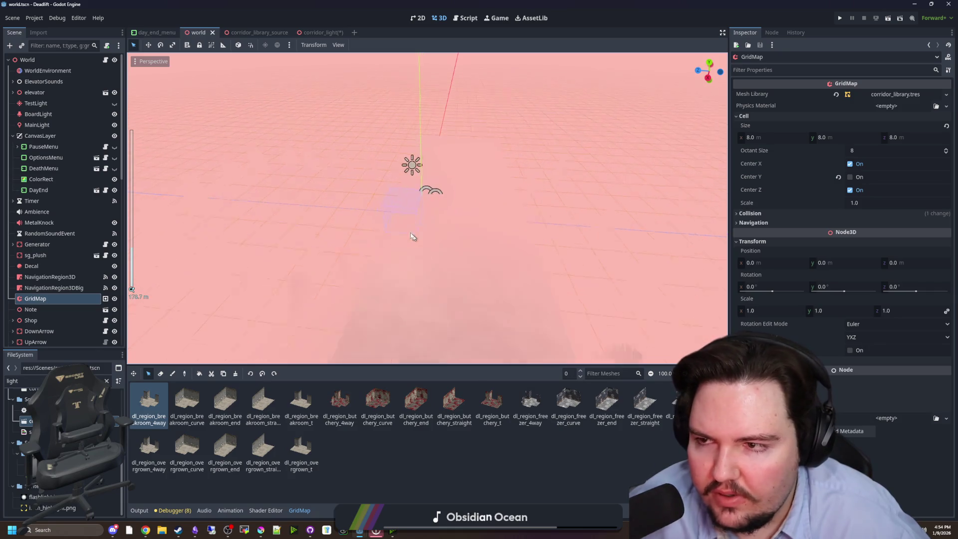
{"action": "left_click", "coordinate": [106, 60]}
{"action": "left_click", "coordinate": [436, 206]}
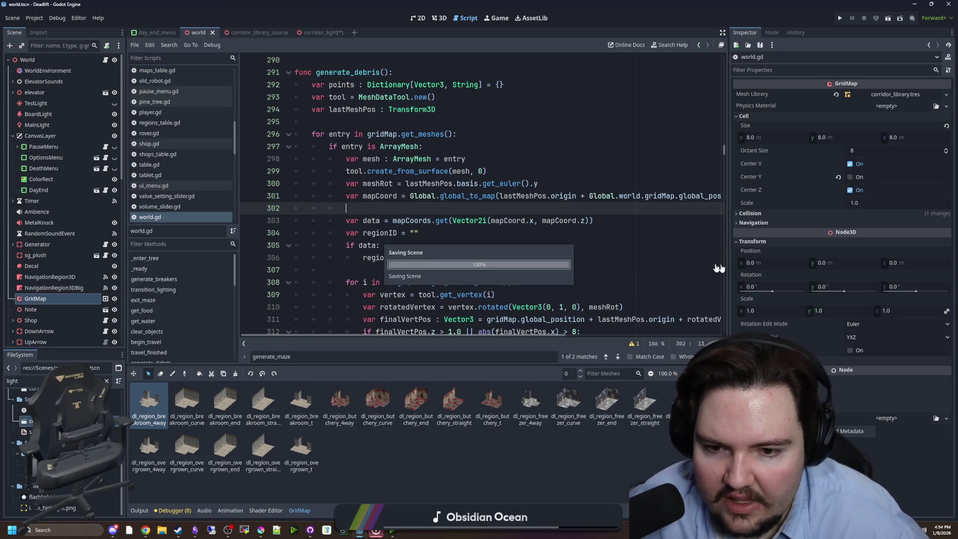
{"action": "left_click_drag", "start_coordinate": [729, 263], "coordinate": [873, 265]}
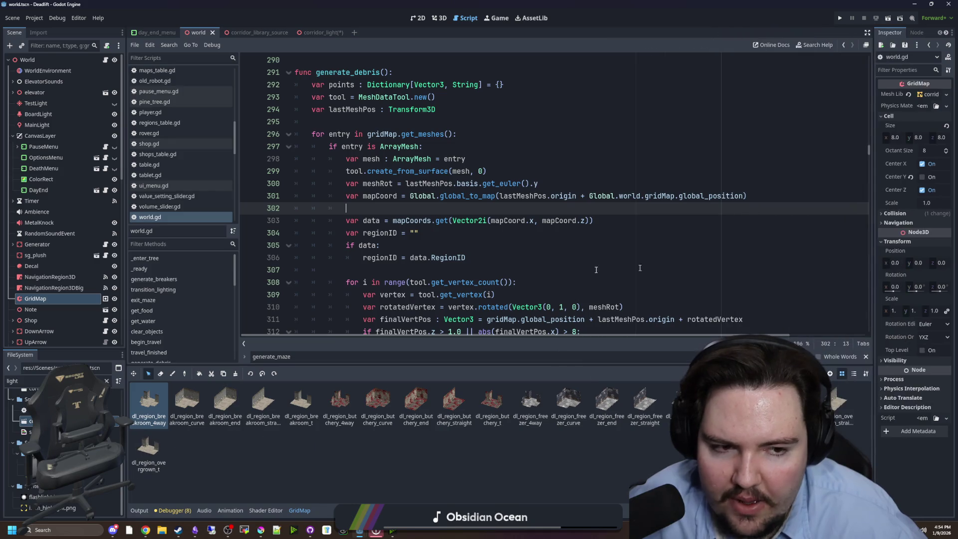
{"action": "left_click_drag", "start_coordinate": [126, 285], "coordinate": [73, 285]}
{"action": "left_click", "coordinate": [463, 228]}
{"action": "key", "text": "ctrl+s"}
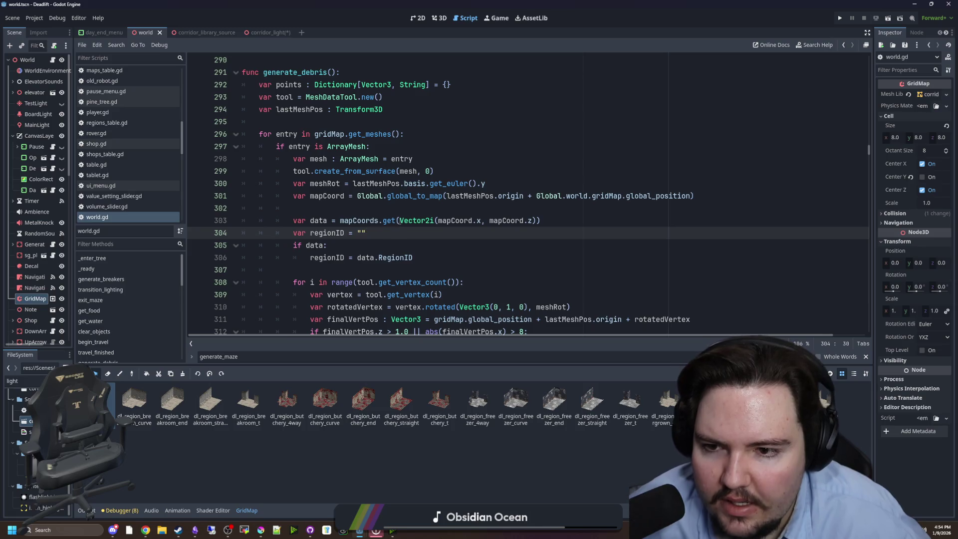
Step: Move the create_from_surface call from line 299 to below the region ID lookup
{"action": "left_click", "coordinate": [376, 207]}
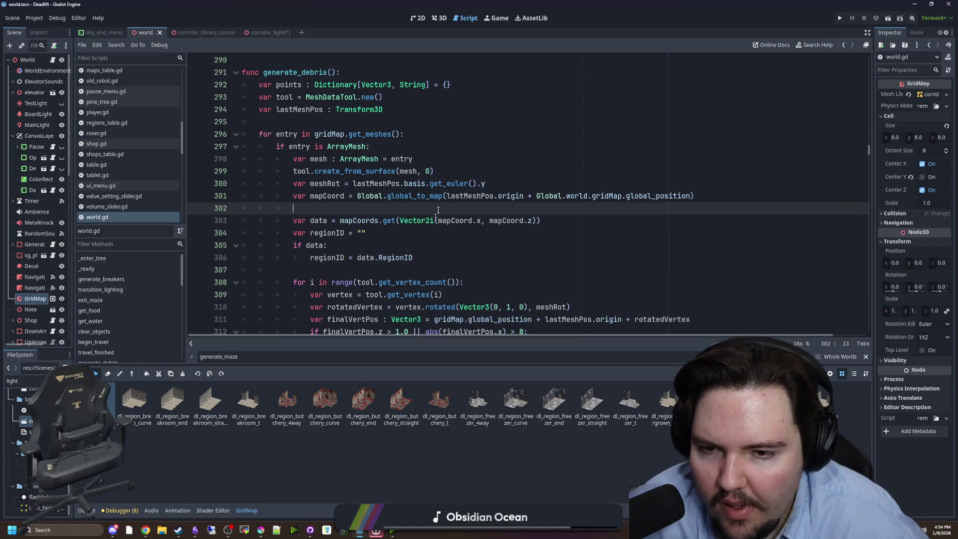
{"action": "left_click_drag", "start_coordinate": [452, 170], "coordinate": [388, 172]}
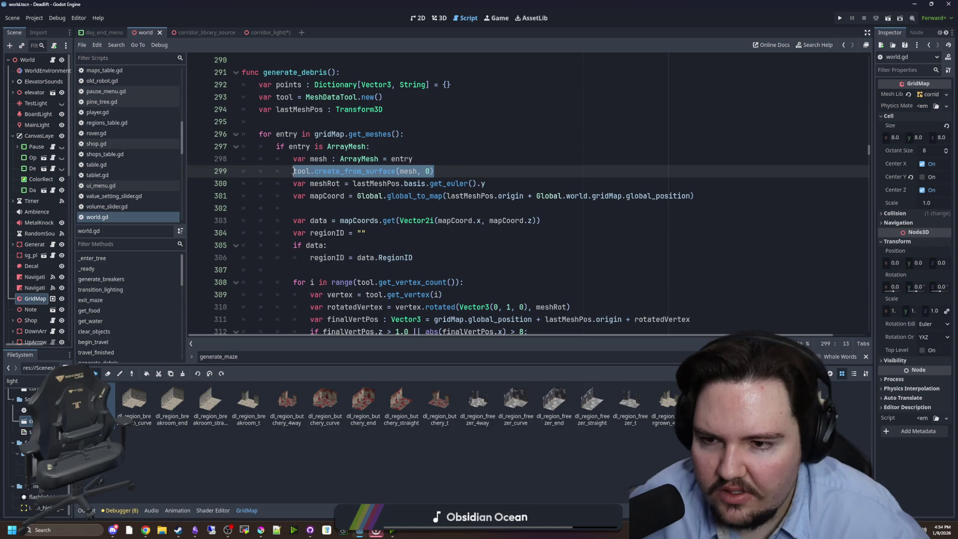
{"action": "key", "text": "BackSpace"}
{"action": "key", "text": "BackSpace"}
{"action": "left_click", "coordinate": [353, 257]}
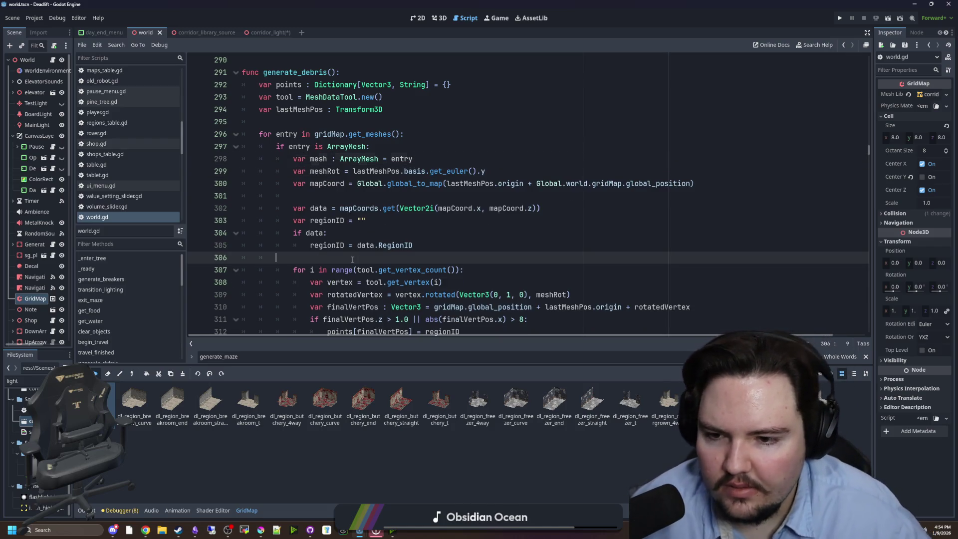
{"action": "key", "text": "Return"}
{"action": "type", "text": "tool.create_from_surface(mesh, 0)"}
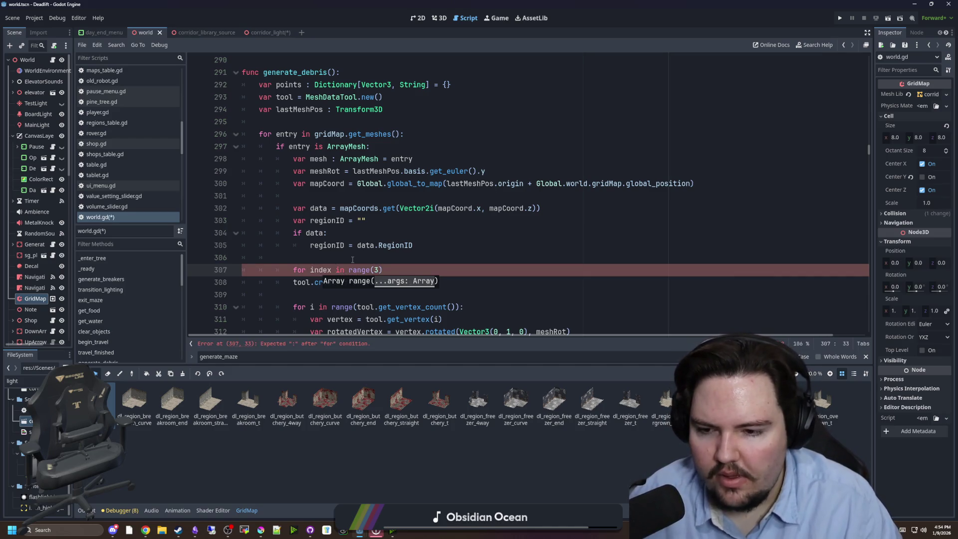
Step: Indent the surface call and vertex loop under the new 'for index in range(2):' loop
{"action": "scroll", "coordinate": [352, 260], "scroll_direction": "down", "scroll_amount": 3}
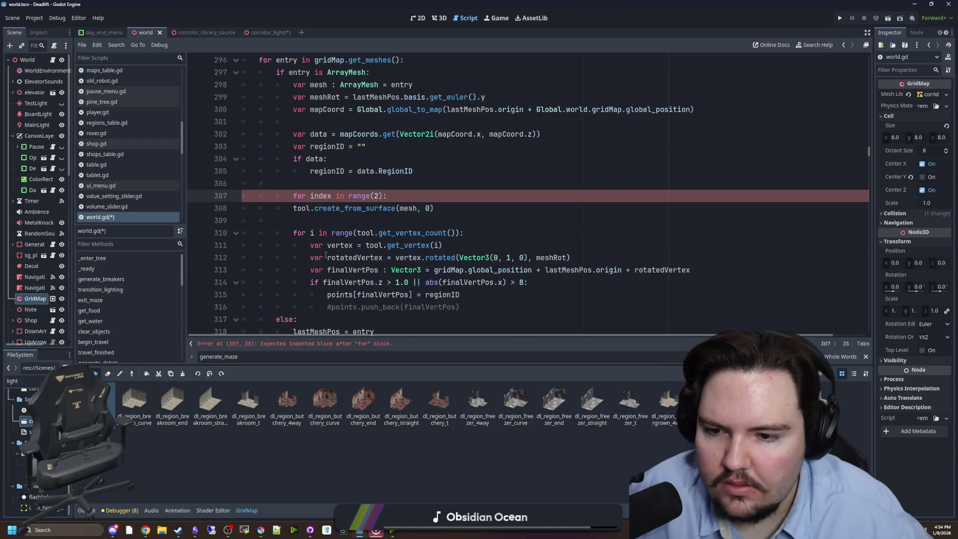
{"action": "key", "text": "Down"}
{"action": "key", "text": "Home"}
{"action": "key", "text": "Tab"}
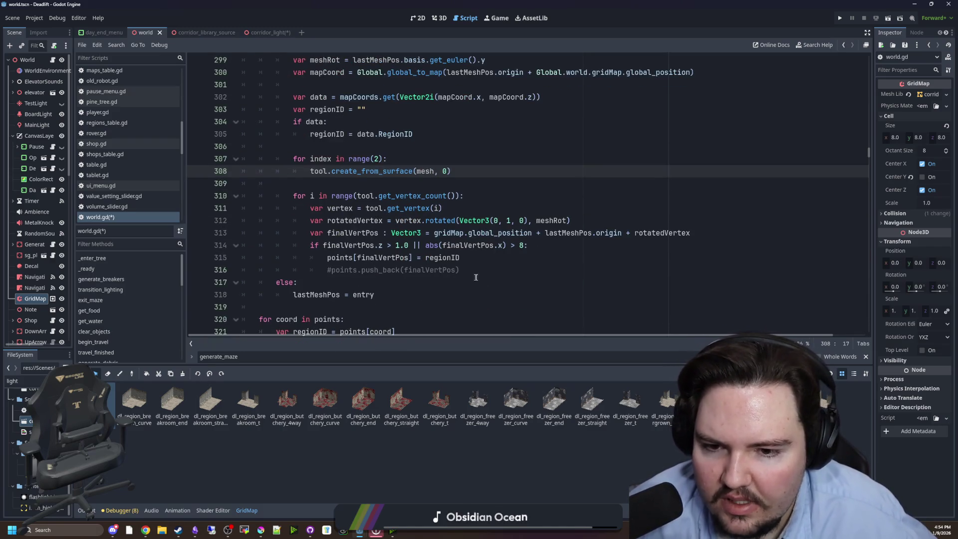
{"action": "mouse_move", "coordinate": [315, 283]}
{"action": "left_mouse_down"}
{"action": "mouse_move", "coordinate": [270, 282]}
{"action": "mouse_move", "coordinate": [241, 196]}
{"action": "left_mouse_up"}
{"action": "key", "text": "Tab"}
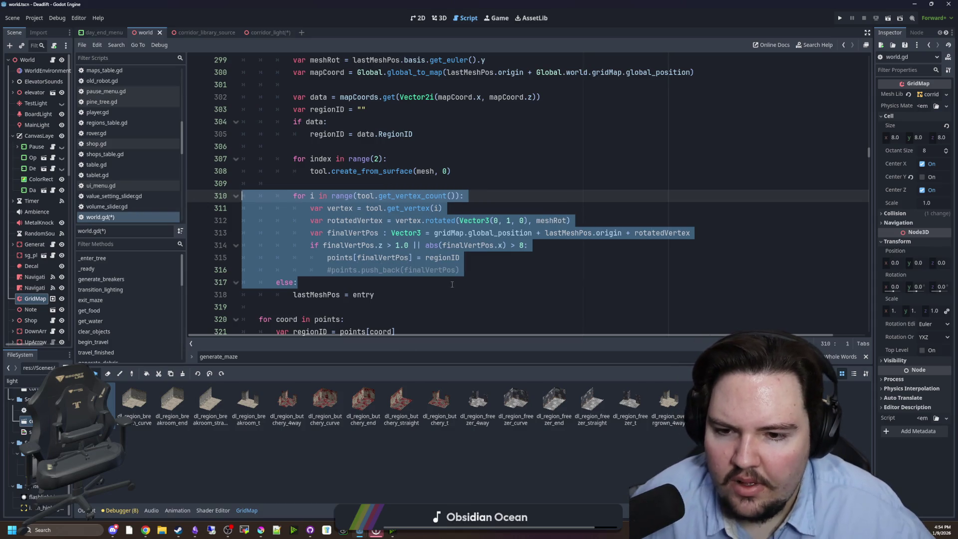
{"action": "key", "text": "ctrl+z"}
{"action": "mouse_move", "coordinate": [477, 270]}
{"action": "left_mouse_down"}
{"action": "mouse_move", "coordinate": [384, 270]}
{"action": "mouse_move", "coordinate": [241, 196]}
{"action": "left_mouse_up"}
{"action": "key", "text": "Tab"}
{"action": "left_click", "coordinate": [391, 183]}
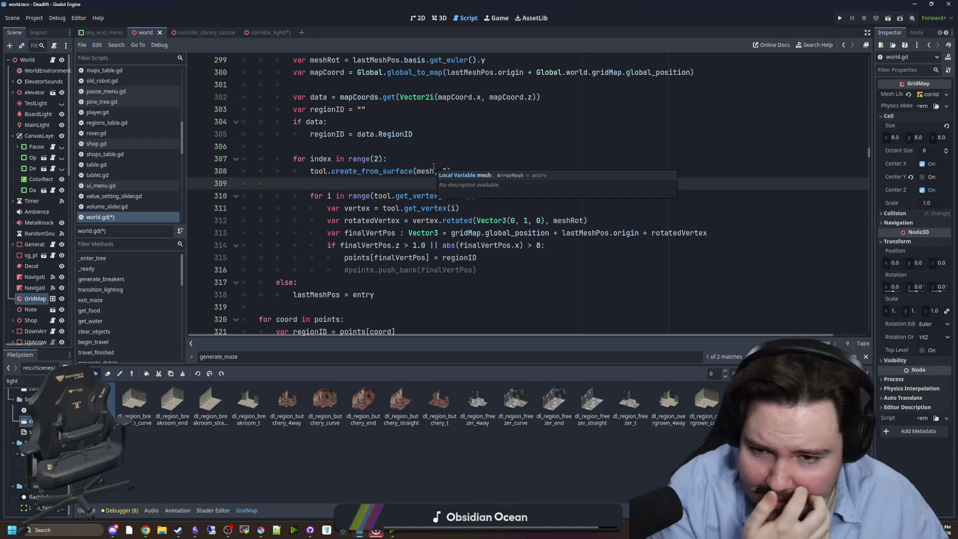
Step: Review the restructured loop and the overgrown region check on line 325
{"action": "scroll", "coordinate": [371, 186], "scroll_direction": "up", "scroll_amount": 2}
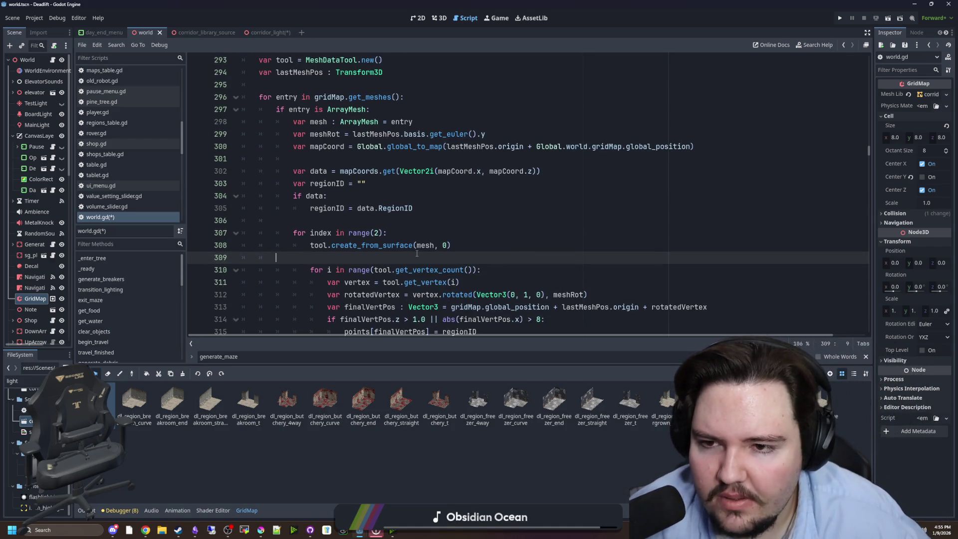
{"action": "scroll", "coordinate": [419, 221], "scroll_direction": "up", "scroll_amount": 4}
{"action": "scroll", "coordinate": [424, 203], "scroll_direction": "down", "scroll_amount": 6}
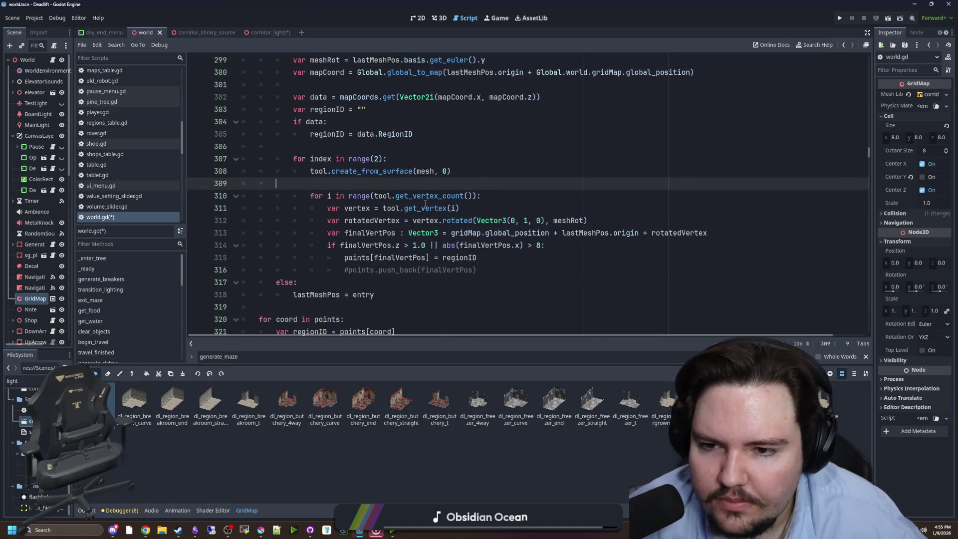
{"action": "left_click", "coordinate": [445, 159]}
{"action": "scroll", "coordinate": [434, 210], "scroll_direction": "up", "scroll_amount": 2}
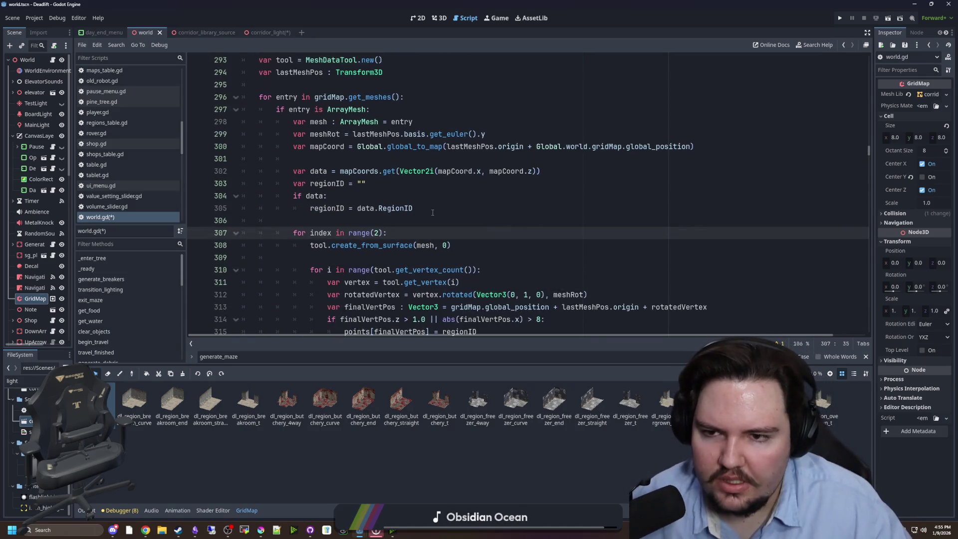
{"action": "scroll", "coordinate": [433, 212], "scroll_direction": "down", "scroll_amount": 2}
{"action": "scroll", "coordinate": [400, 169], "scroll_direction": "up", "scroll_amount": 1}
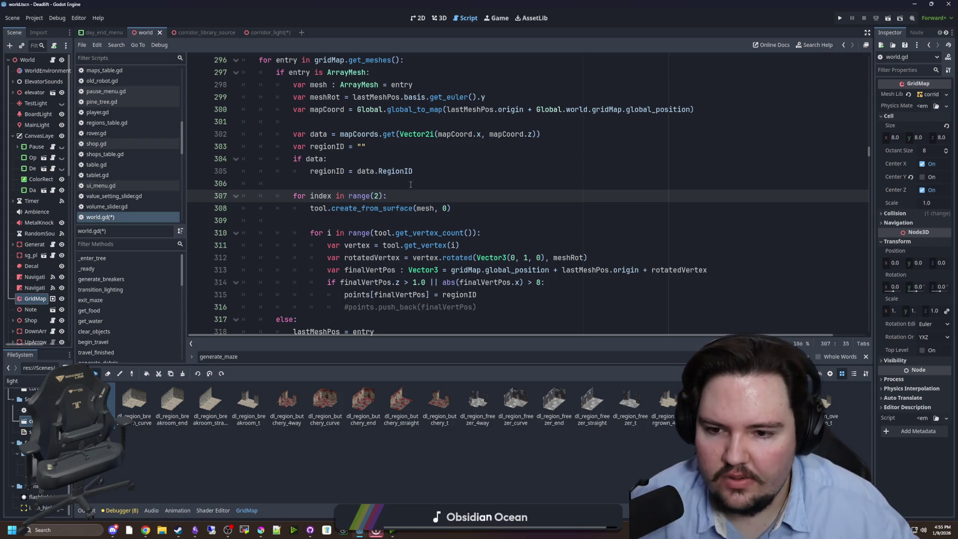
{"action": "scroll", "coordinate": [410, 184], "scroll_direction": "down", "scroll_amount": 3}
{"action": "scroll", "coordinate": [419, 182], "scroll_direction": "down", "scroll_amount": 2}
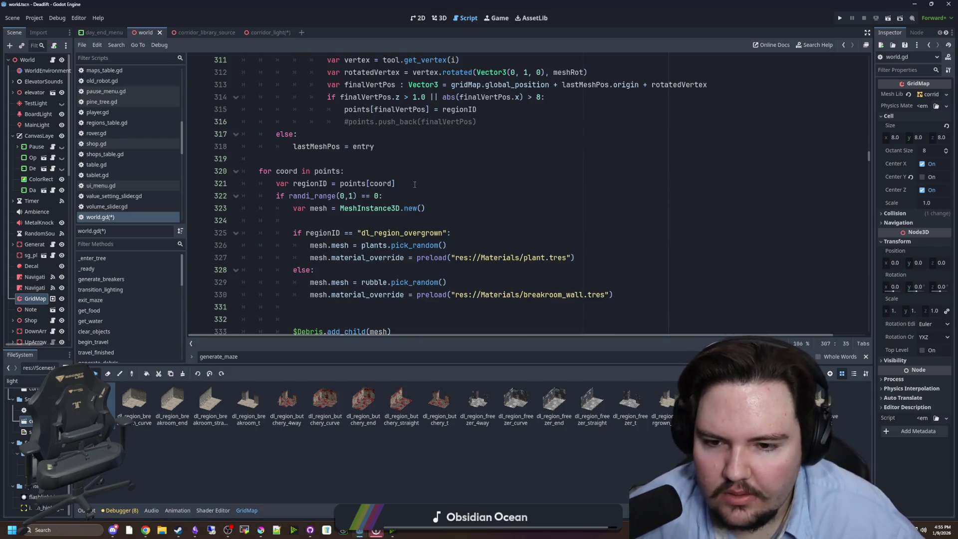
{"action": "left_click", "coordinate": [472, 232]}
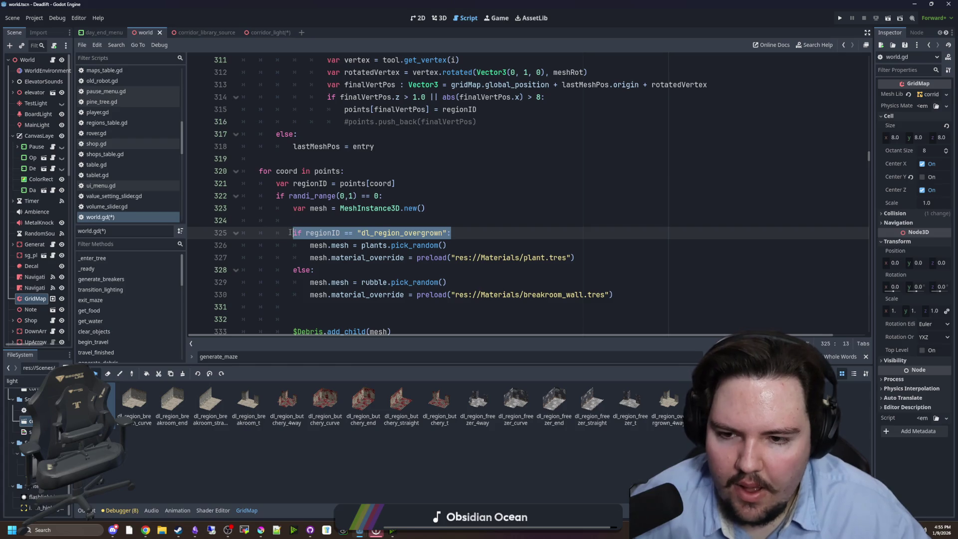
{"action": "scroll", "coordinate": [397, 202], "scroll_direction": "up", "scroll_amount": 5}
{"action": "left_click", "coordinate": [396, 200]}
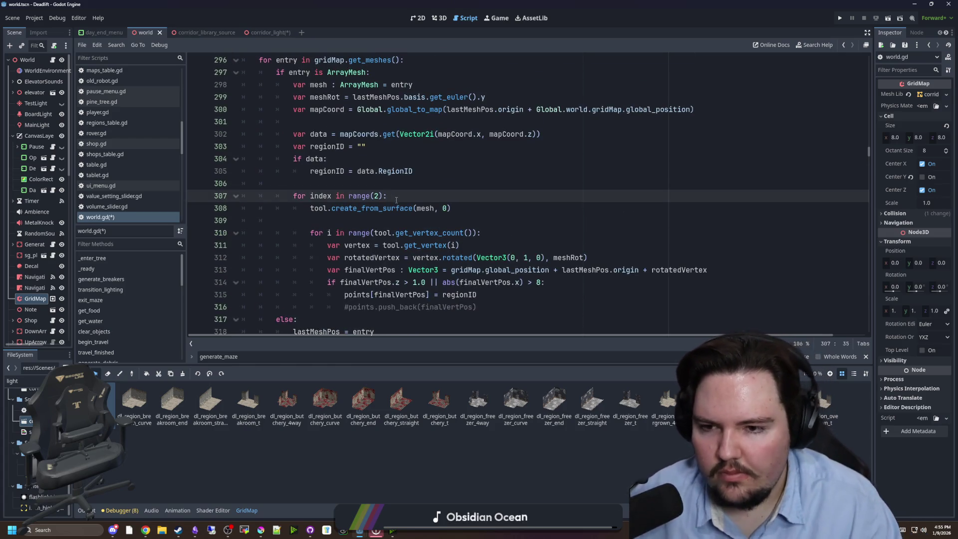
Step: Add a continue line skipping the second surface outside the overgrown region, fixing line 308, and save
{"action": "key", "text": "Return"}
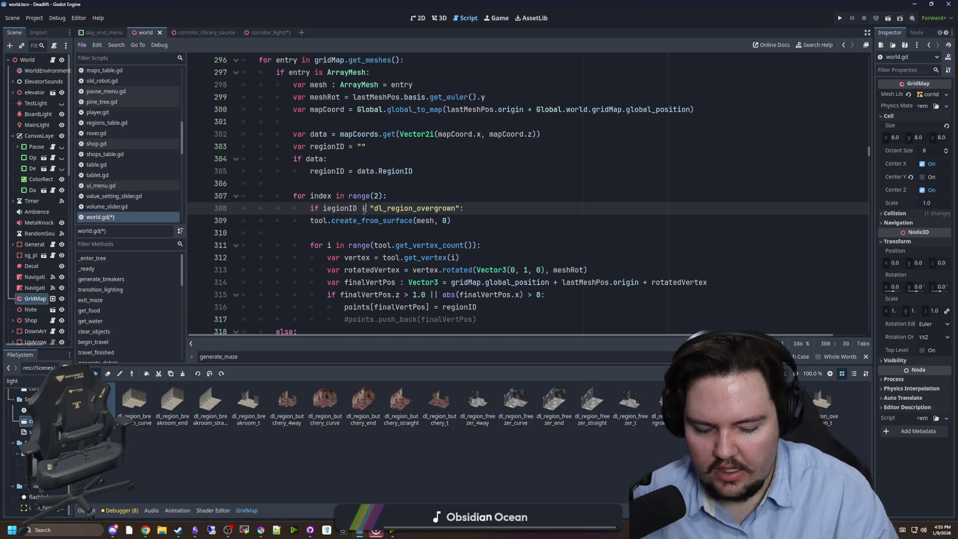
{"action": "left_click", "coordinate": [527, 201]}
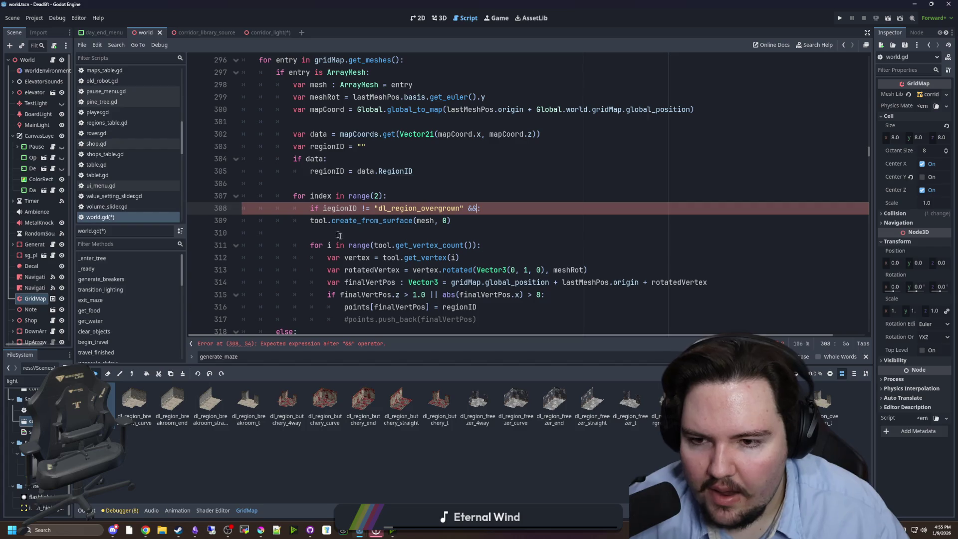
{"action": "key", "text": "ctrl+space"}
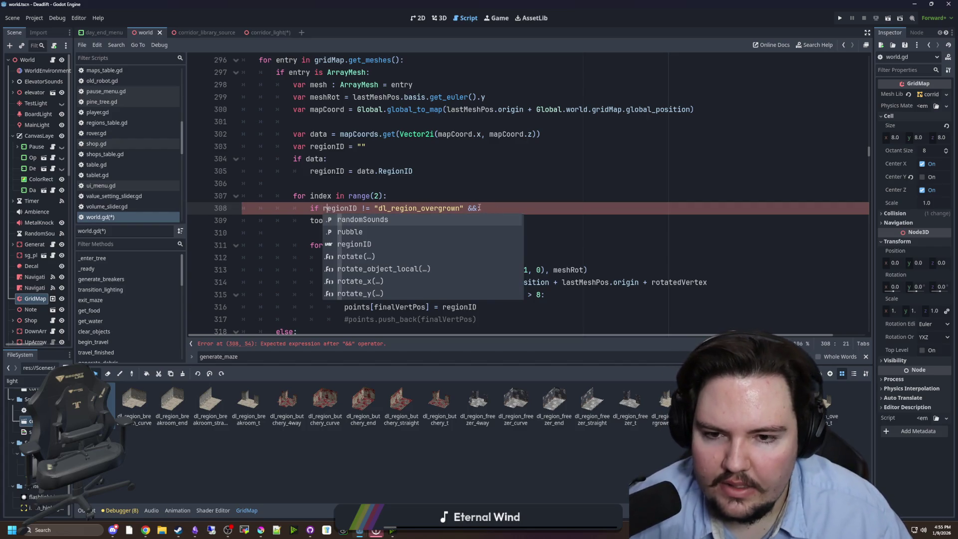
{"action": "left_click", "coordinate": [480, 208]}
{"action": "type", "text": "index > 0: continue"}
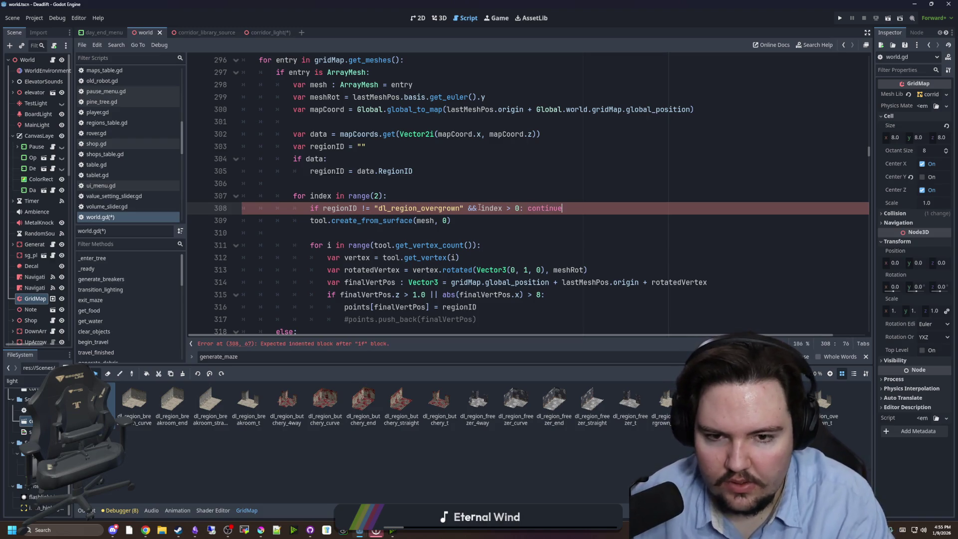
{"action": "left_click", "coordinate": [501, 187]}
{"action": "key", "text": "ctrl+s"}
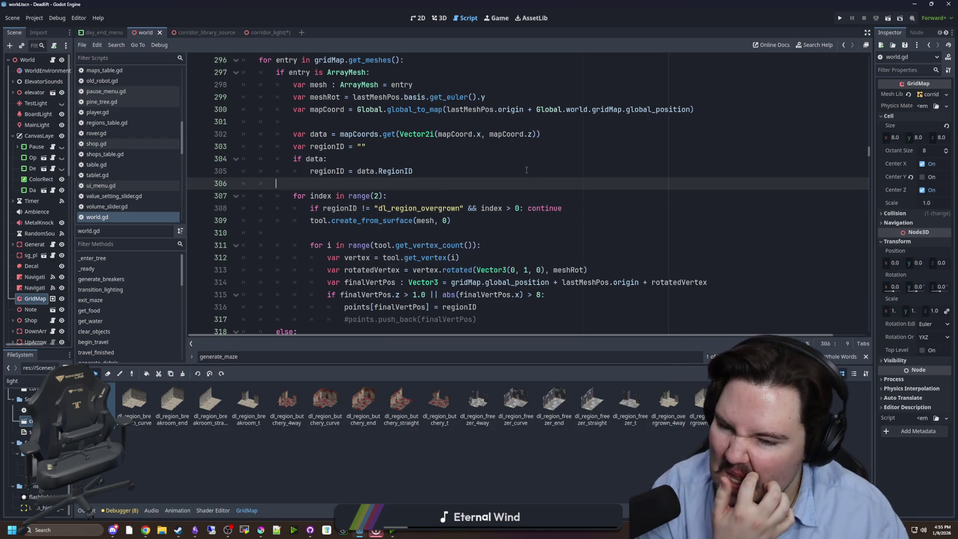
Step: Check where index is used near the surface number 0 and save world.gd again
{"action": "double_click", "coordinate": [320, 196]}
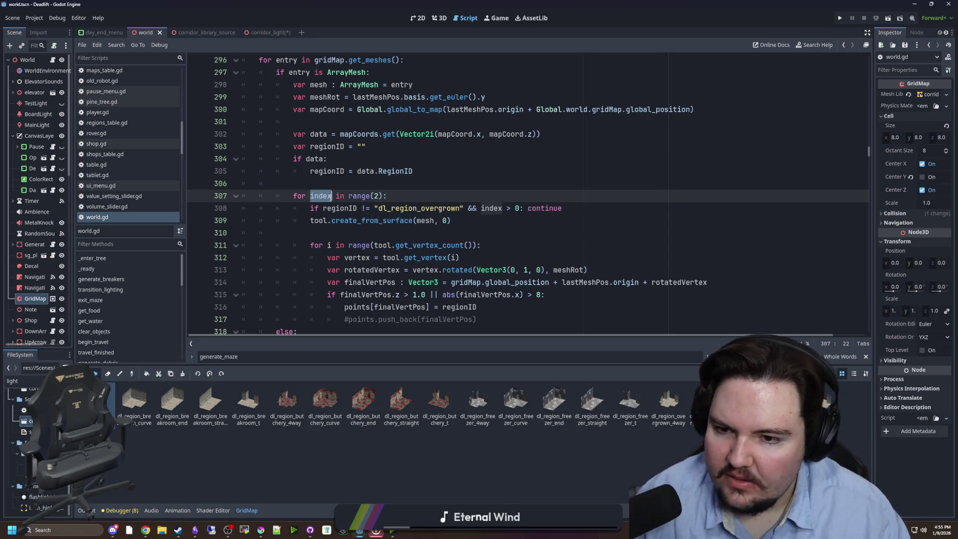
{"action": "left_click", "coordinate": [443, 220]}
{"action": "key", "text": "ctrl+s"}
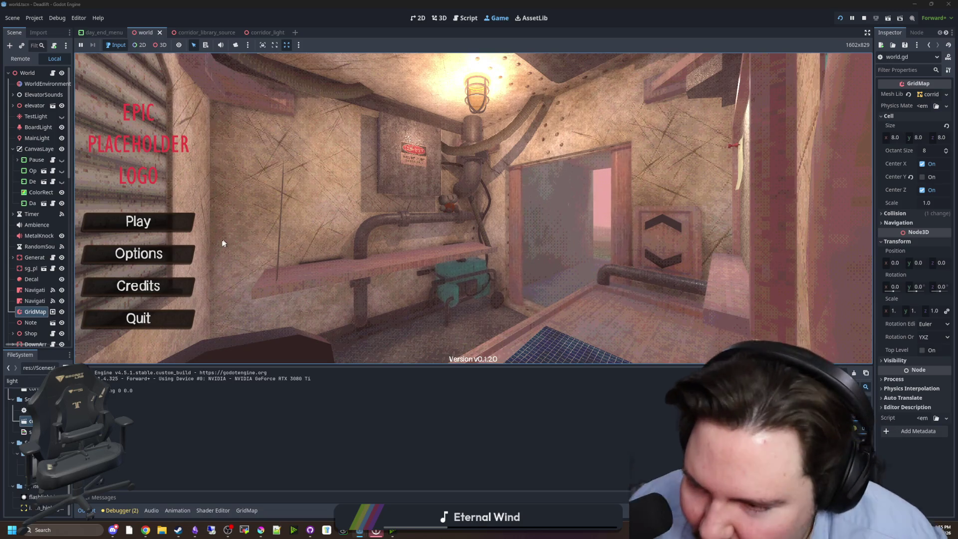
Step: Start a game, pause back to the main menu, and start a new game
{"action": "left_click", "coordinate": [144, 222]}
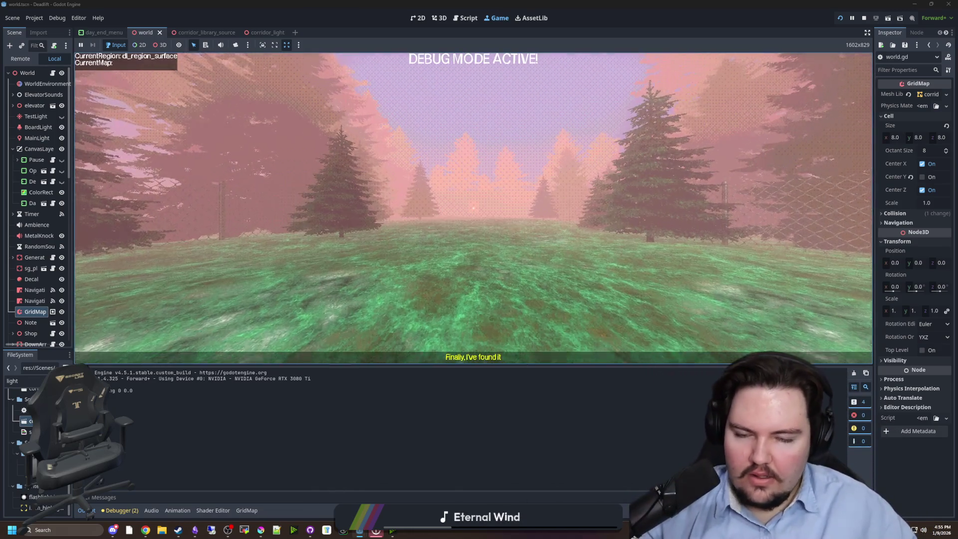
{"action": "key", "text": "Escape"}
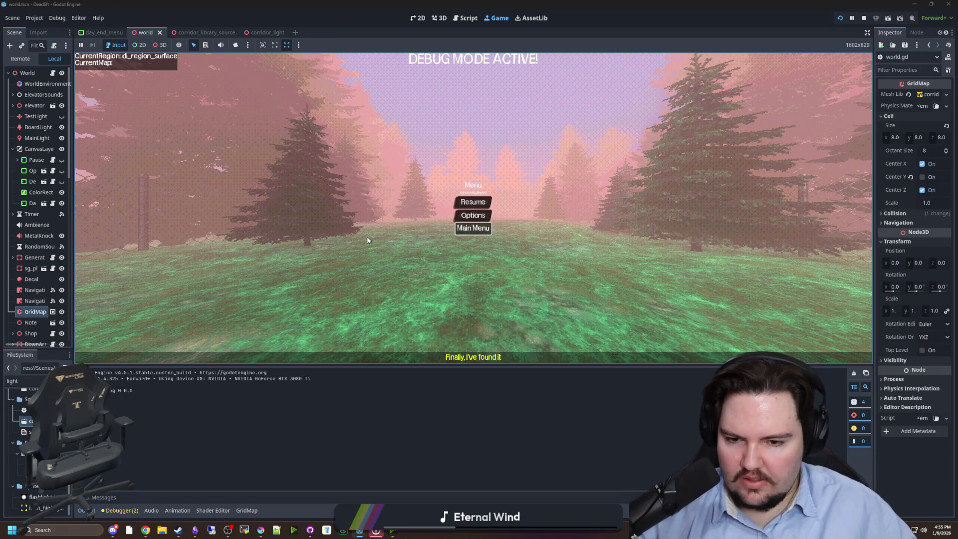
{"action": "left_click", "coordinate": [473, 228]}
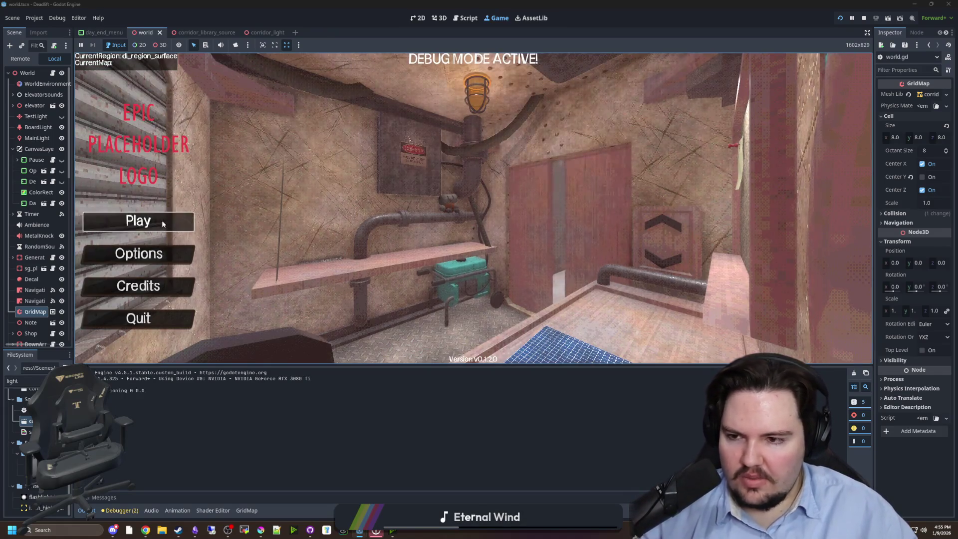
{"action": "left_click", "coordinate": [160, 220]}
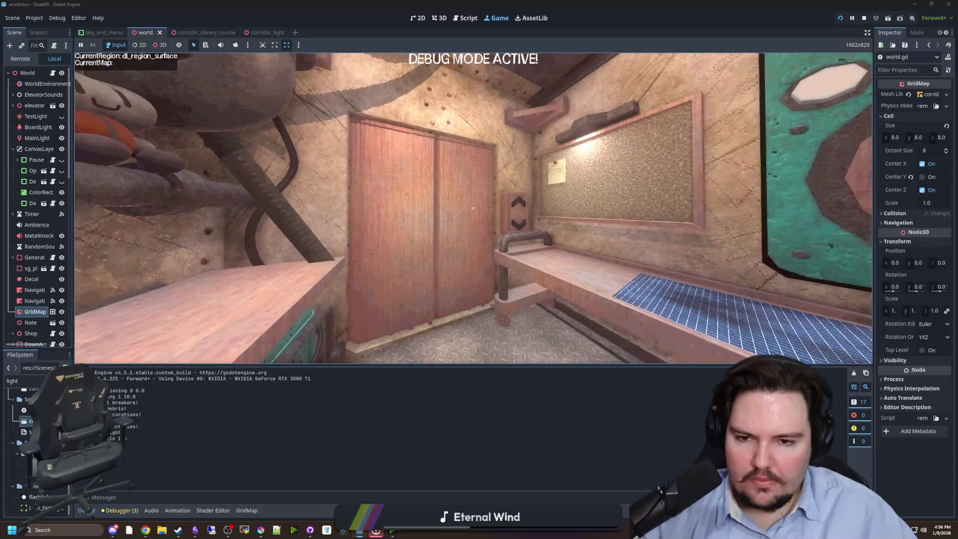
Step: Ride the elevator down and walk the leafy corridors past the ram-skull creature to the bench
{"action": "key", "text": "e"}
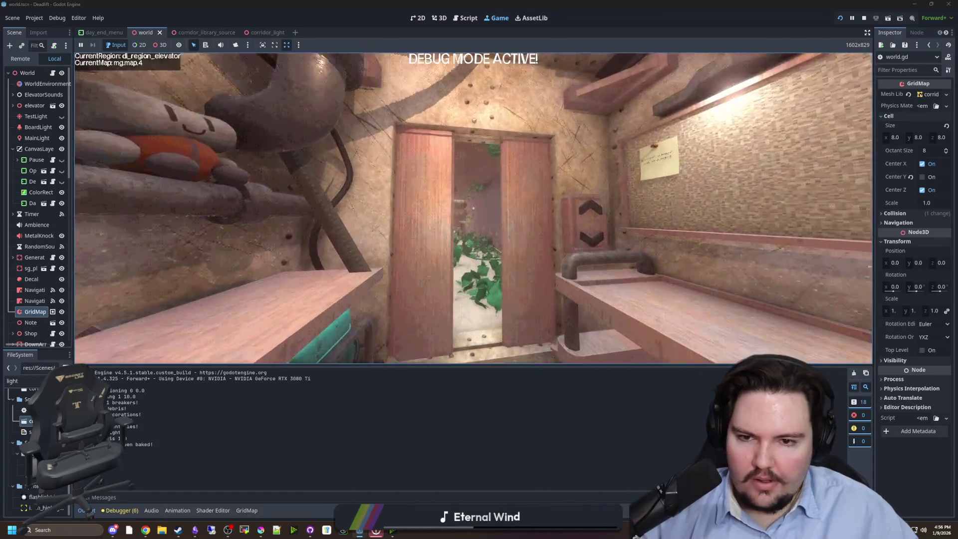
{"action": "key", "text": "w"}
{"action": "key", "text": "w"}
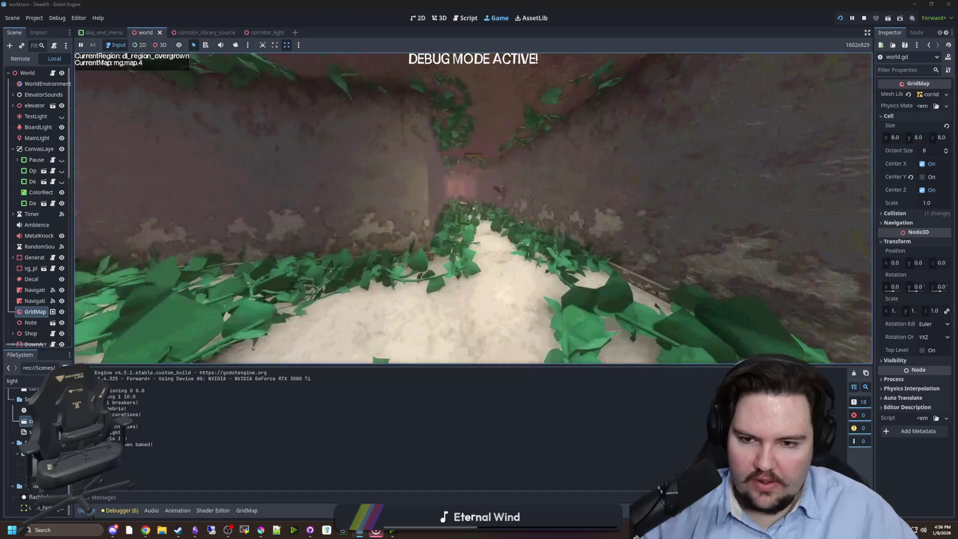
{"action": "key", "text": "w"}
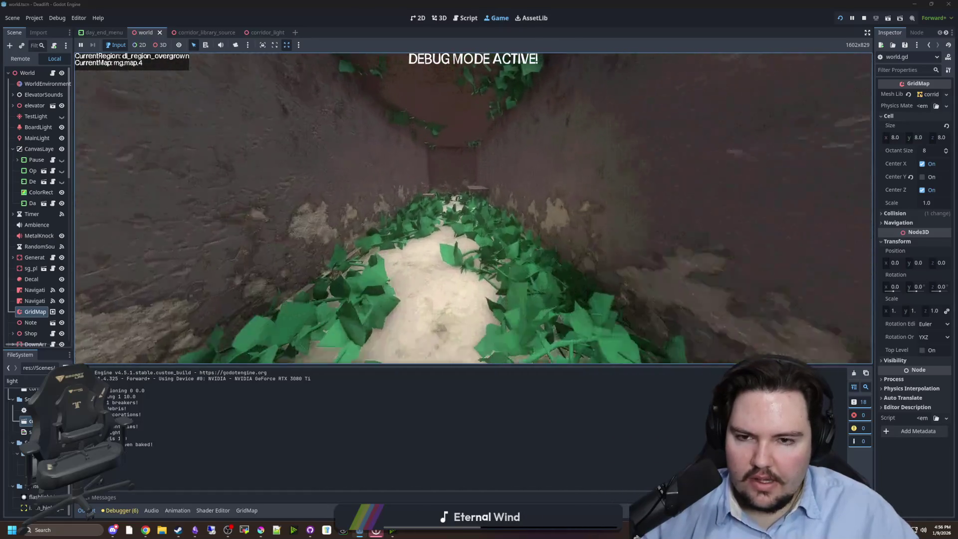
{"action": "key", "text": "w"}
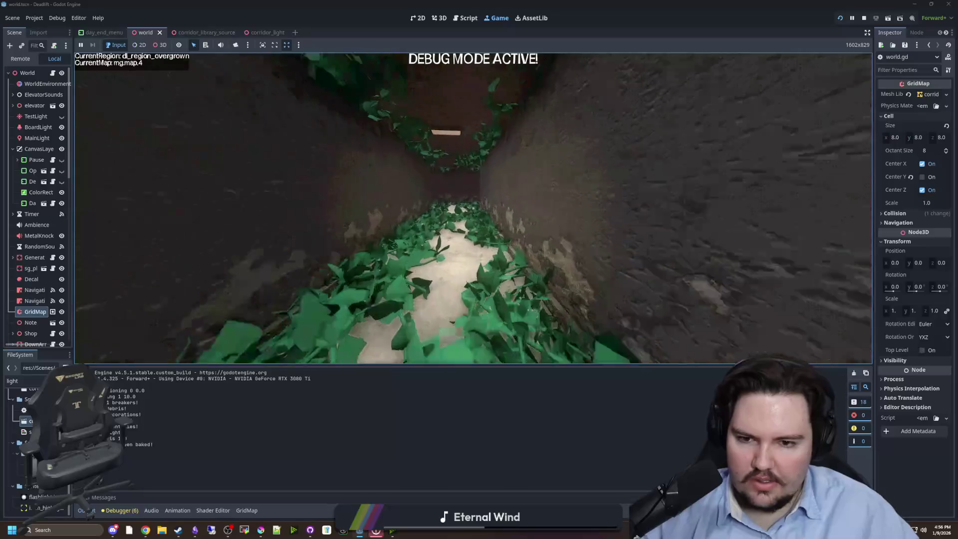
{"action": "key", "text": "w"}
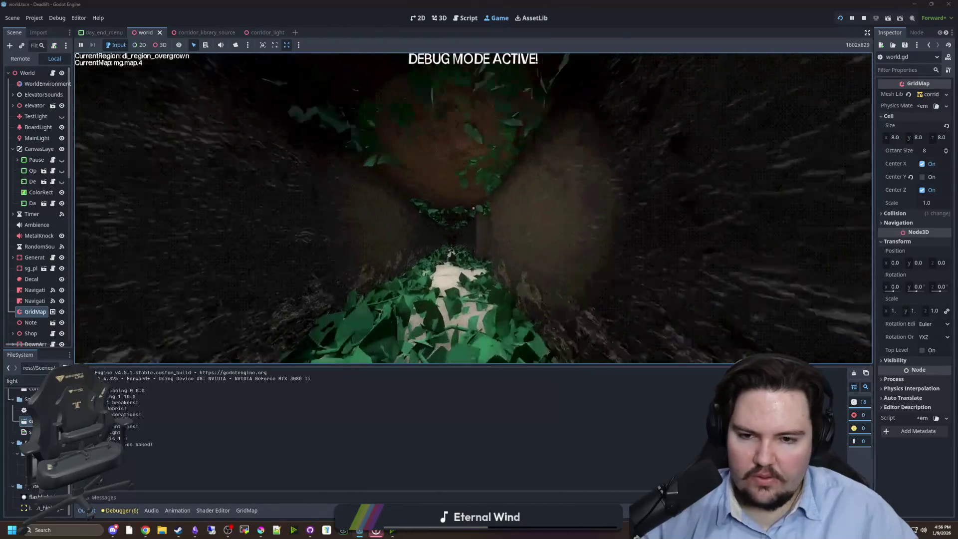
{"action": "key", "text": "w"}
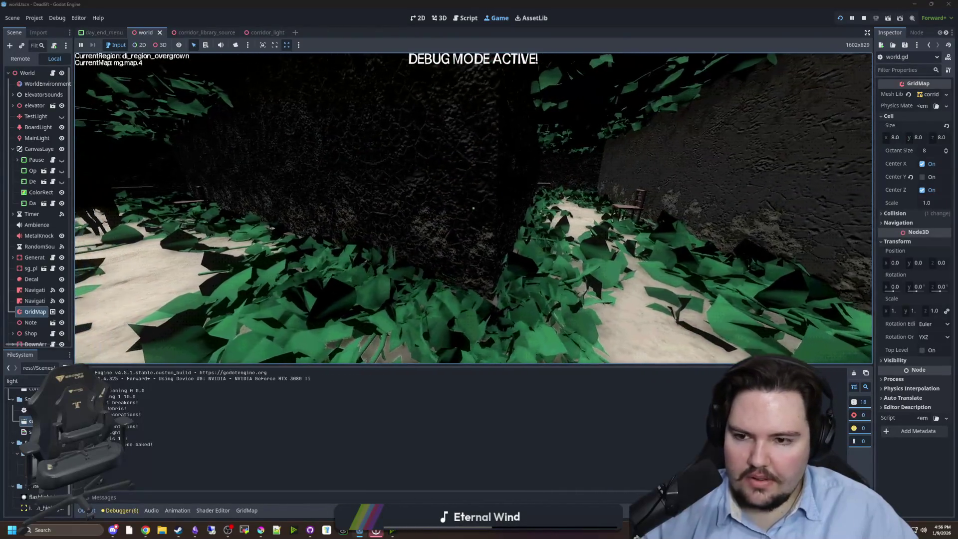
{"action": "key", "text": "w"}
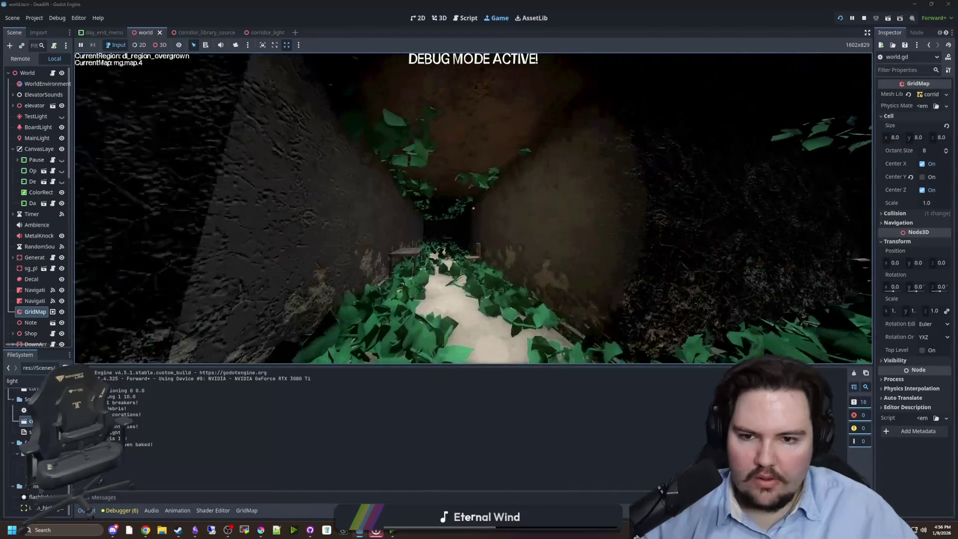
{"action": "key", "text": "w"}
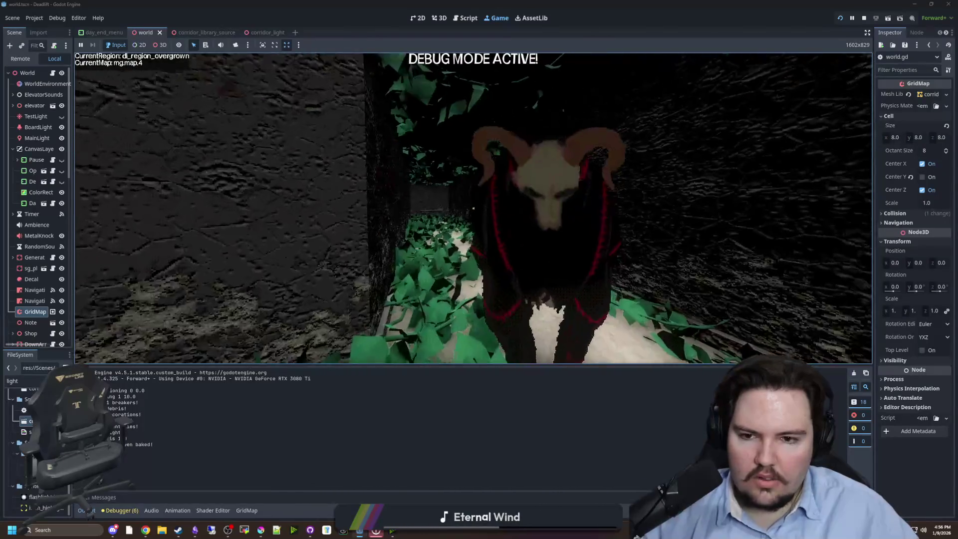
{"action": "key", "text": "w"}
Step: Pause, quit to the game's main menu, and widen the Scene dock to show full names
{"action": "key", "text": "Escape"}
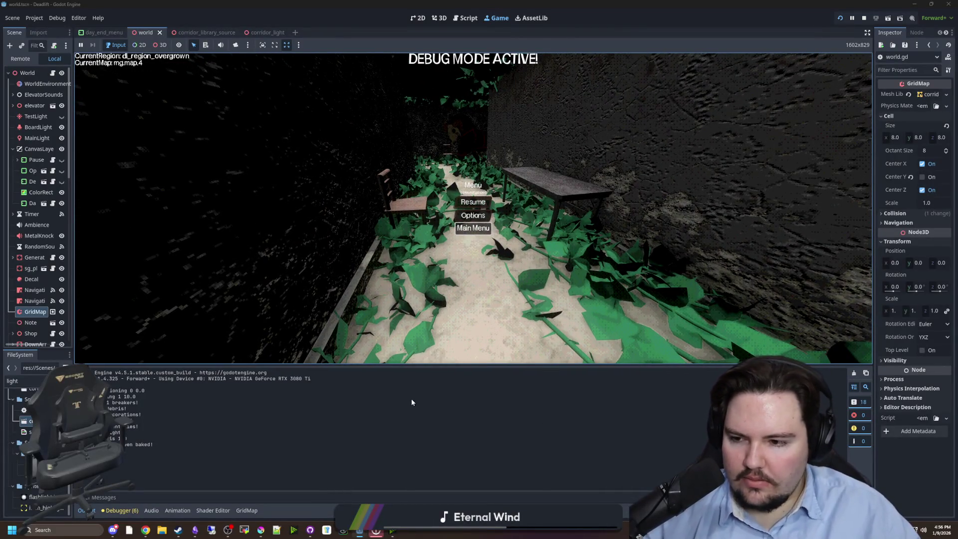
{"action": "key", "text": "Return"}
{"action": "left_click_drag", "start_coordinate": [75, 309], "coordinate": [128, 302]}
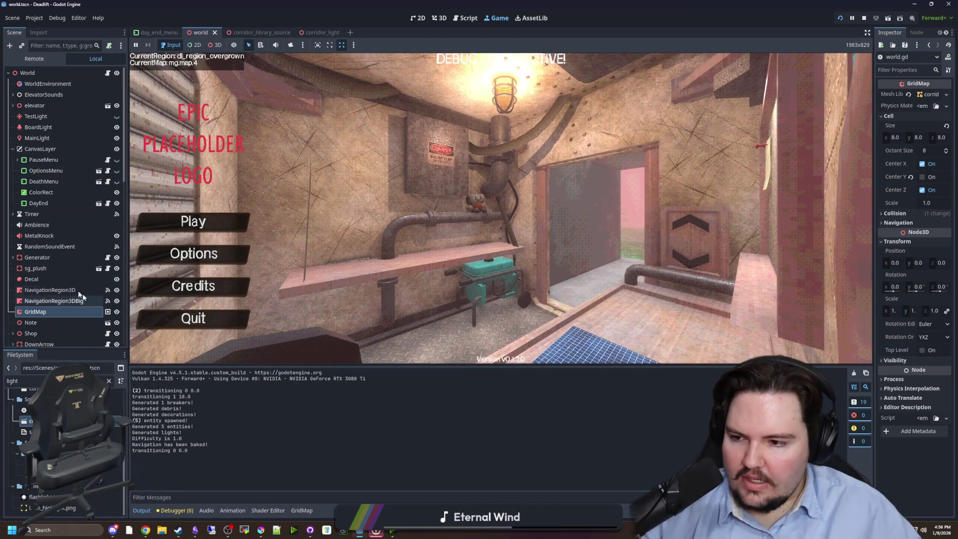
Step: Return to world.gd, save, and look over the surface loop around line 306
{"action": "left_click", "coordinate": [108, 73]}
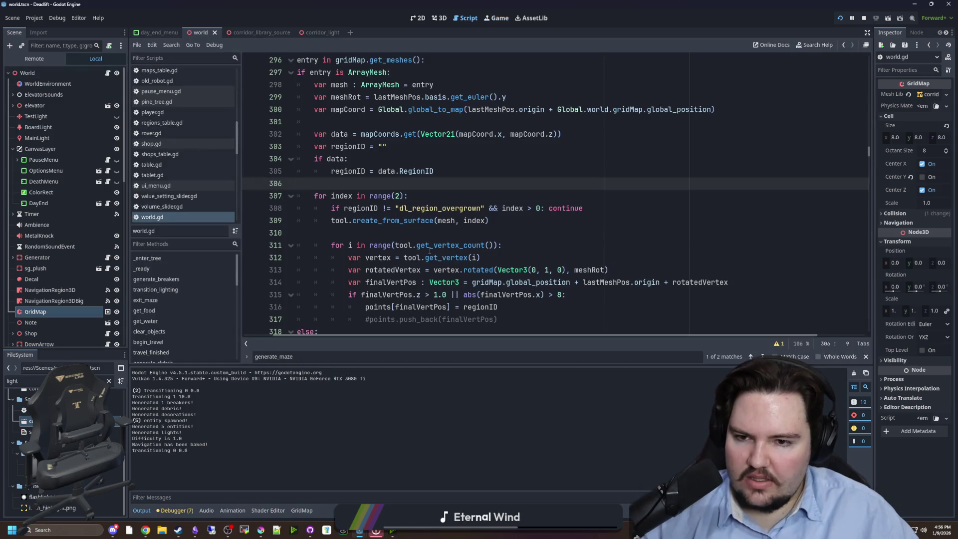
{"action": "left_click", "coordinate": [393, 231]}
{"action": "key", "text": "ctrl+s"}
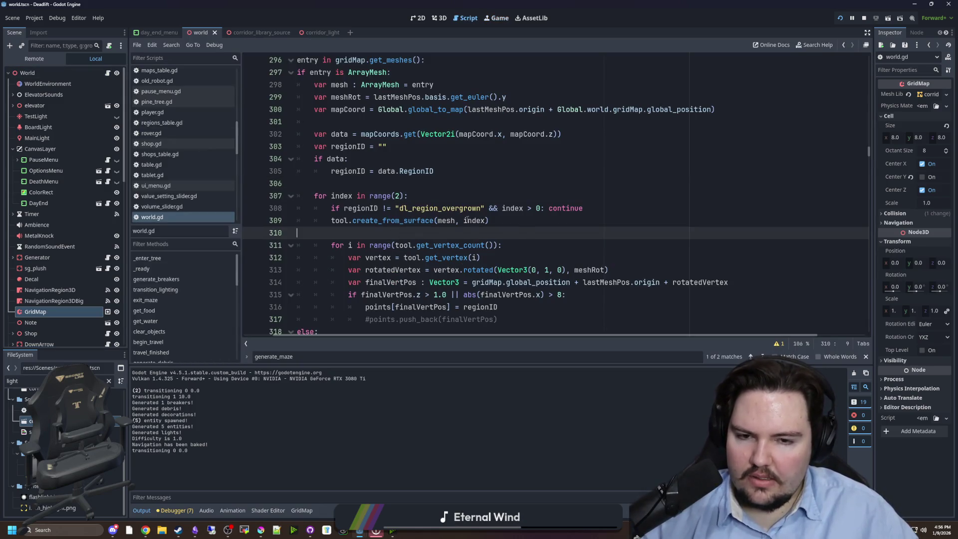
{"action": "left_click", "coordinate": [401, 196]}
{"action": "key", "text": "Up"}
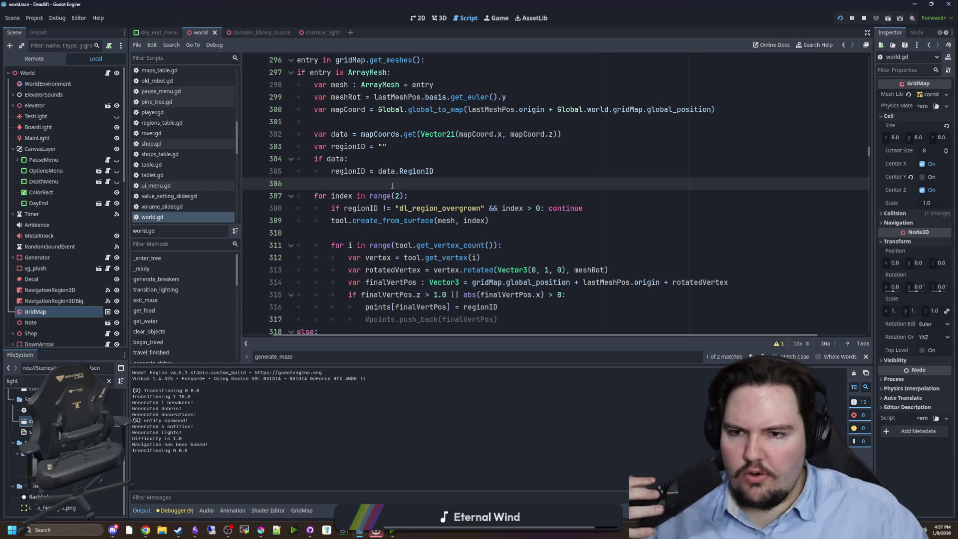
{"action": "scroll", "coordinate": [295, 192], "scroll_direction": "down", "scroll_amount": 1}
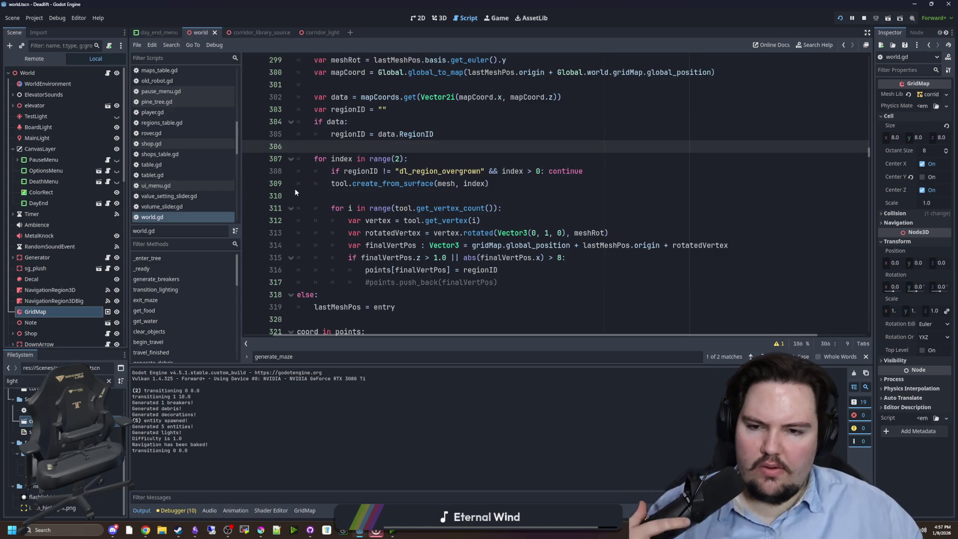
{"action": "scroll", "coordinate": [403, 217], "scroll_direction": "up", "scroll_amount": 2}
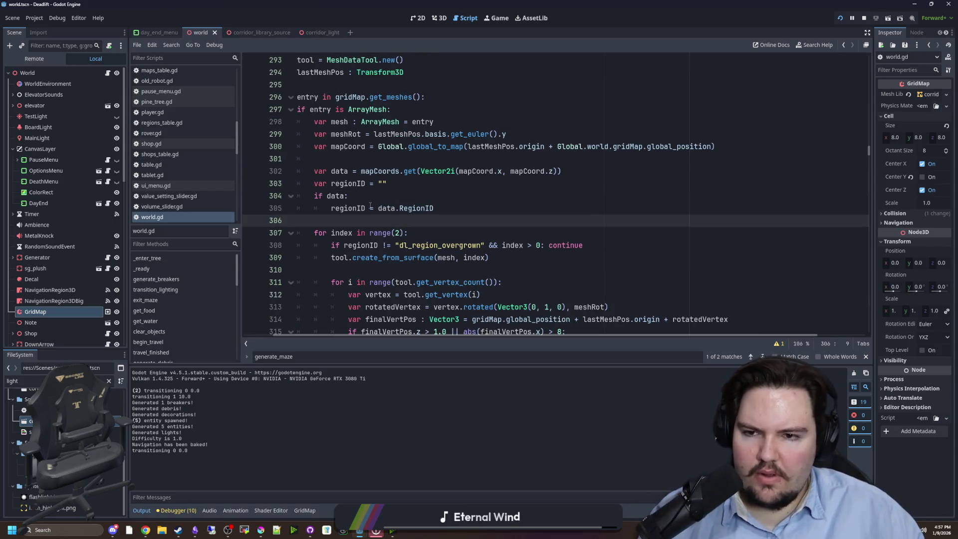
{"action": "scroll", "coordinate": [370, 206], "scroll_direction": "up", "scroll_amount": 1}
{"action": "scroll", "coordinate": [453, 236], "scroll_direction": "down", "scroll_amount": 1}
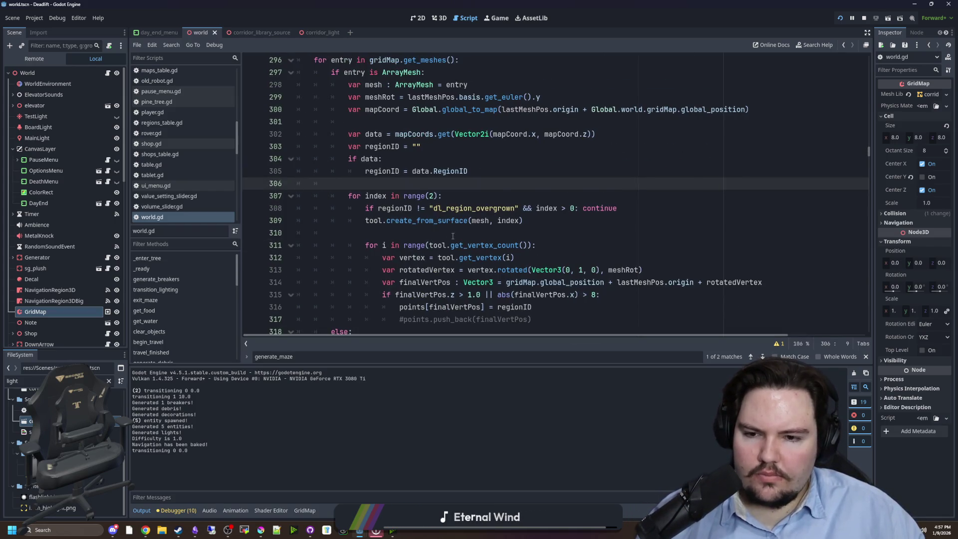
{"action": "scroll", "coordinate": [453, 236], "scroll_direction": "down", "scroll_amount": 1}
Step: Check the get_vertex docs and add tool.get_vertex_normal(i) on a new line 313
{"action": "left_click", "coordinate": [490, 221], "text": "ctrl"}
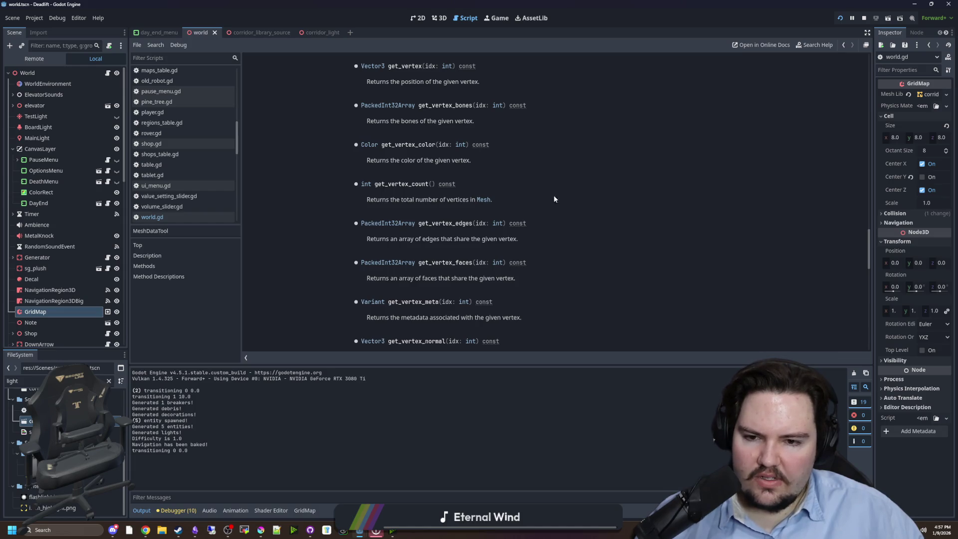
{"action": "key", "text": "alt+Left"}
{"action": "left_click", "coordinate": [534, 220]}
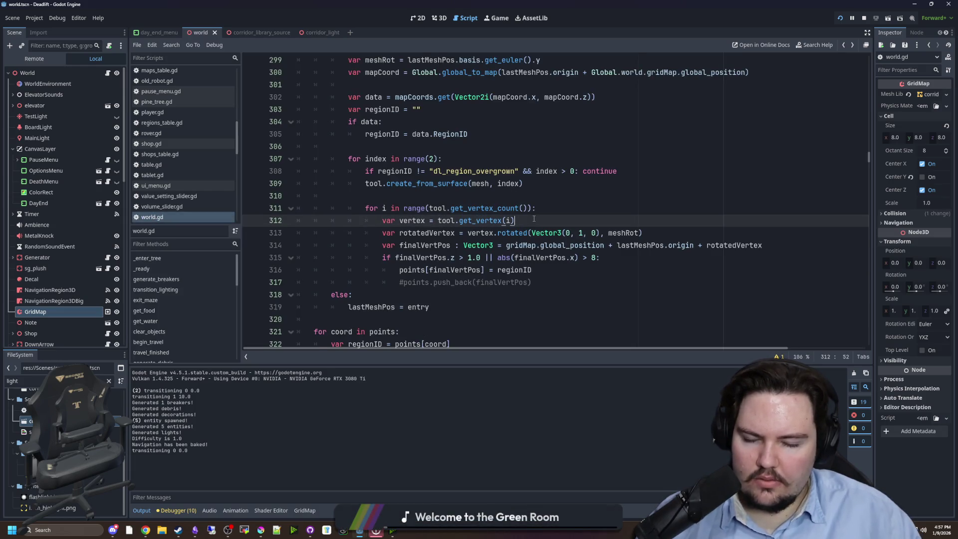
{"action": "key", "text": "Return"}
{"action": "type", "text": "tool.get_"}
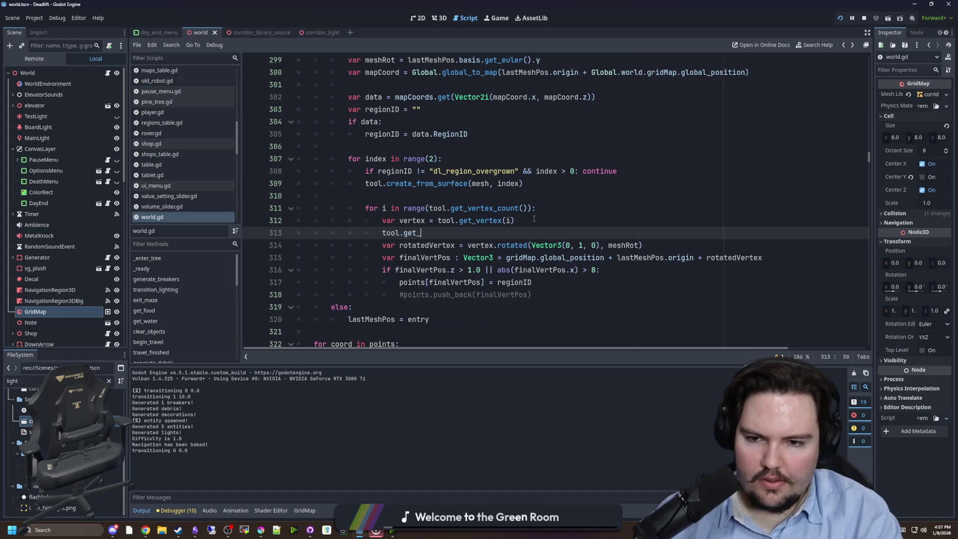
{"action": "type", "text": "vert"}
{"action": "key", "text": "Down"}
{"action": "key", "text": "Down"}
{"action": "key", "text": "Down"}
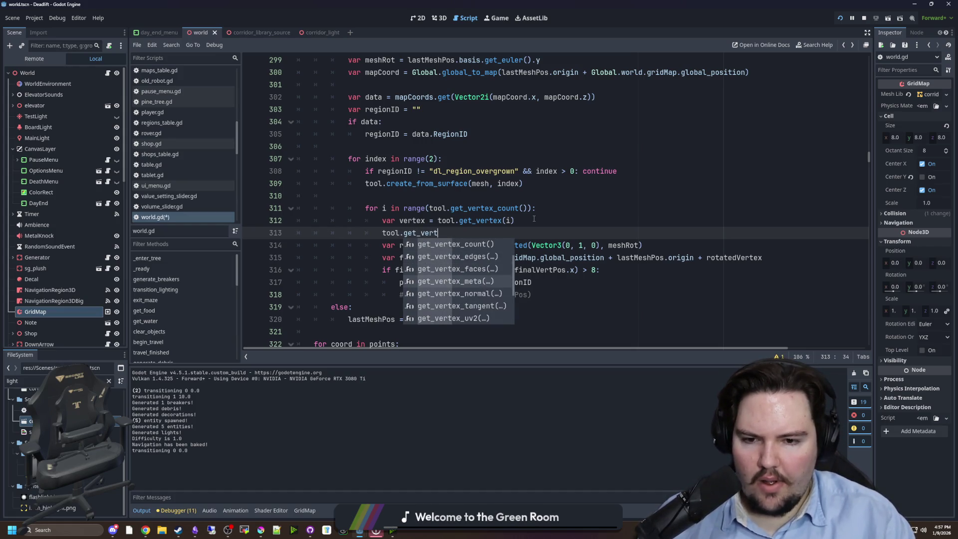
{"action": "key", "text": "Down"}
{"action": "key", "text": "Return"}
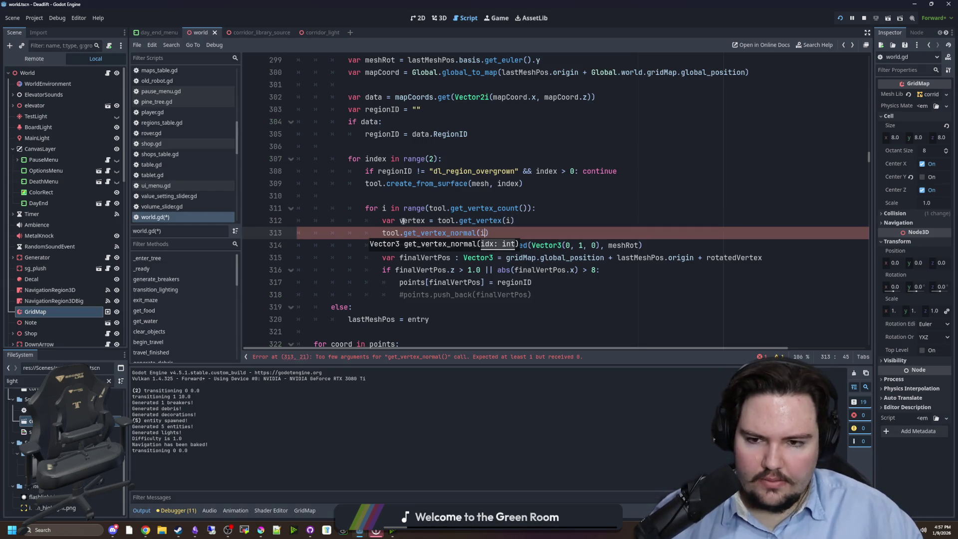
{"action": "type", "text": "i"}
Step: Check the get_vertex_normal docs and prefix line 313 with 'var normal ='
{"action": "left_click", "coordinate": [441, 239], "text": "ctrl"}
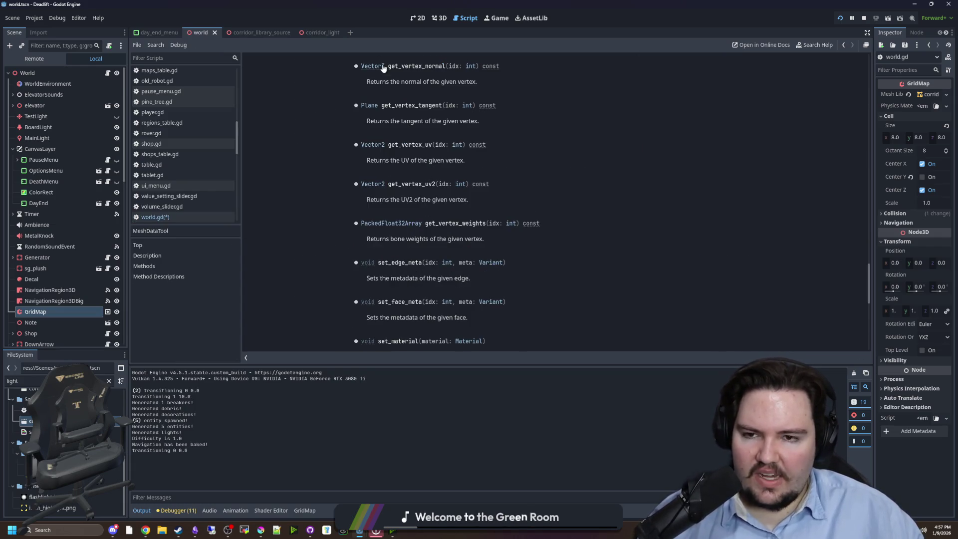
{"action": "key", "text": "alt+Left"}
{"action": "left_click", "coordinate": [380, 233]}
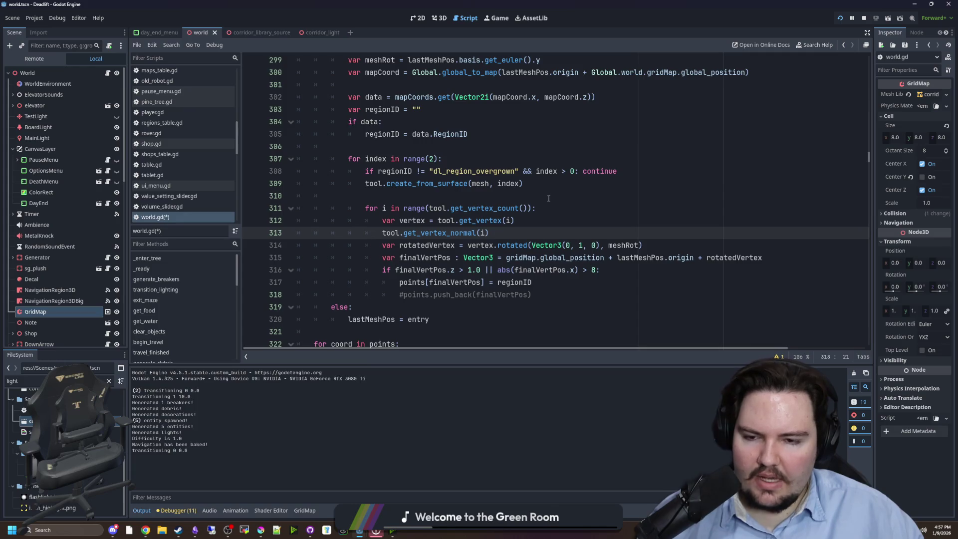
{"action": "type", "text": "var normal ="}
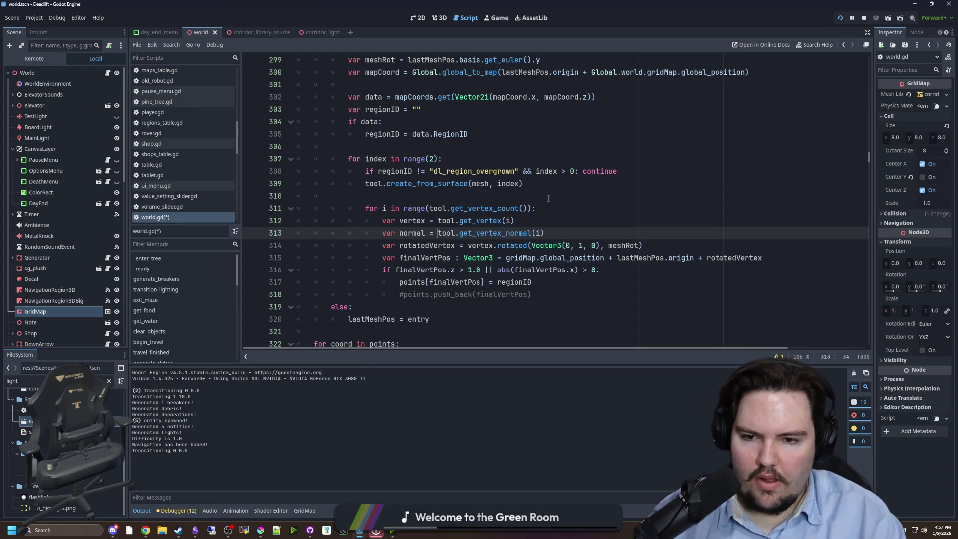
{"action": "double_click", "coordinate": [412, 233]}
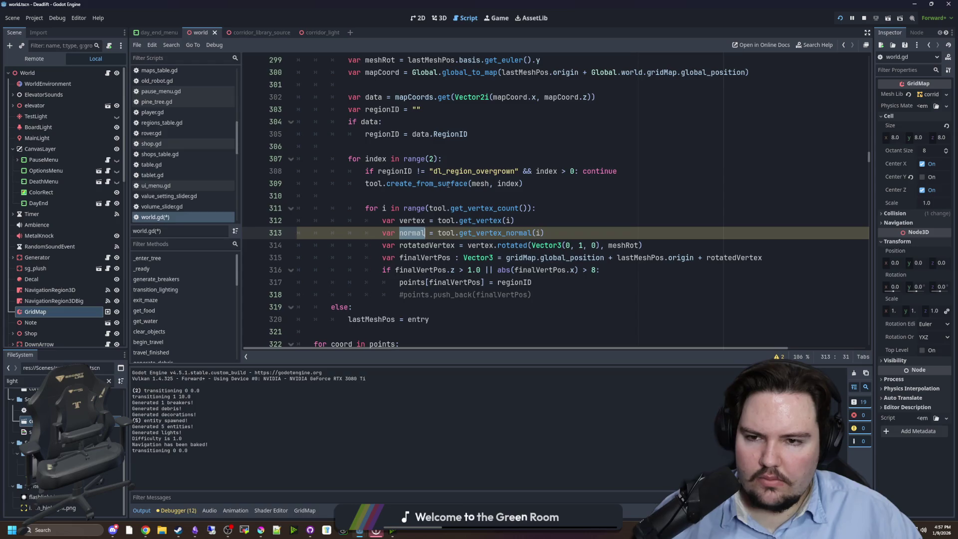
{"action": "scroll", "coordinate": [454, 190], "scroll_direction": "up", "scroll_amount": 3}
{"action": "scroll", "coordinate": [439, 190], "scroll_direction": "down", "scroll_amount": 2}
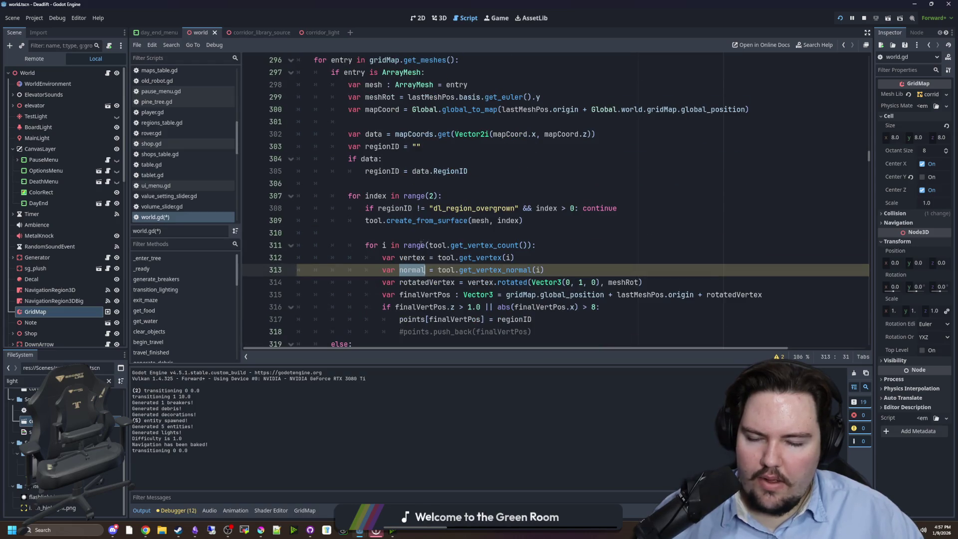
{"action": "key", "text": "Left"}
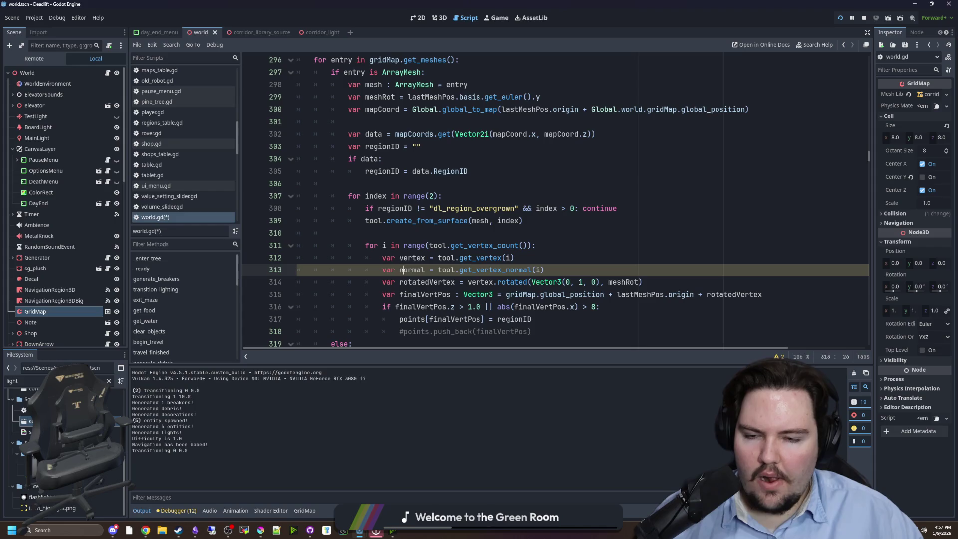
{"action": "scroll", "coordinate": [412, 243], "scroll_direction": "down", "scroll_amount": 2}
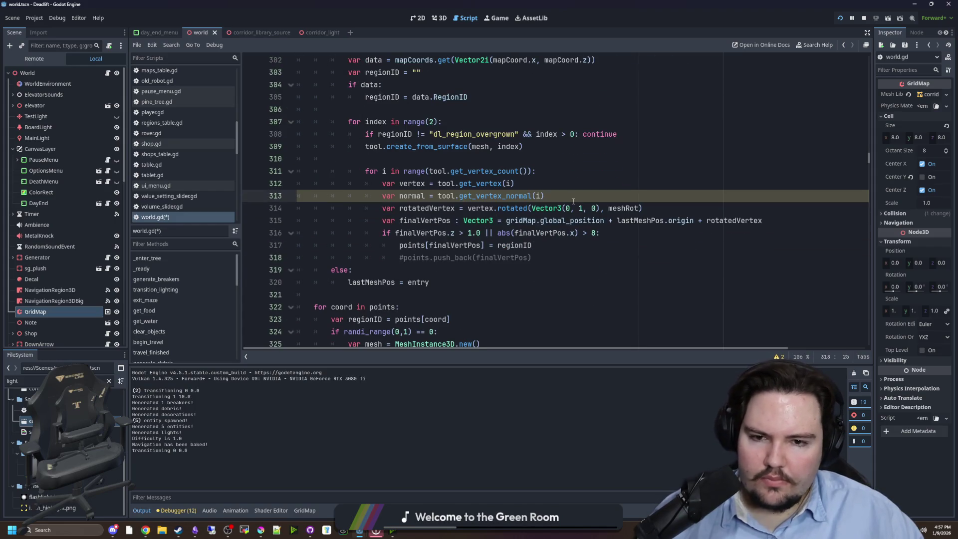
{"action": "left_click", "coordinate": [563, 195]}
Step: Wrap the regionID stored in points[finalVertPos] in braces to start a dictionary value
{"action": "key", "text": "Return"}
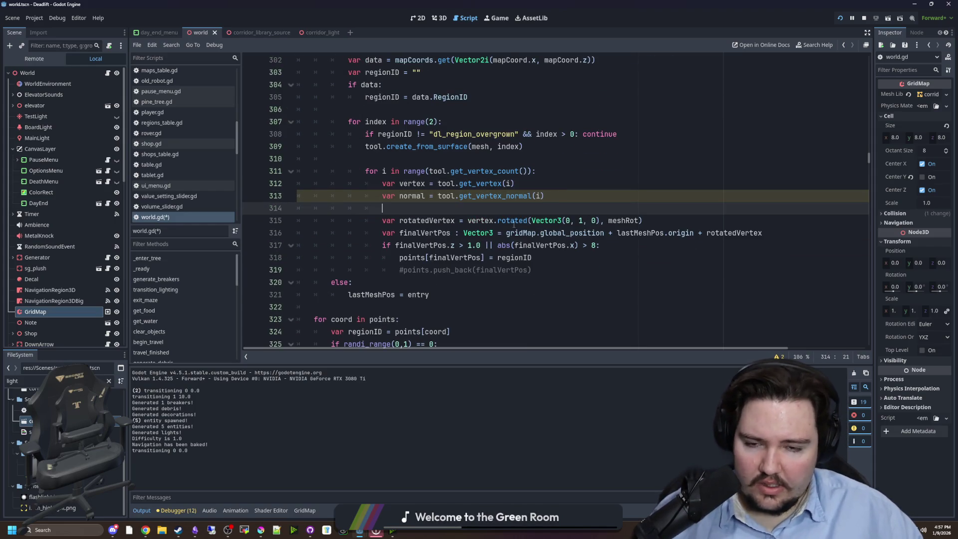
{"action": "left_click", "coordinate": [515, 258]}
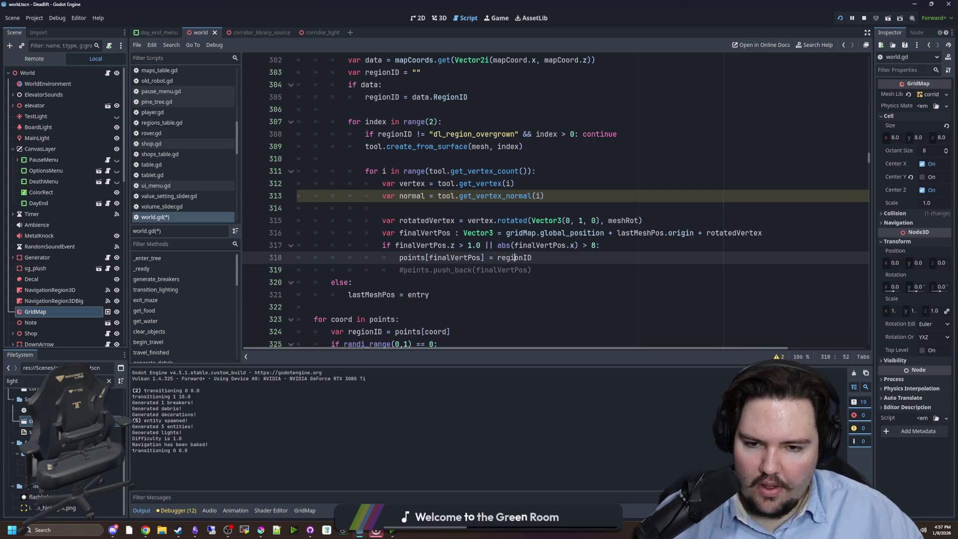
{"action": "left_click", "coordinate": [499, 257]}
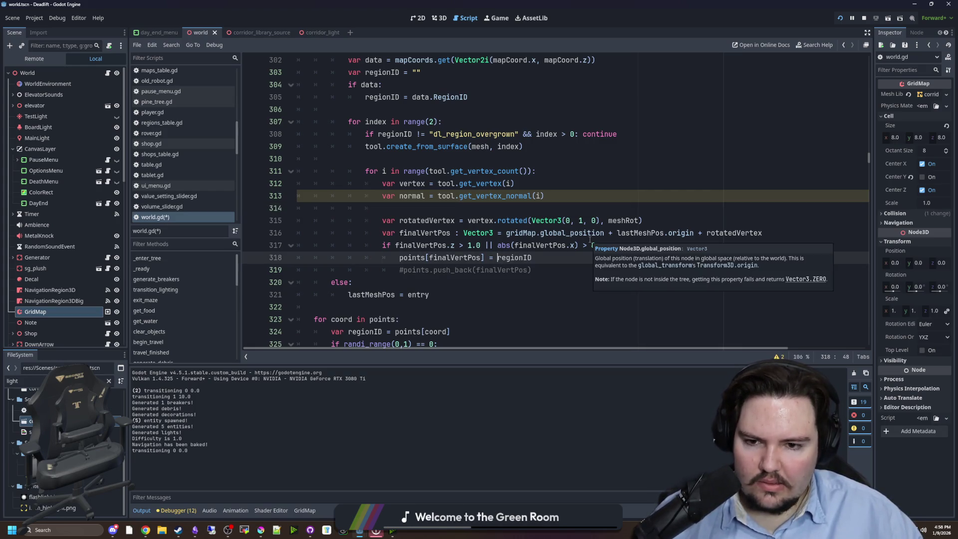
{"action": "type", "text": "{"}
{"action": "key", "text": "Return"}
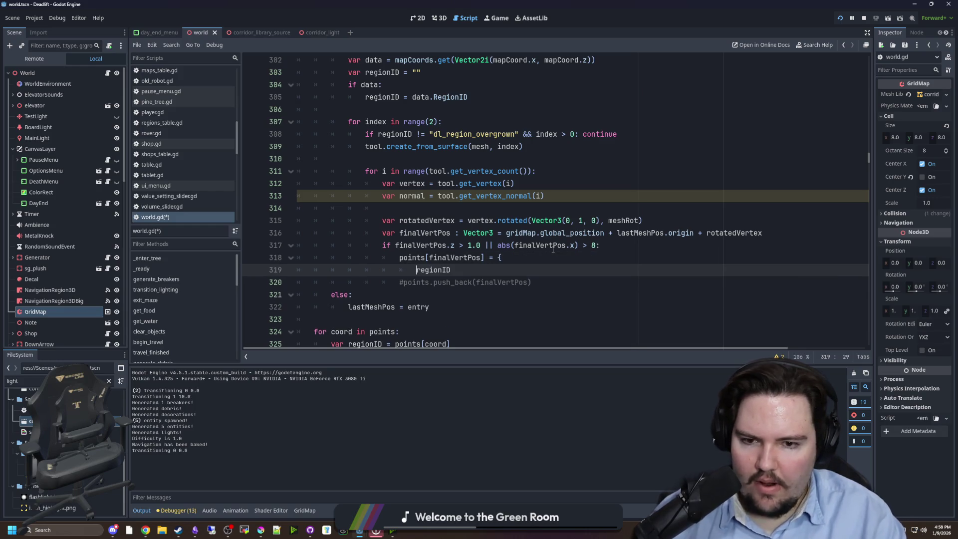
{"action": "left_click", "coordinate": [459, 281]}
{"action": "key", "text": "Return"}
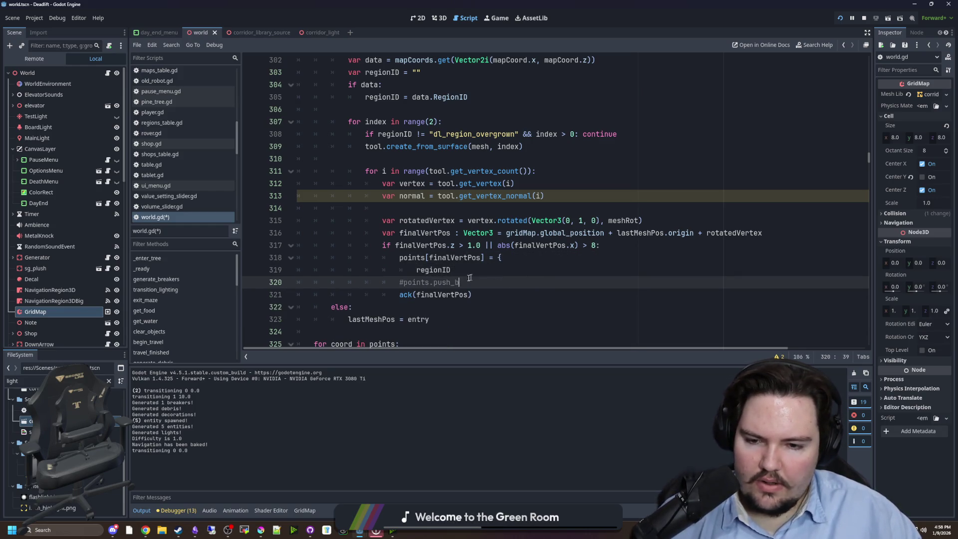
{"action": "key", "text": "ctrl+z"}
{"action": "key", "text": "Up"}
{"action": "key", "text": "Return"}
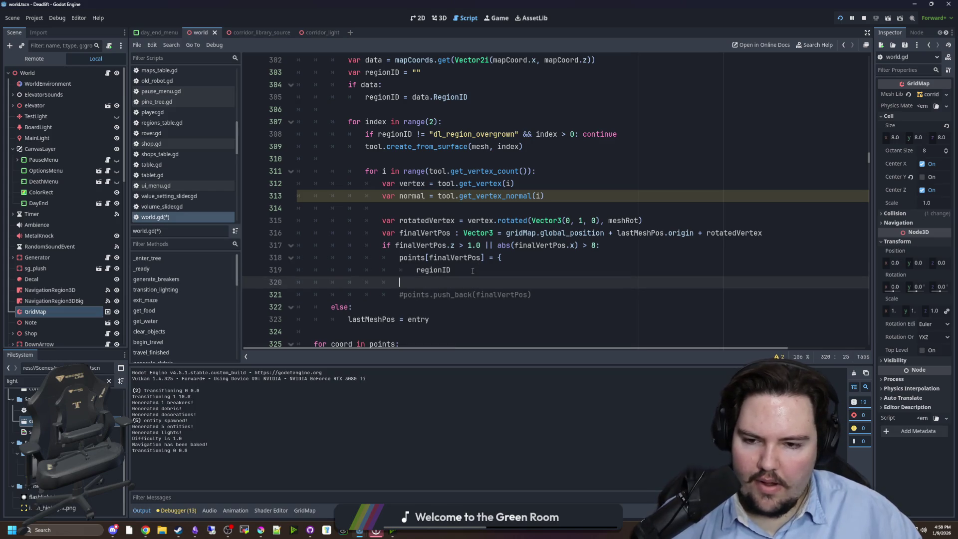
{"action": "type", "text": "}"}
Step: Fill the dictionary with "RegionID": regionID and "Normal": normal entries
{"action": "left_click", "coordinate": [417, 270]}
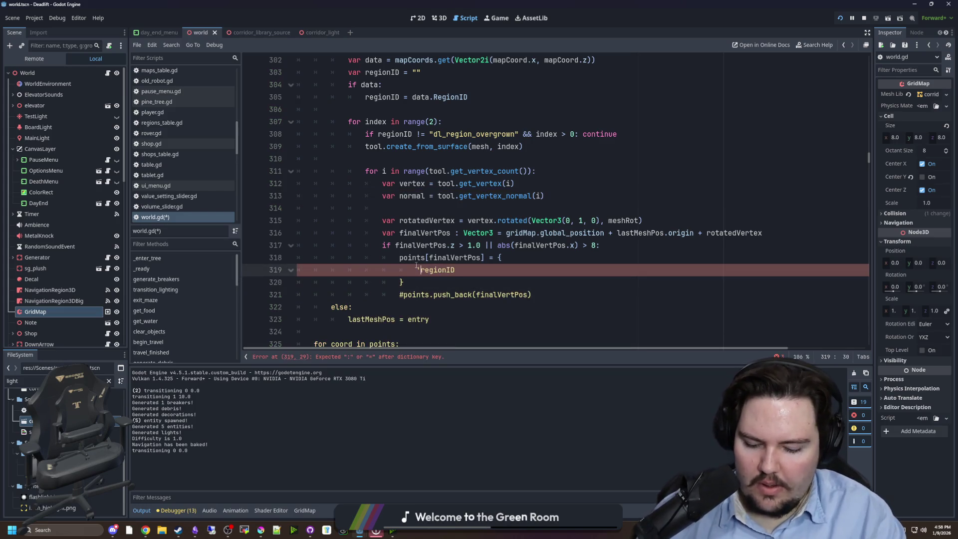
{"action": "type", "text": "RegionID\": regionID"}
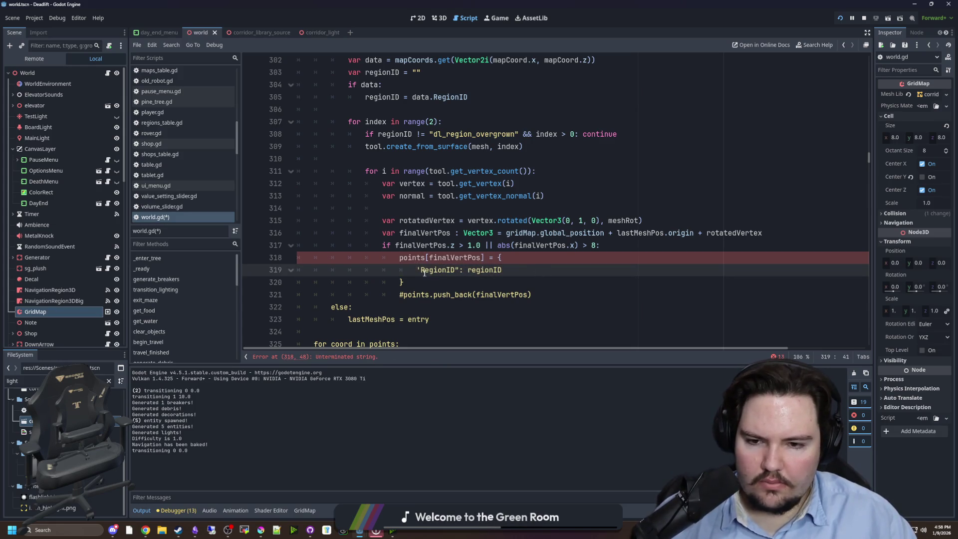
{"action": "type", "text": "\""}
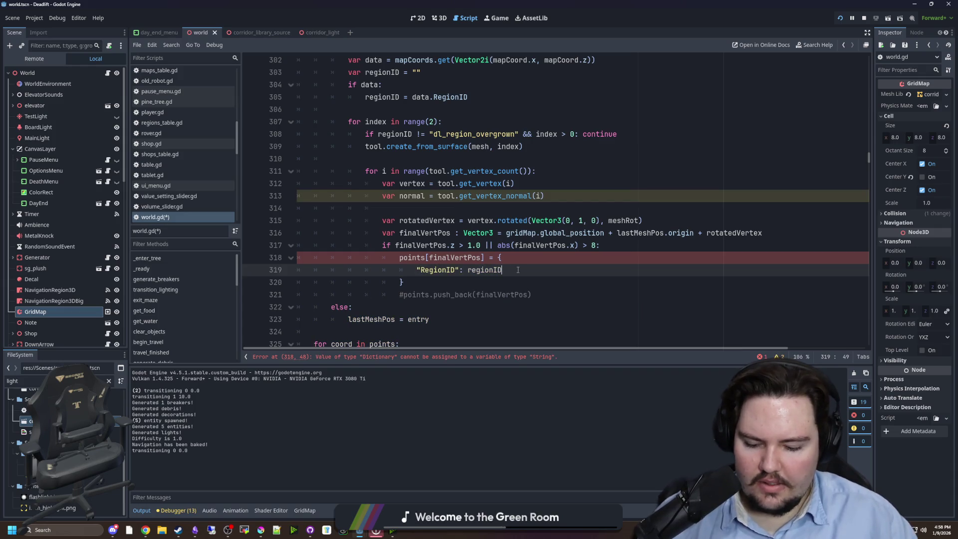
{"action": "type", "text": ","}
{"action": "key", "text": "Return"}
{"action": "type", "text": "\"Normal\""}
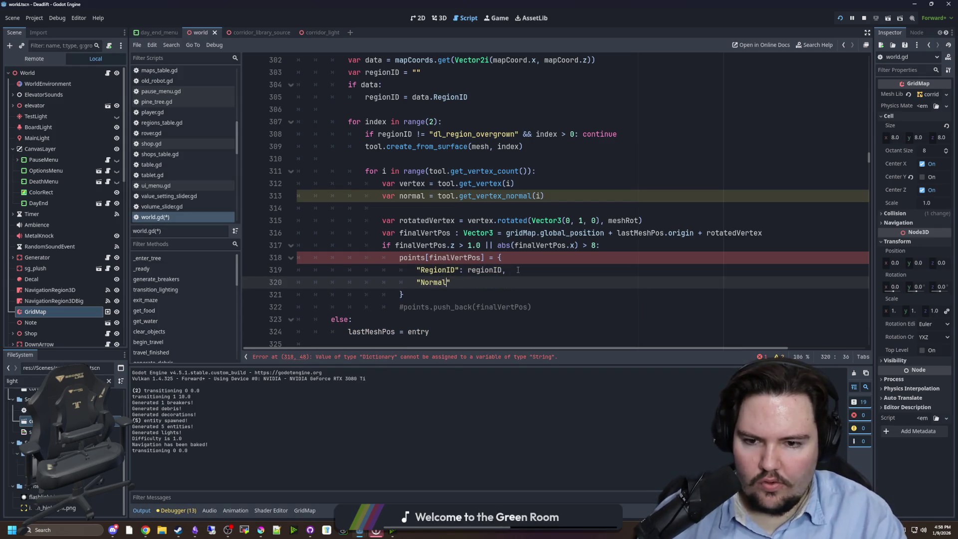
{"action": "type", "text": ": normal,"}
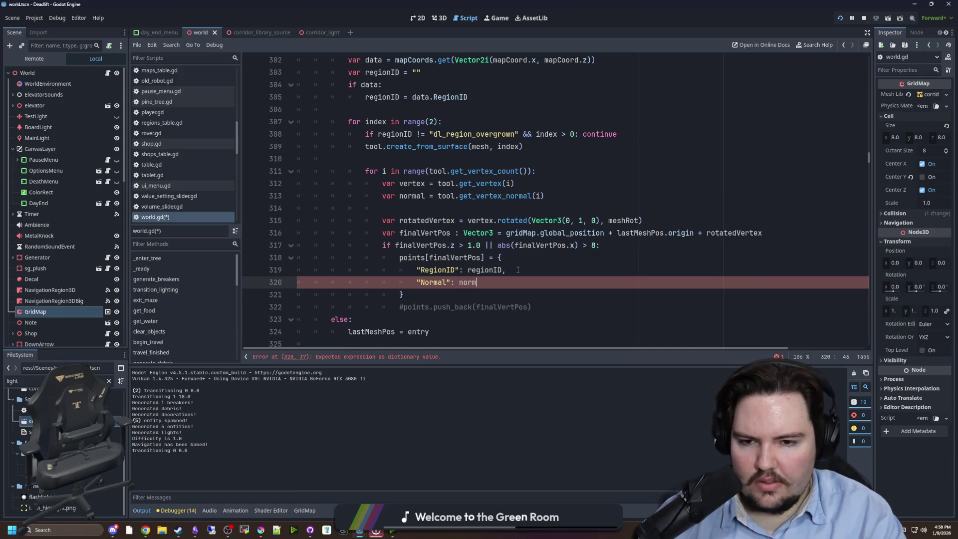
{"action": "key", "text": "Left"}
{"action": "key", "text": "Left"}
{"action": "key", "text": "Left"}
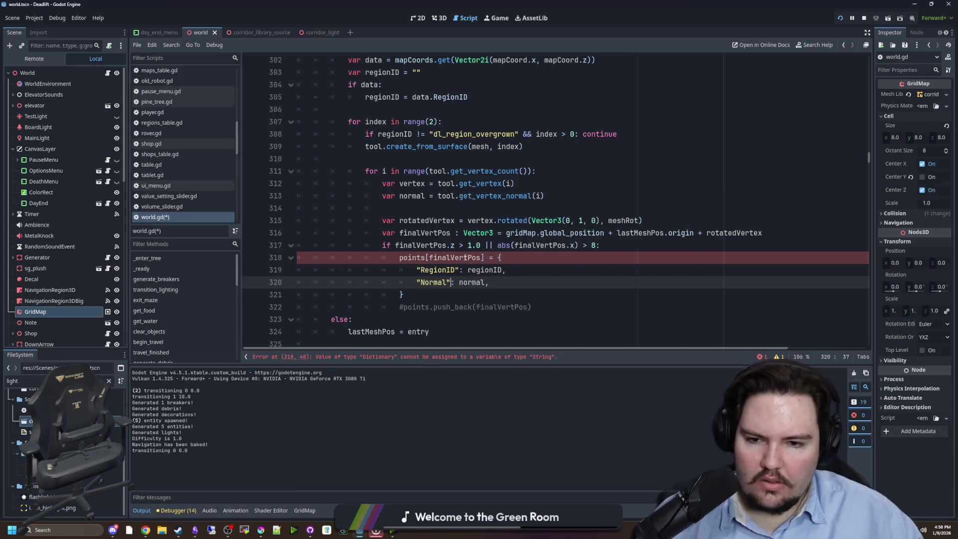
Step: Retype points from String values to Dictionary[Vector3, Dictionary]
{"action": "left_click", "coordinate": [439, 259], "text": "ctrl"}
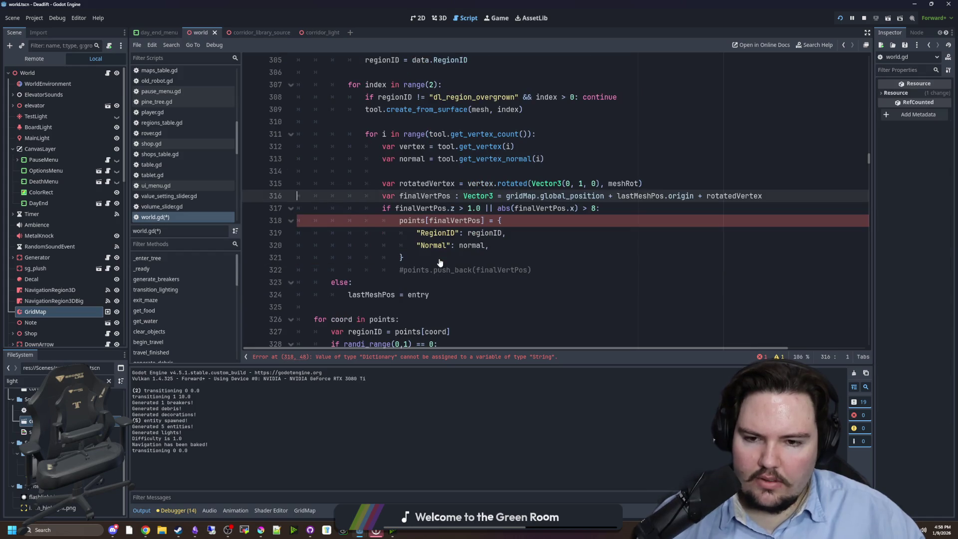
{"action": "scroll", "coordinate": [474, 220], "scroll_direction": "up", "scroll_amount": 1}
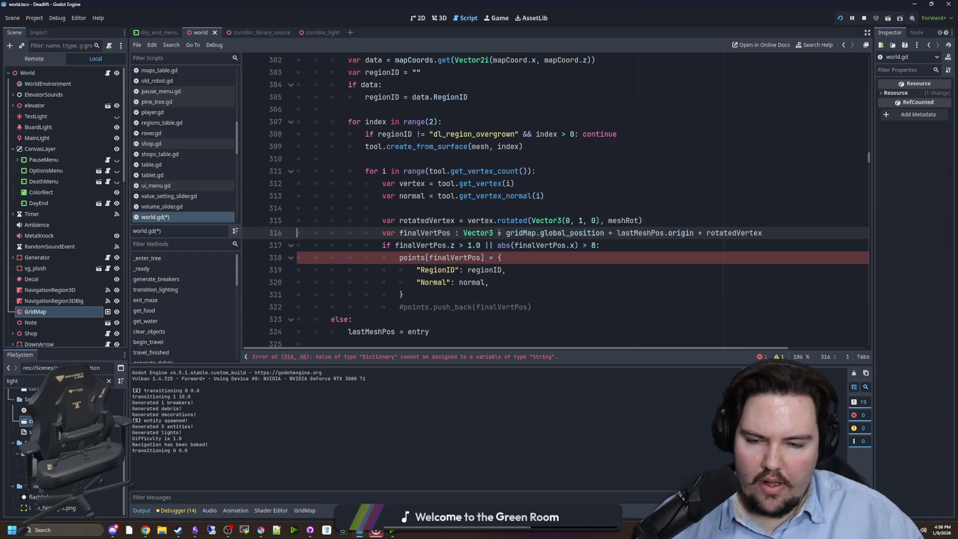
{"action": "mouse_move", "coordinate": [493, 229]}
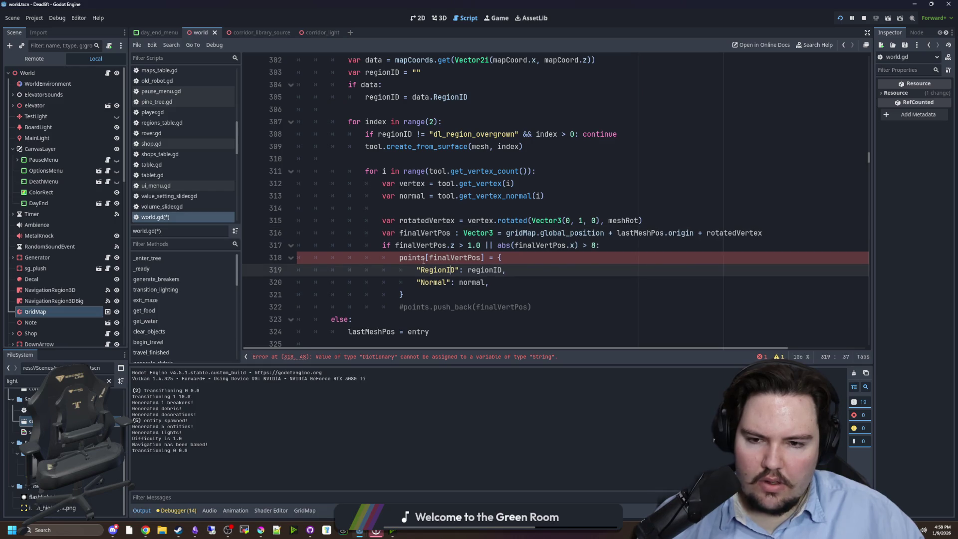
{"action": "left_click", "coordinate": [412, 257], "text": "ctrl"}
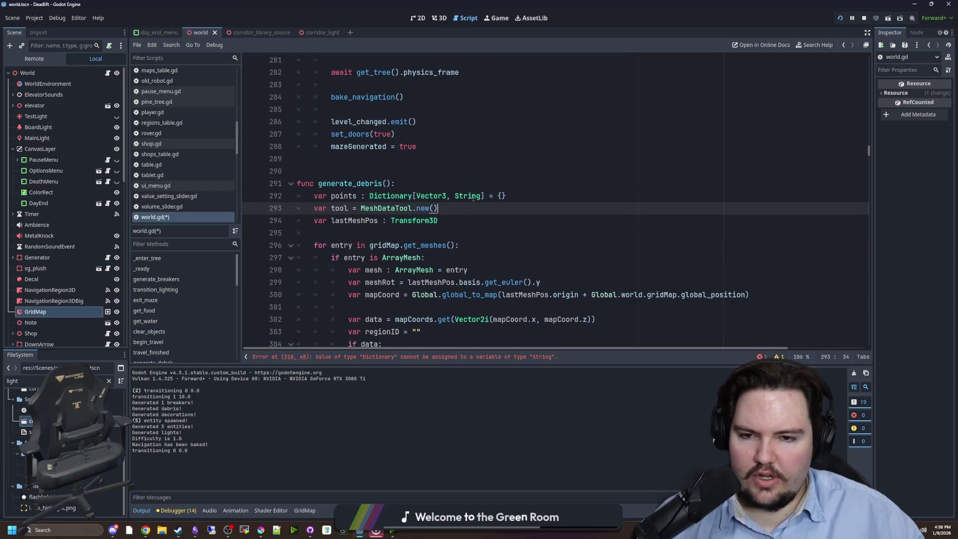
{"action": "double_click", "coordinate": [471, 195]}
{"action": "type", "text": "Dictionary"}
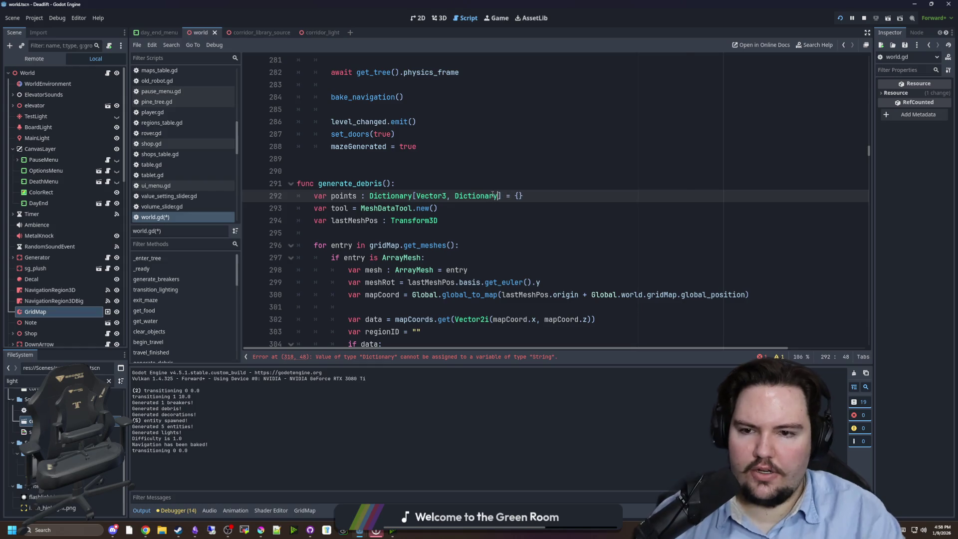
{"action": "left_click", "coordinate": [415, 169]}
Step: Return to the debris spawning loop at points[coord] on line 327
{"action": "left_click", "coordinate": [439, 307]}
{"action": "scroll", "coordinate": [453, 245], "scroll_direction": "down", "scroll_amount": 12}
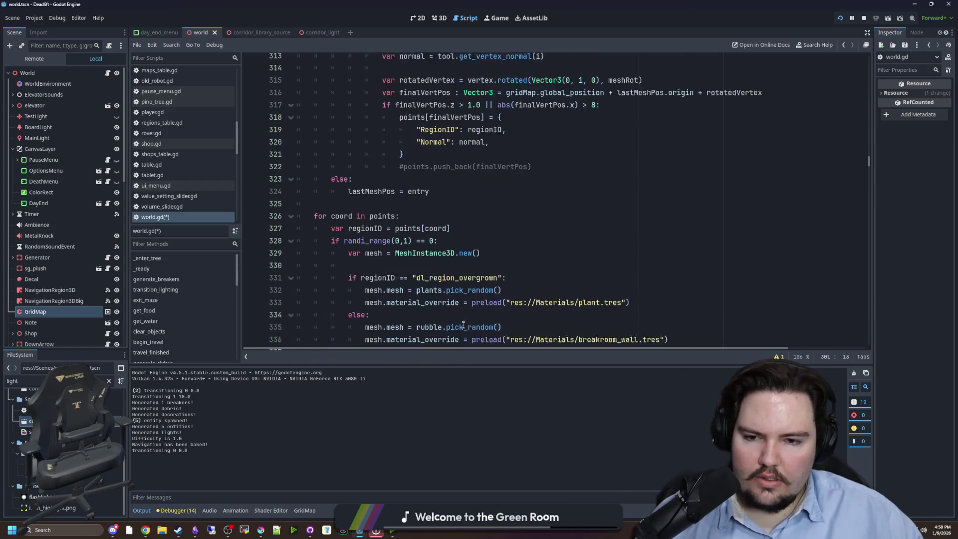
{"action": "left_click", "coordinate": [388, 218]}
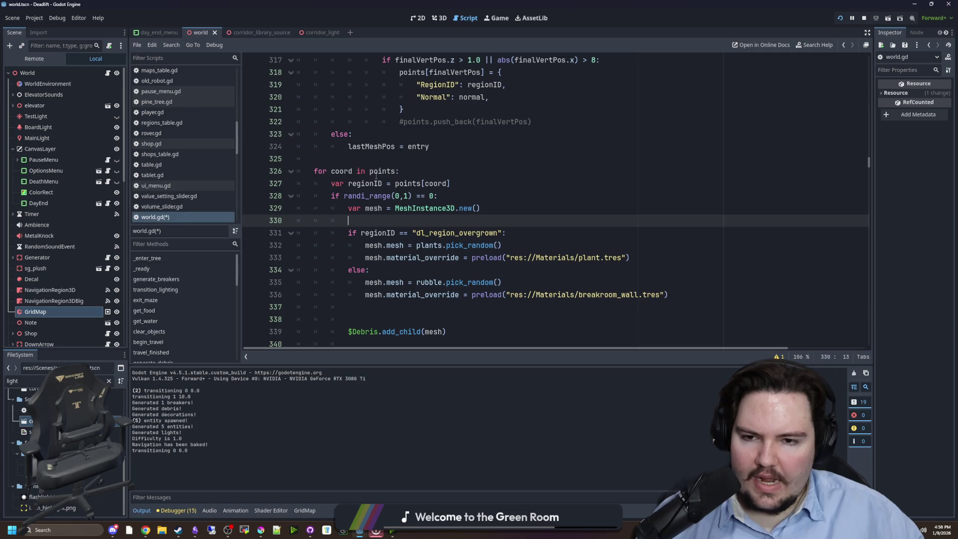
{"action": "left_click", "coordinate": [471, 185]}
Step: Append .RegionID to points[coord] on line 327 and save the script
{"action": "type", "text": ".RegionID"}
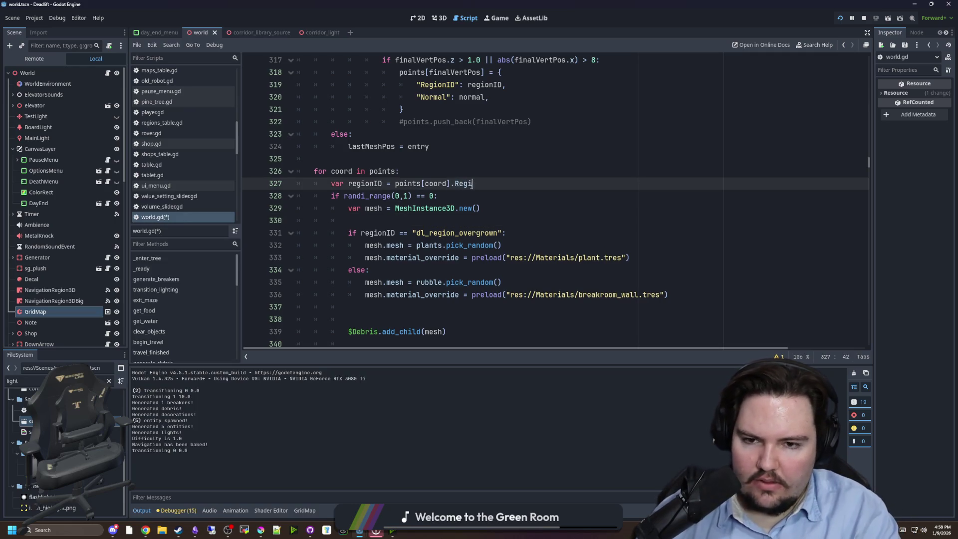
{"action": "left_click", "coordinate": [483, 170]}
{"action": "key", "text": "ctrl+s"}
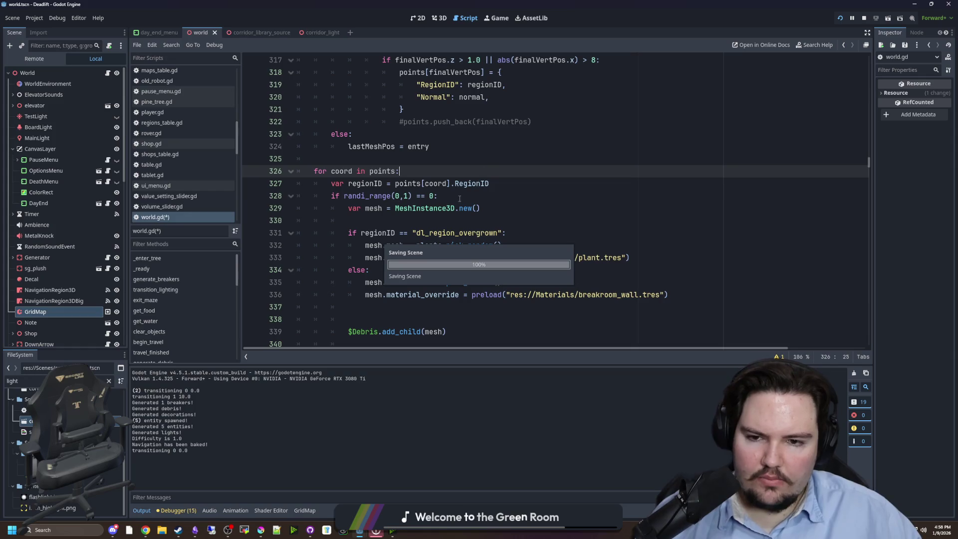
Step: Add line 345 setting mesh.rotation = points[coord].Normal in the debris loop
{"action": "scroll", "coordinate": [459, 199], "scroll_direction": "down", "scroll_amount": 2}
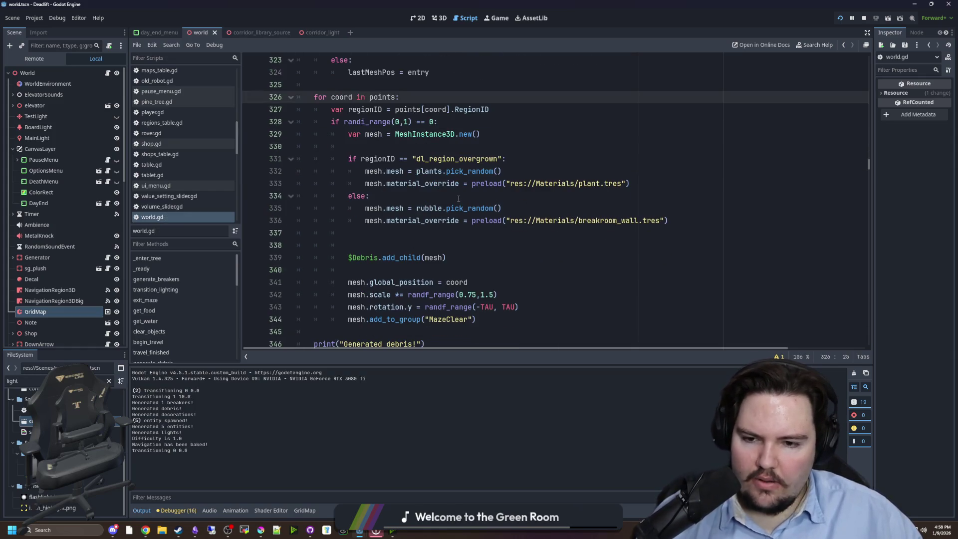
{"action": "scroll", "coordinate": [459, 198], "scroll_direction": "down", "scroll_amount": 1}
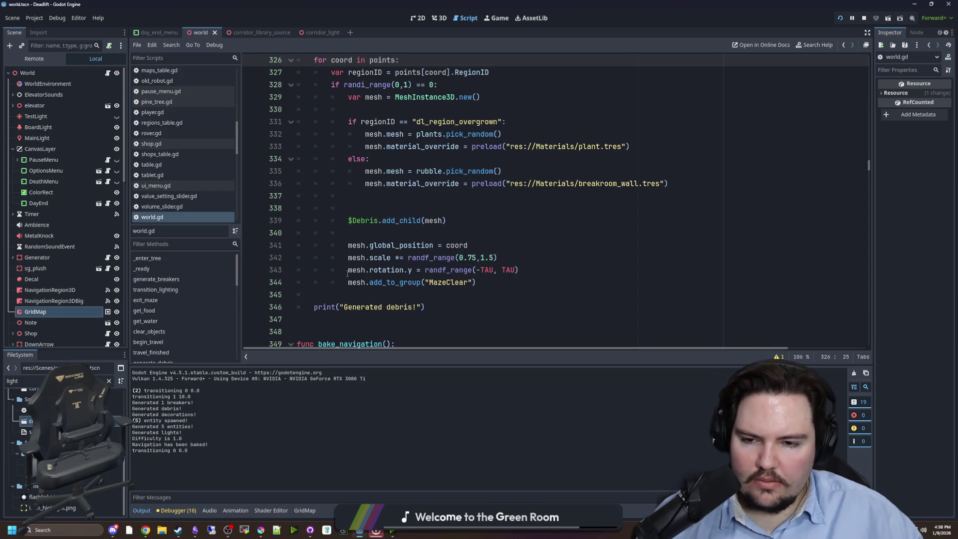
{"action": "left_click", "coordinate": [555, 269]}
{"action": "key", "text": "Return"}
{"action": "key", "text": "Return"}
{"action": "key", "text": "Return"}
{"action": "key", "text": "Up"}
{"action": "type", "text": "if pooi"}
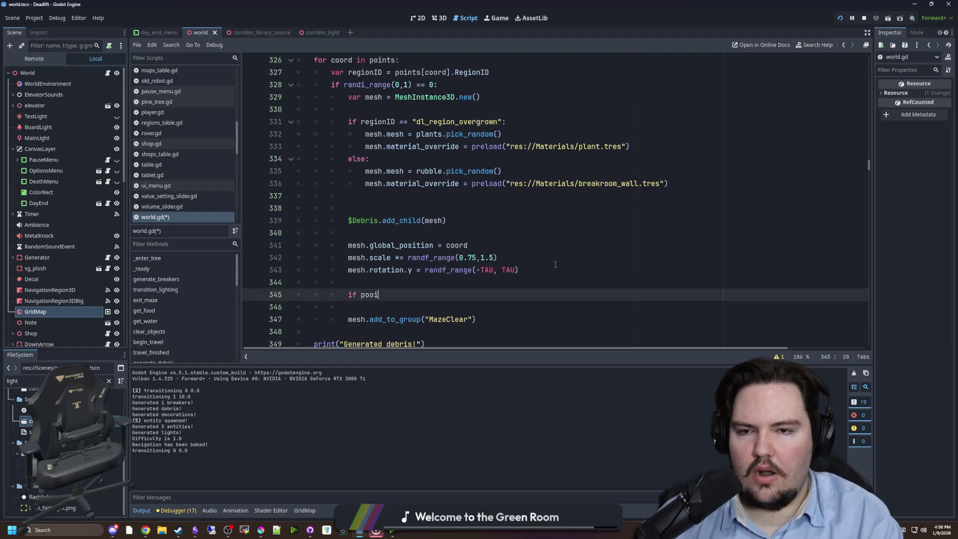
{"action": "key", "text": "BackSpace"}
{"action": "key", "text": "BackSpace"}
{"action": "type", "text": "ints[coord].Normal"}
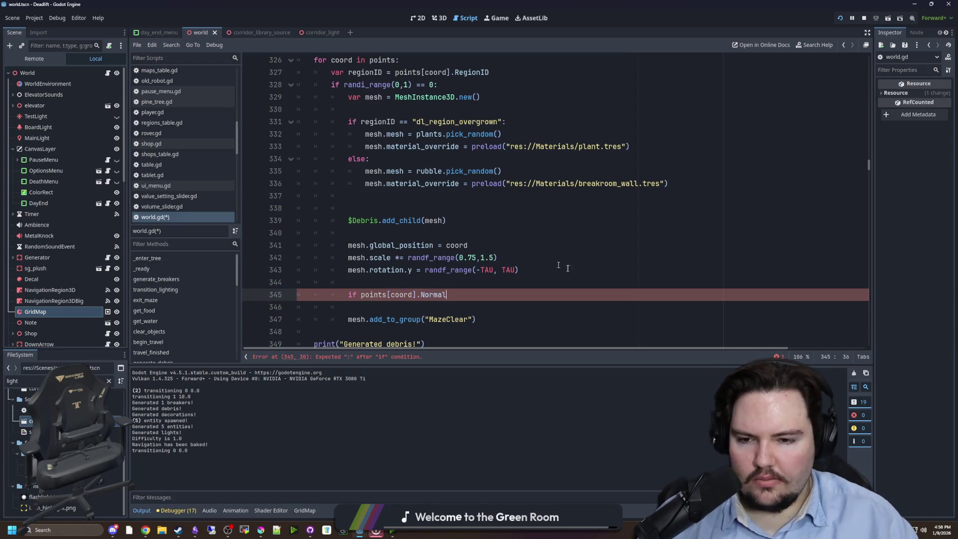
{"action": "double_click", "coordinate": [351, 295]}
{"action": "type", "text": "mesh.rotation ="}
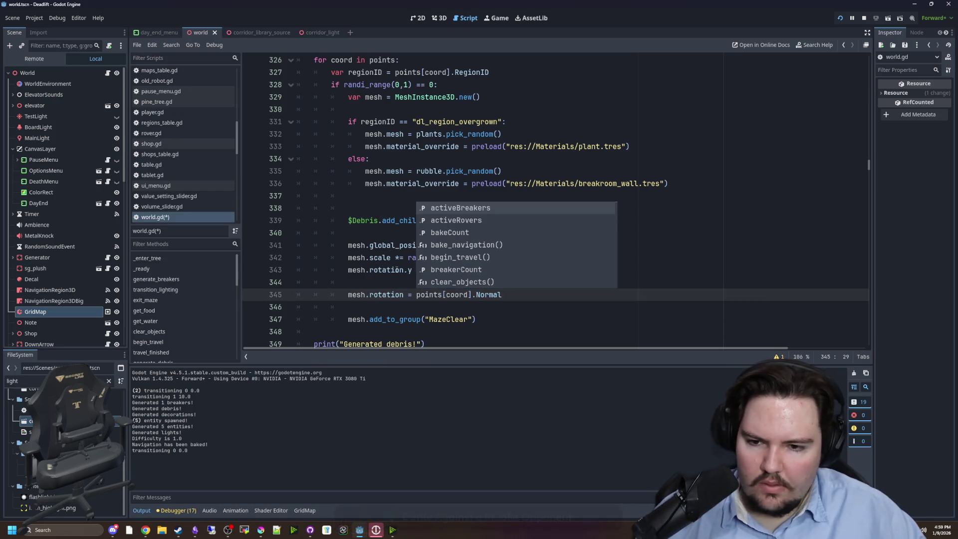
{"action": "left_click", "coordinate": [352, 282]}
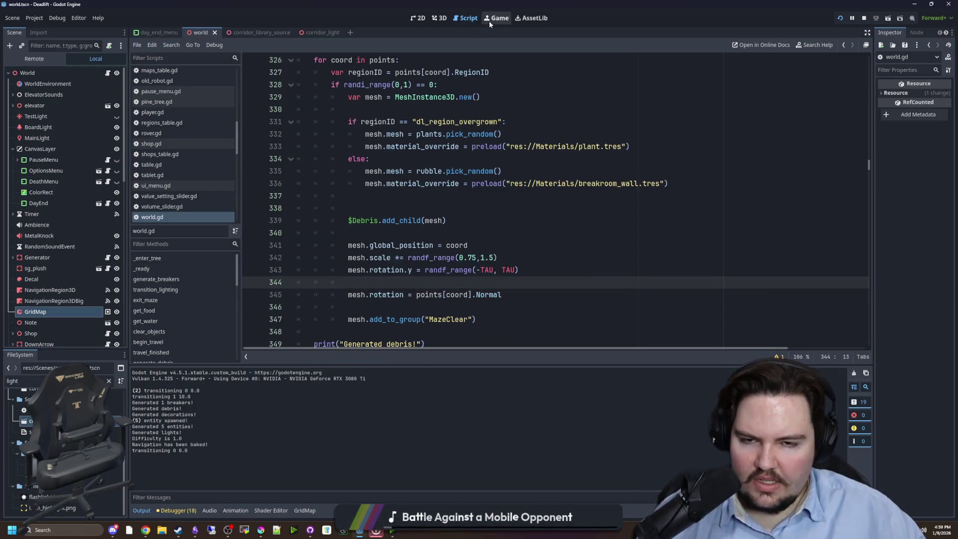
Step: Start a new game, walk down the vine-covered corridor, and pause with Escape
{"action": "left_click", "coordinate": [489, 20]}
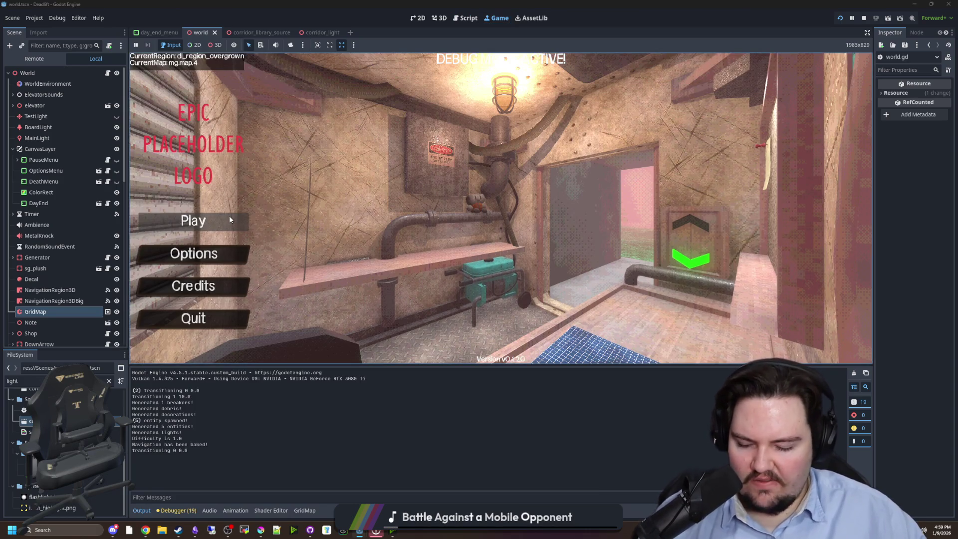
{"action": "left_click", "coordinate": [230, 219]}
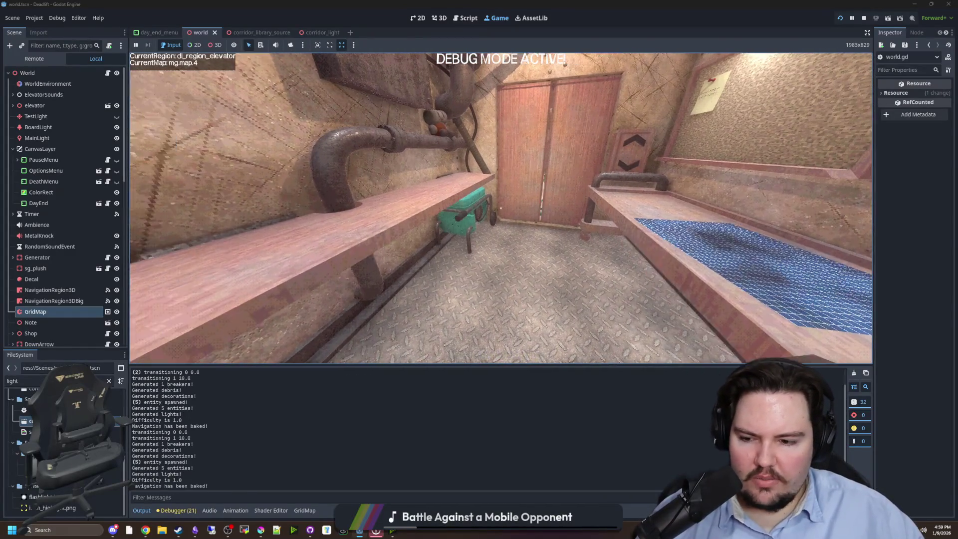
{"action": "key", "text": "w"}
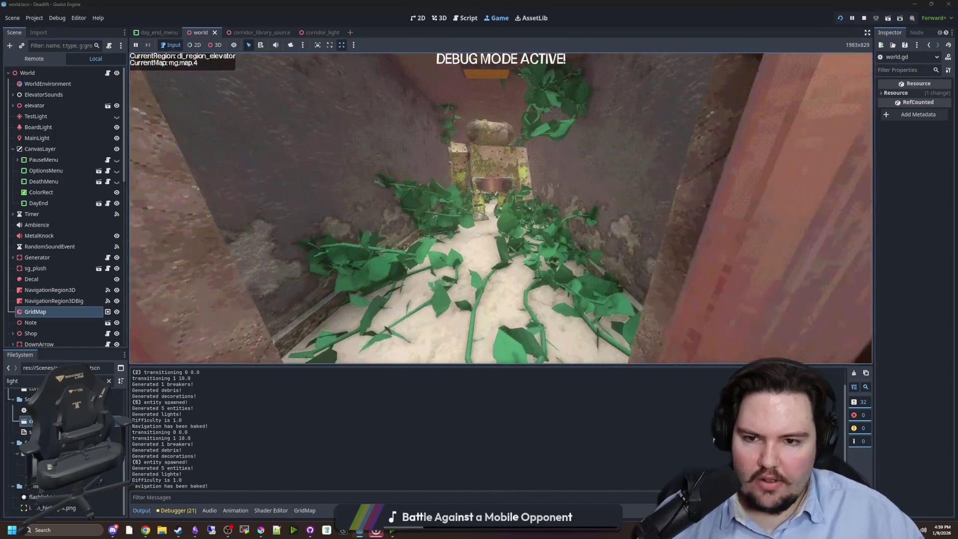
{"action": "key", "text": "w"}
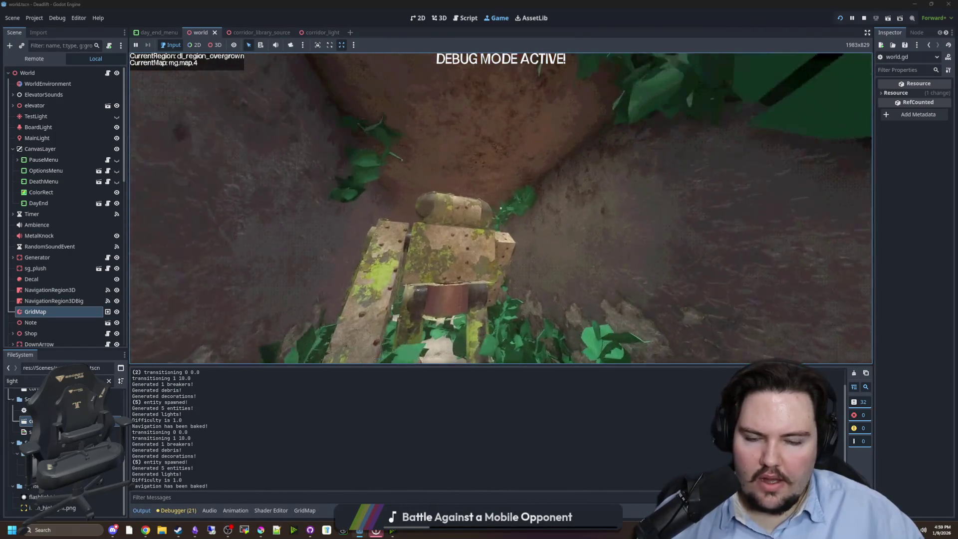
{"action": "key", "text": "w"}
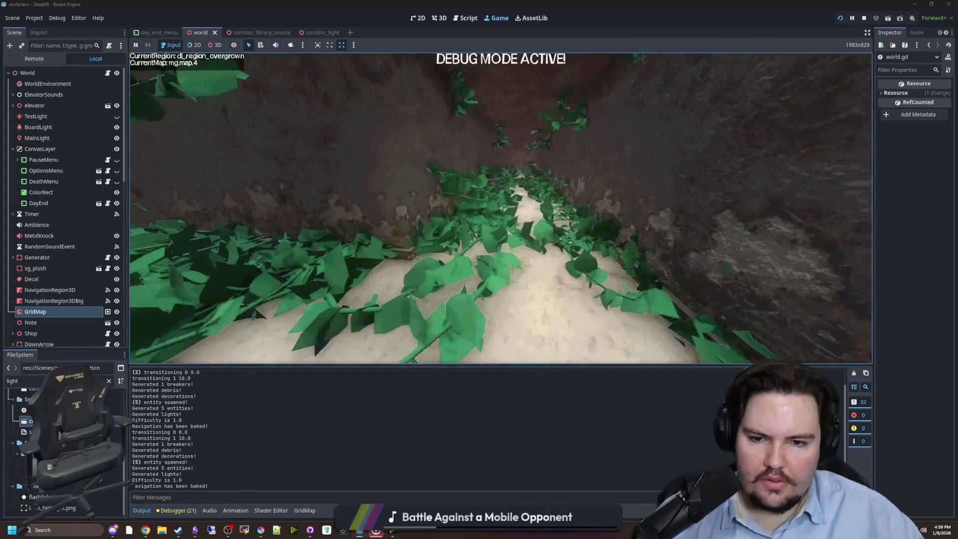
{"action": "key", "text": "w"}
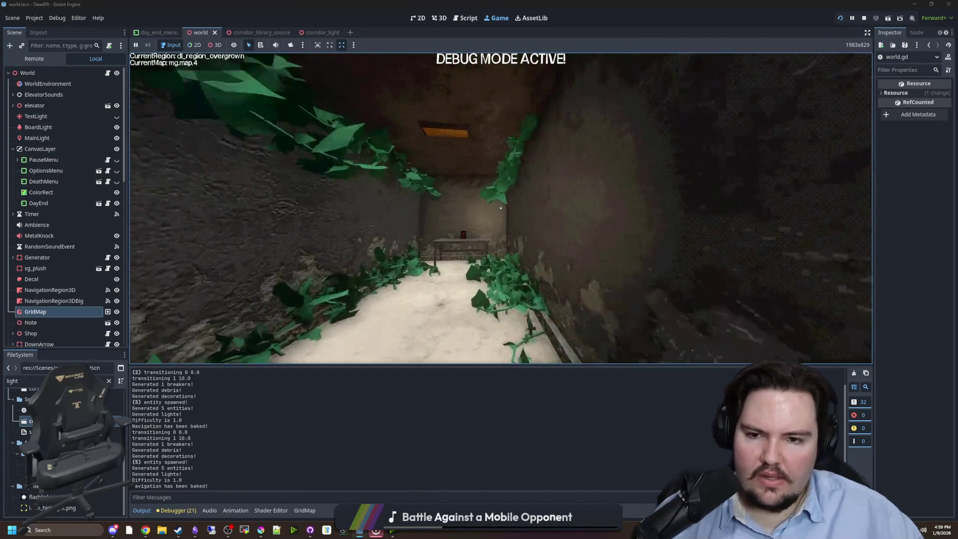
{"action": "key", "text": "w"}
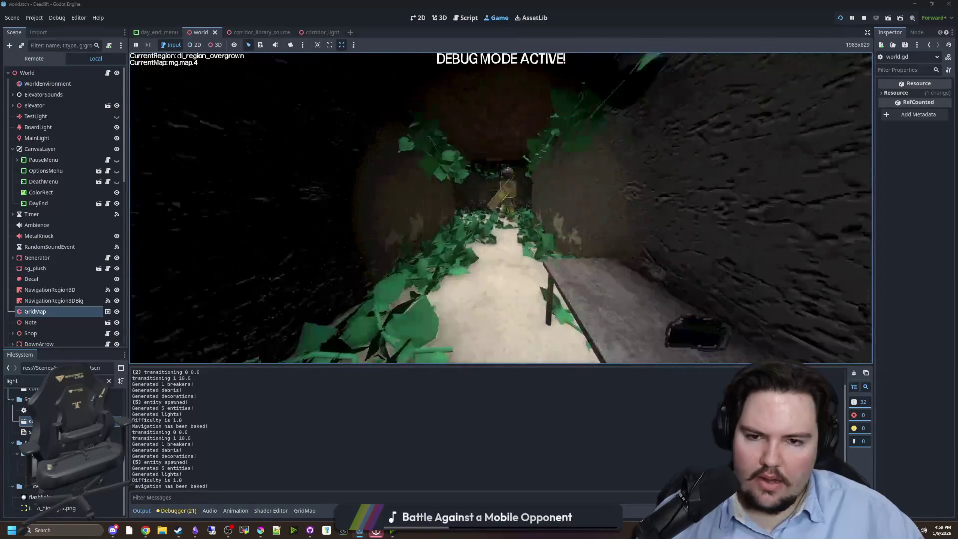
{"action": "key", "text": "w"}
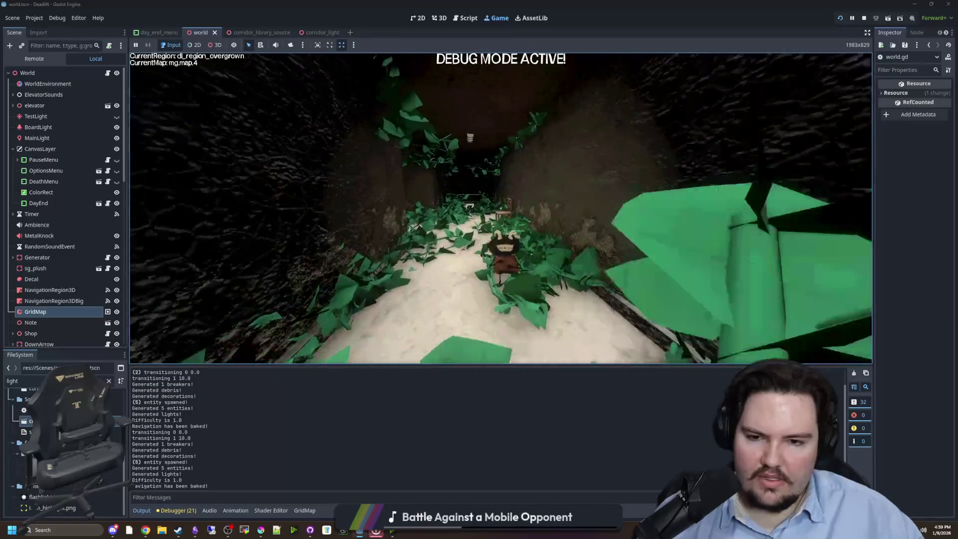
{"action": "key", "text": "w"}
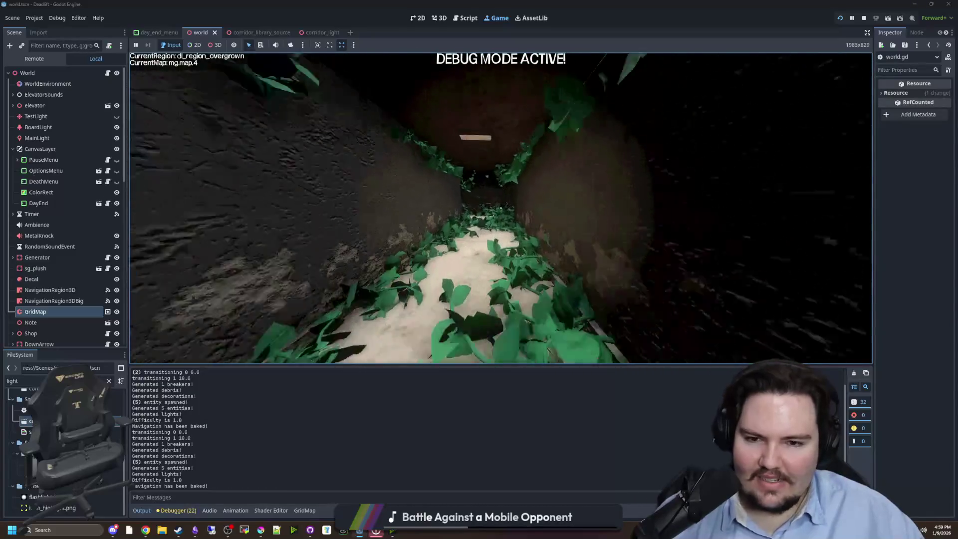
{"action": "key", "text": "w"}
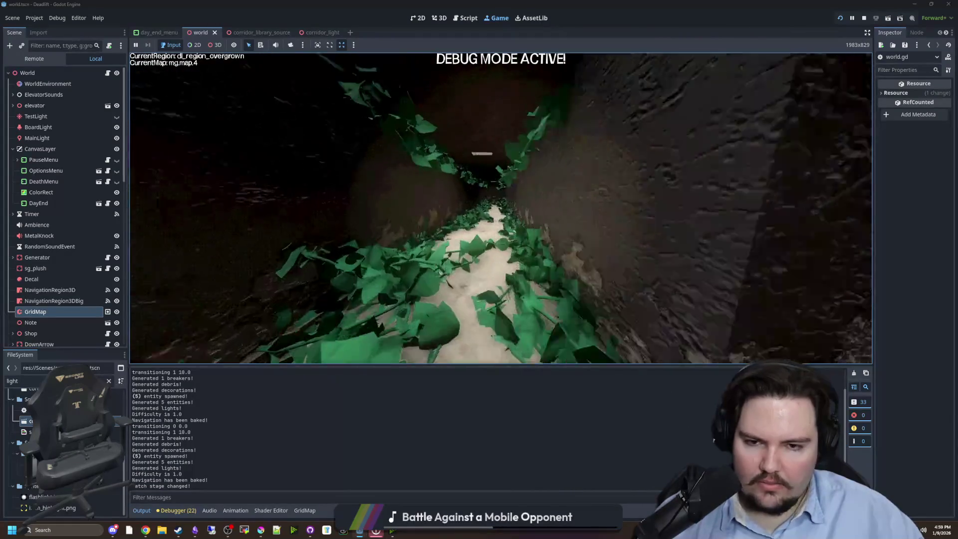
{"action": "key", "text": "Escape"}
{"action": "double_click", "coordinate": [30, 380]}
Step: Filter the FileSystem for 'leaves', then 'vine', and select vines_1.obj
{"action": "type", "text": "lk"}
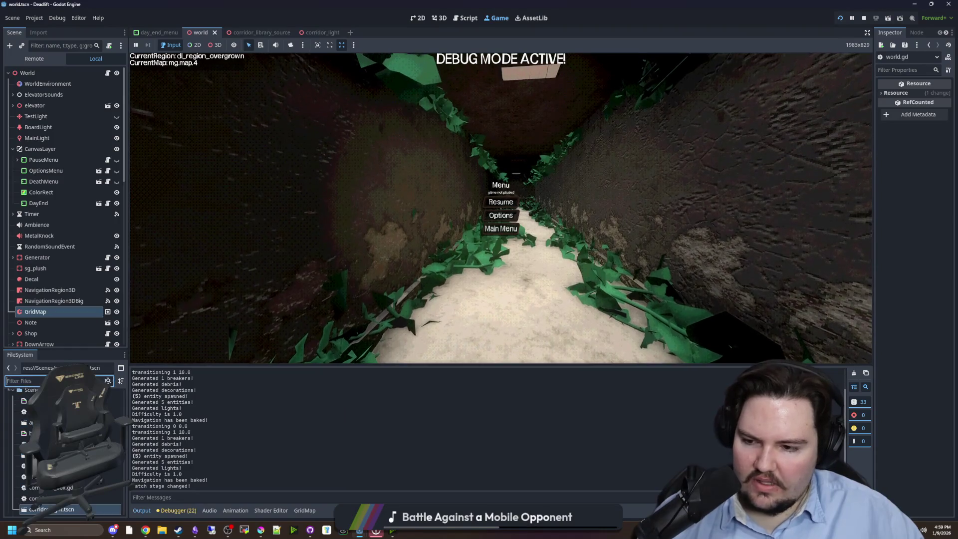
{"action": "key", "text": "BackSpace"}
{"action": "type", "text": "eaves"}
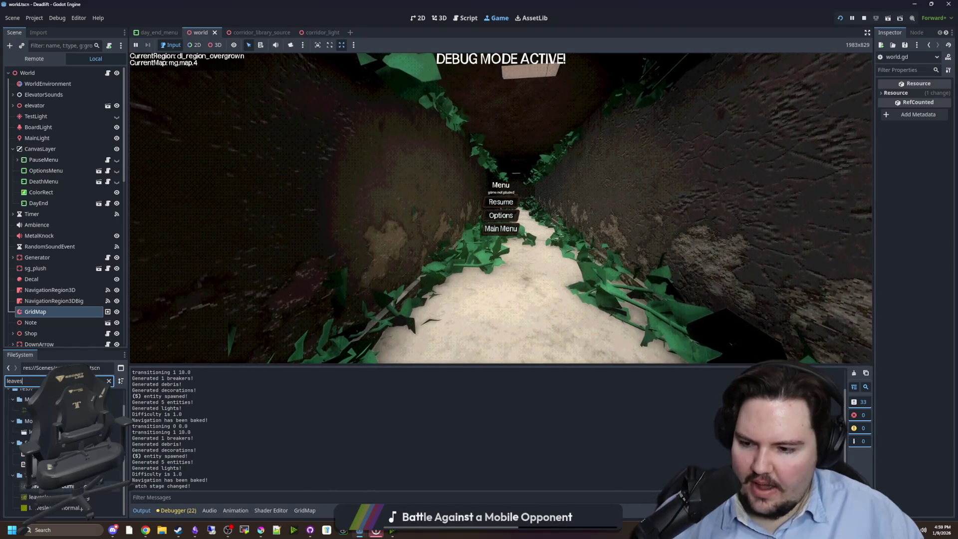
{"action": "left_click", "coordinate": [109, 381]}
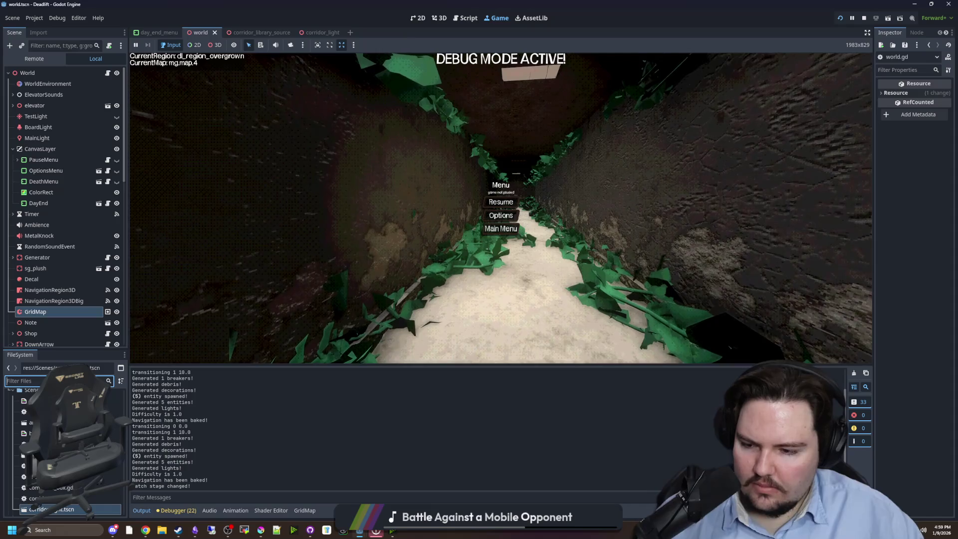
{"action": "type", "text": "vine"}
{"action": "left_click", "coordinate": [29, 428]}
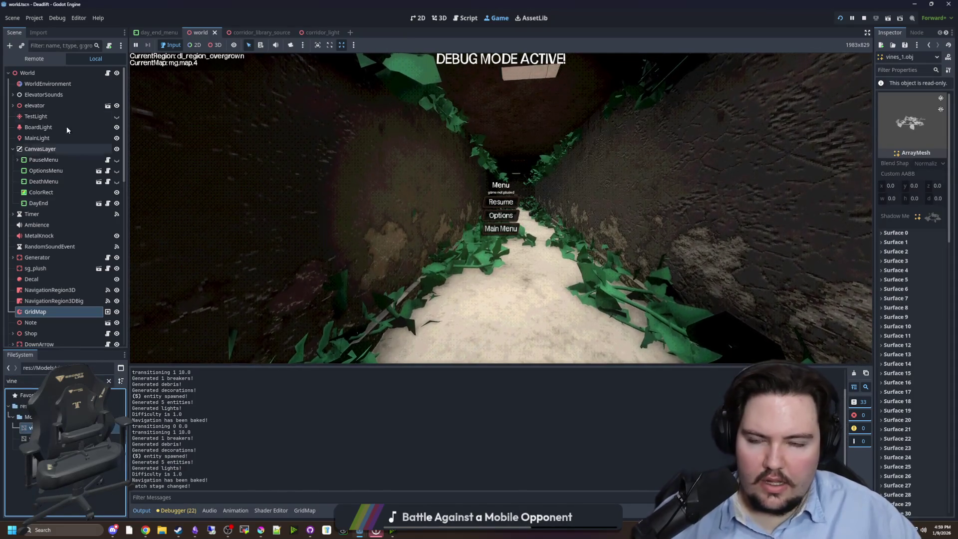
Step: Review vines_1.obj's import options for tangents, LODs and shadow meshes
{"action": "left_click", "coordinate": [38, 32]}
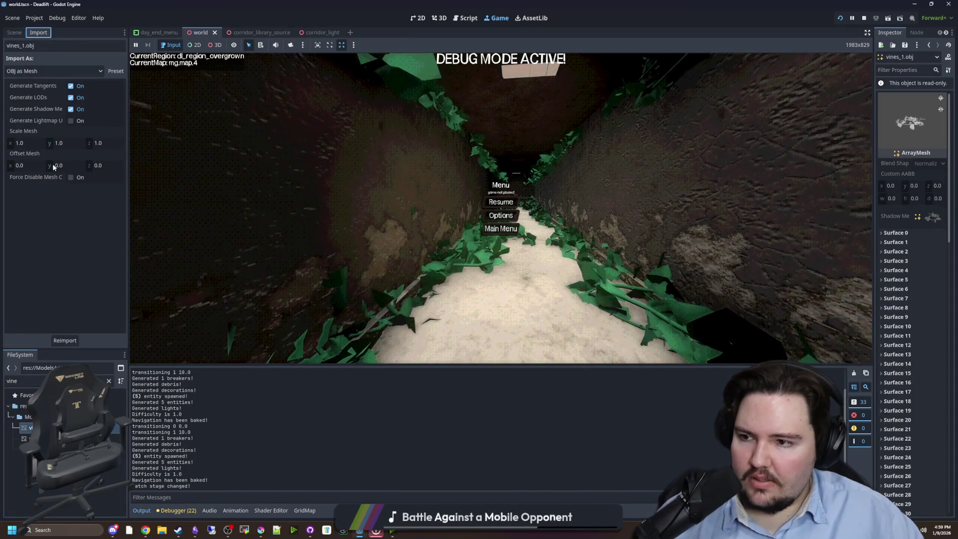
{"action": "mouse_move", "coordinate": [36, 101]}
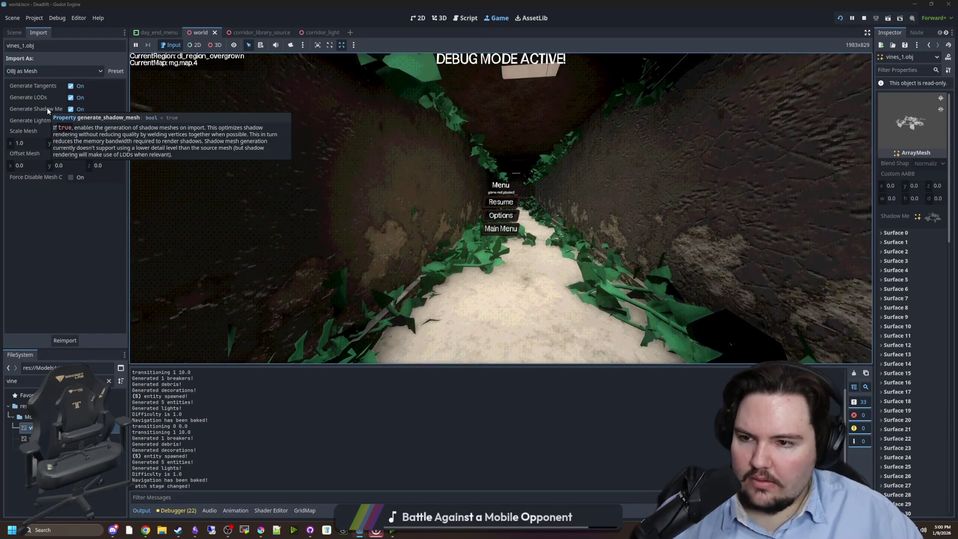
{"action": "left_click", "coordinate": [61, 236]}
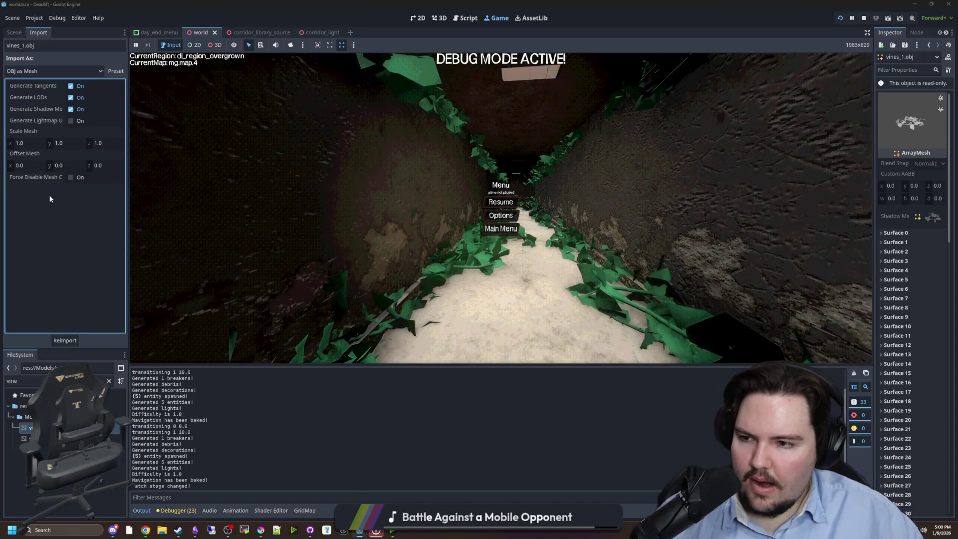
{"action": "left_click", "coordinate": [445, 202]}
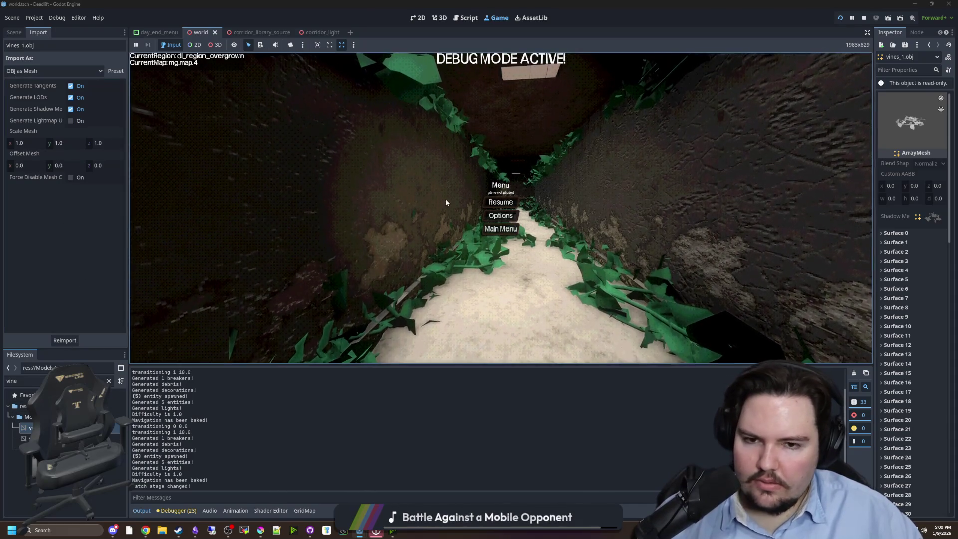
{"action": "left_click", "coordinate": [35, 18]}
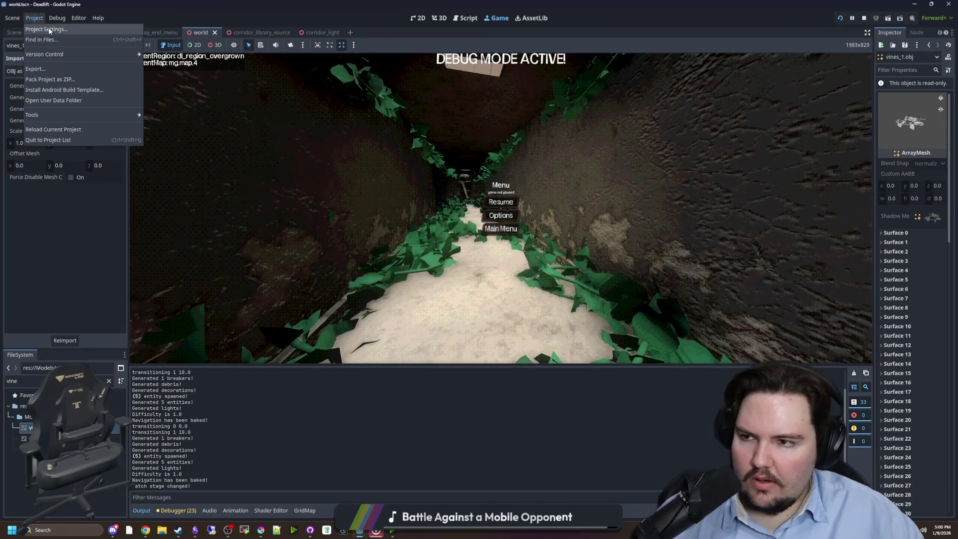
Step: Search Project Settings for 'lod' and locate the Mesh LOD Threshold Pixels setting
{"action": "left_click", "coordinate": [46, 29]}
{"action": "type", "text": "lod"}
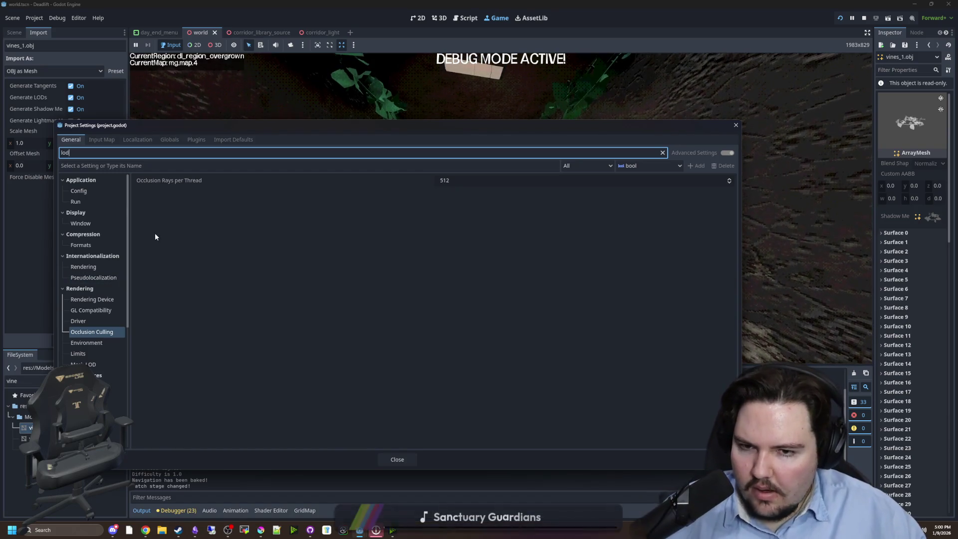
{"action": "left_click", "coordinate": [97, 300]}
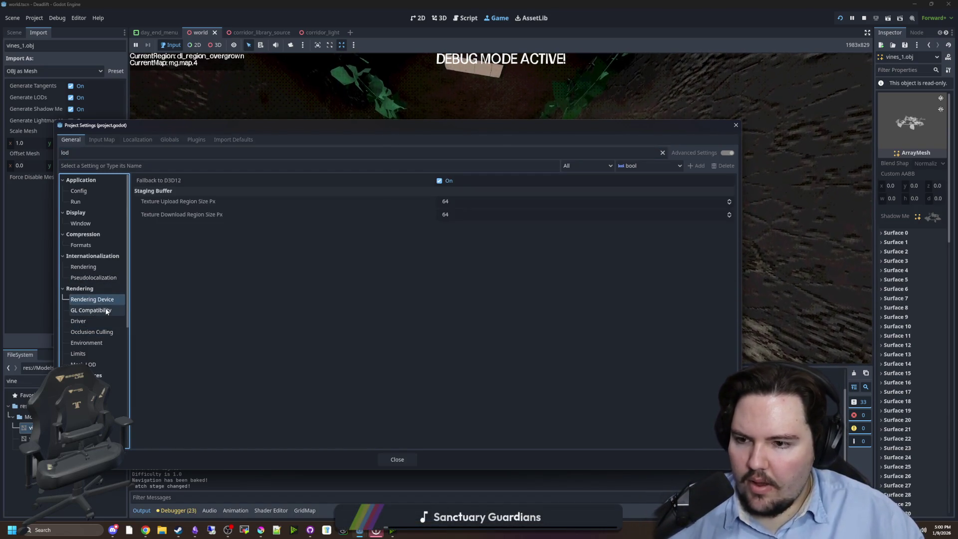
{"action": "left_click", "coordinate": [97, 343]}
{"action": "left_click", "coordinate": [91, 353]}
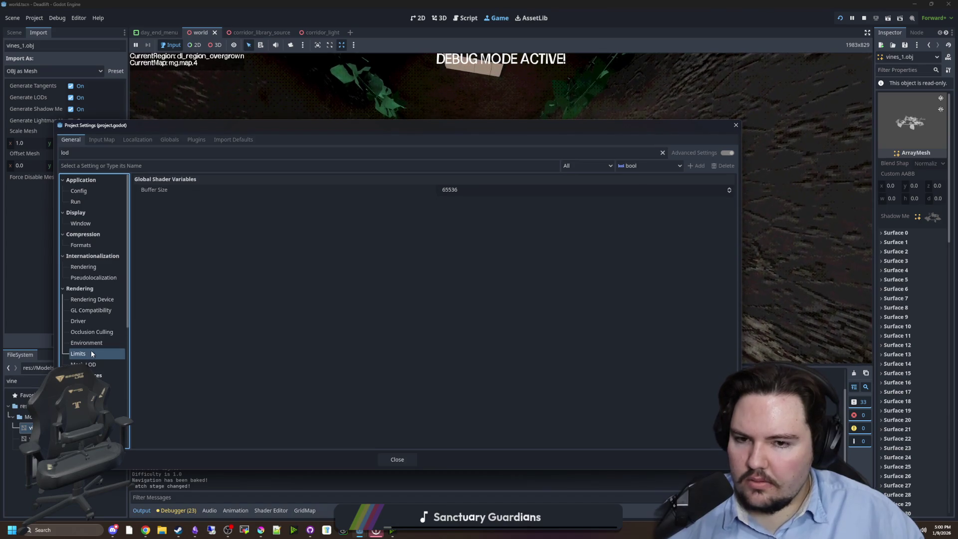
{"action": "left_click", "coordinate": [88, 364]}
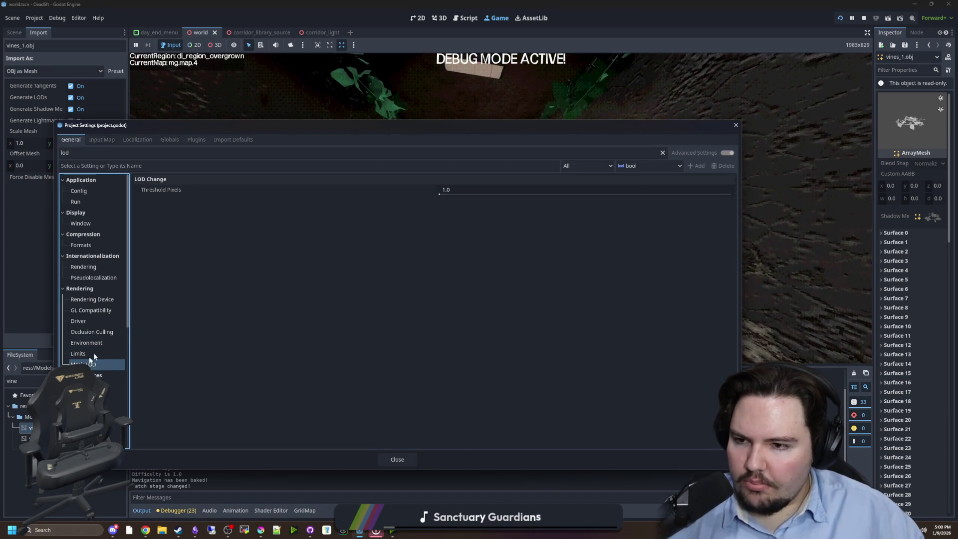
{"action": "mouse_move", "coordinate": [165, 188]}
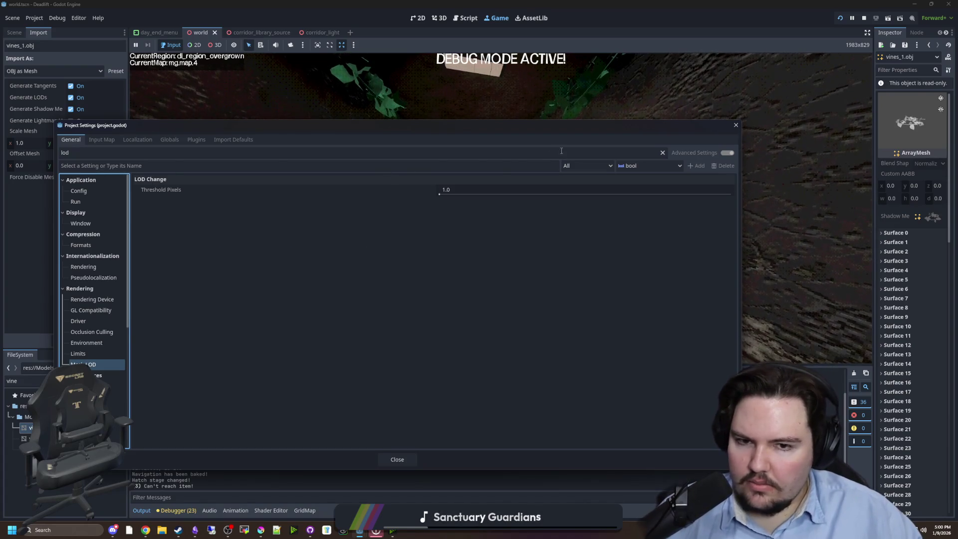
{"action": "left_click", "coordinate": [662, 152]}
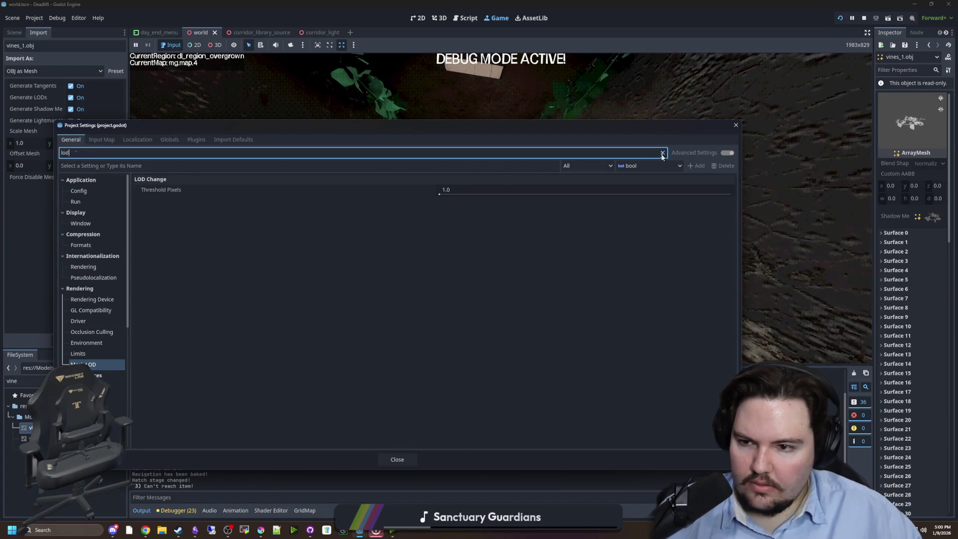
{"action": "scroll", "coordinate": [103, 280], "scroll_direction": "down", "scroll_amount": 2}
{"action": "scroll", "coordinate": [103, 293], "scroll_direction": "down", "scroll_amount": 5}
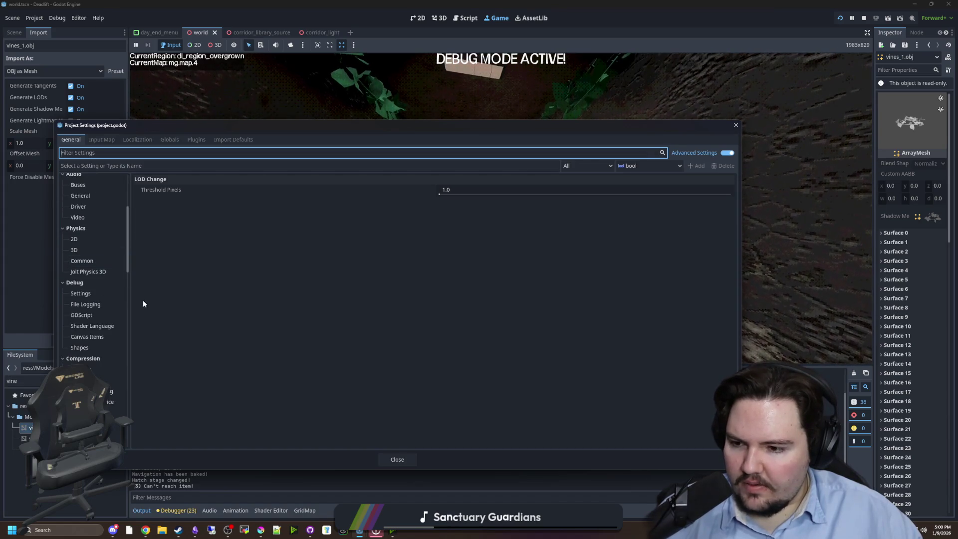
{"action": "scroll", "coordinate": [98, 289], "scroll_direction": "down", "scroll_amount": 3}
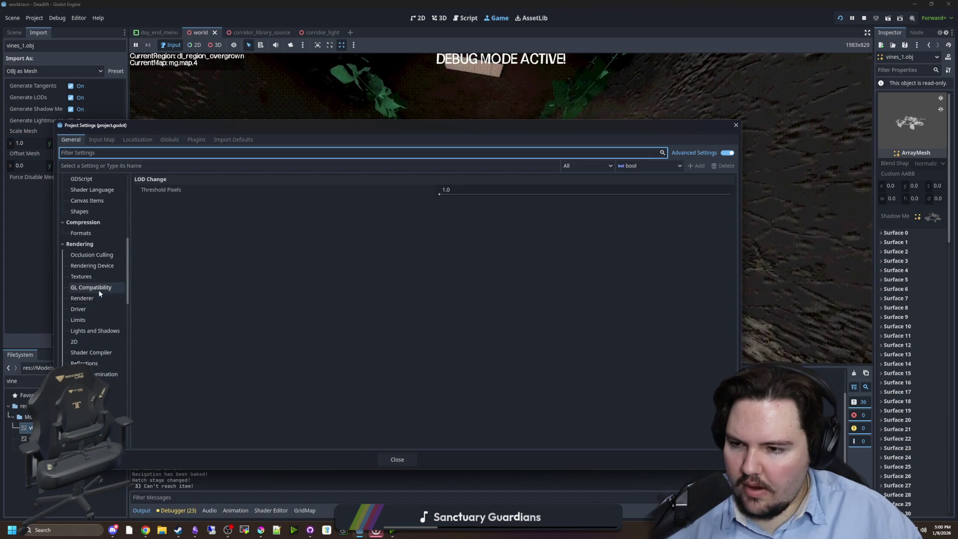
{"action": "left_click", "coordinate": [100, 382]}
{"action": "left_click", "coordinate": [105, 393]}
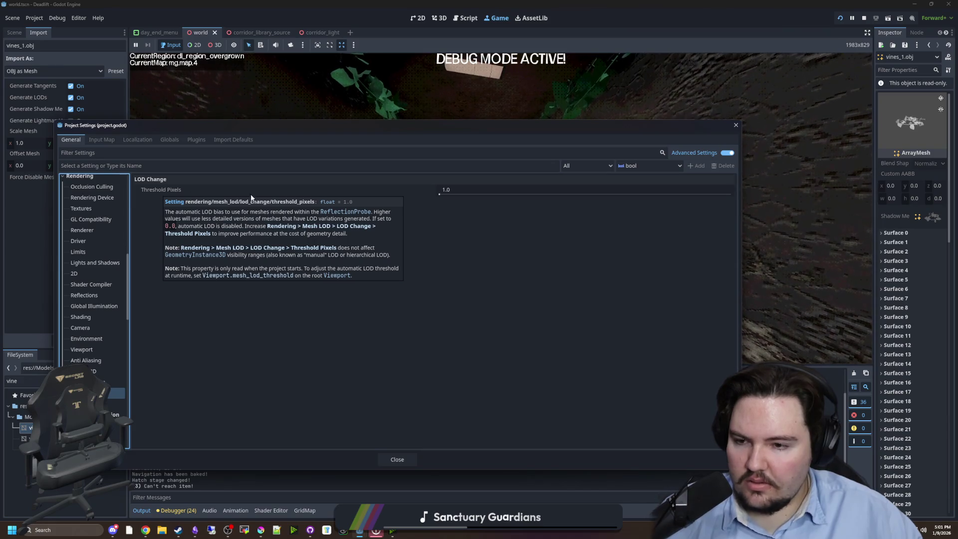
Step: Raise Mesh LOD Threshold Pixels from 1.0 to 651.1 and close Project Settings
{"action": "left_click", "coordinate": [449, 190]}
{"action": "type", "text": "10.0"}
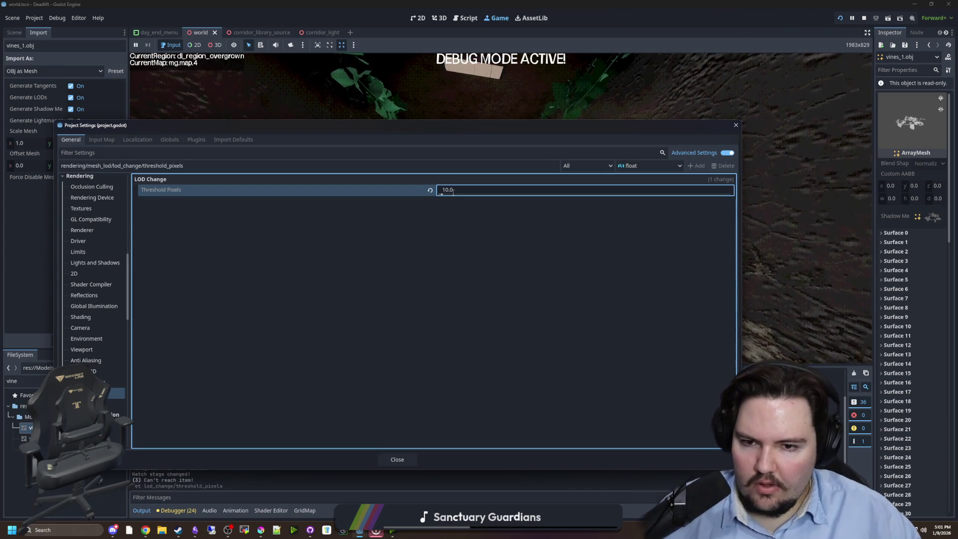
{"action": "left_click_drag", "start_coordinate": [442, 194], "coordinate": [627, 194]}
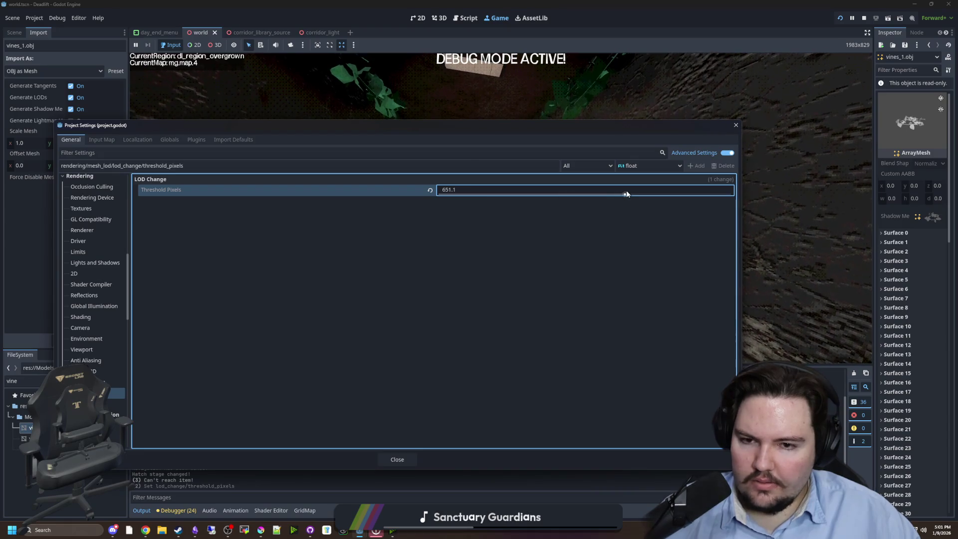
{"action": "left_click", "coordinate": [395, 458]}
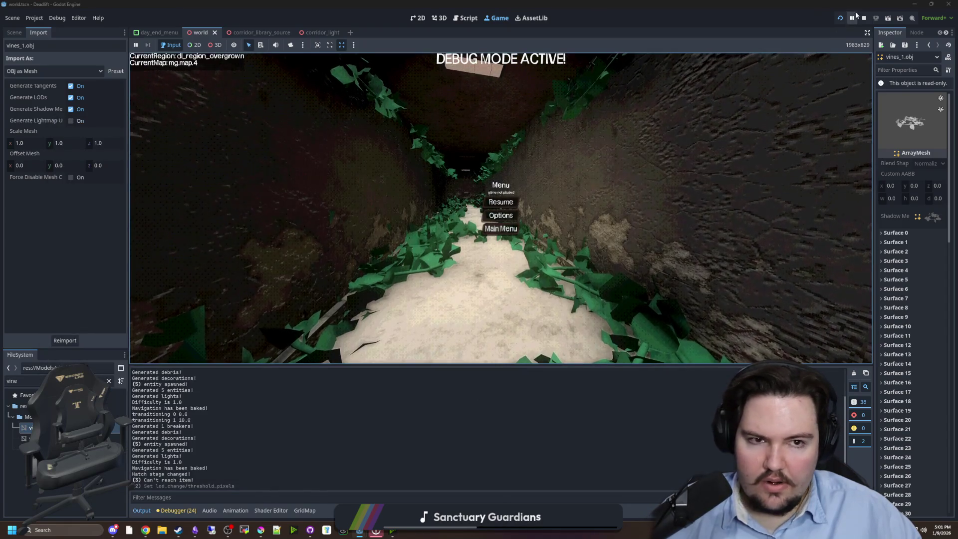
Step: Stop the game and comment out the normal-based rotation line in world.gd
{"action": "left_click", "coordinate": [864, 18]}
{"action": "left_click", "coordinate": [469, 209]}
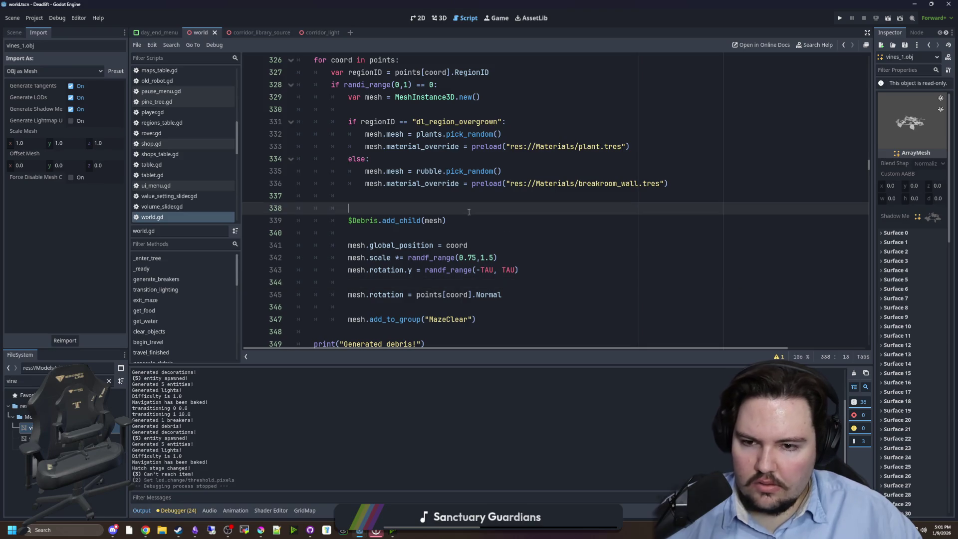
{"action": "left_click", "coordinate": [447, 196]}
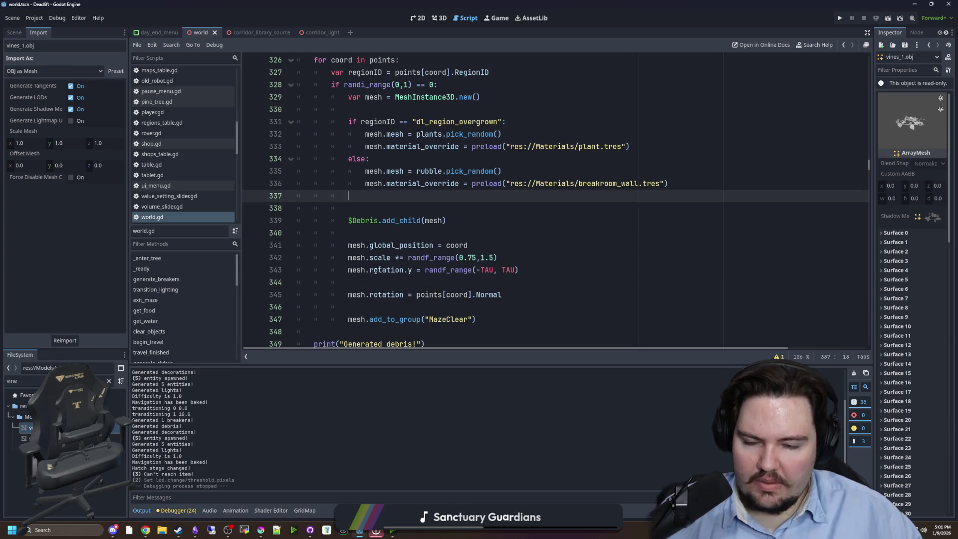
{"action": "left_click", "coordinate": [348, 295]}
{"action": "type", "text": "#"}
Step: Add 'if index == 1: continue' inside the surface loop, save, and rerun the project
{"action": "scroll", "coordinate": [389, 280], "scroll_direction": "up", "scroll_amount": 7}
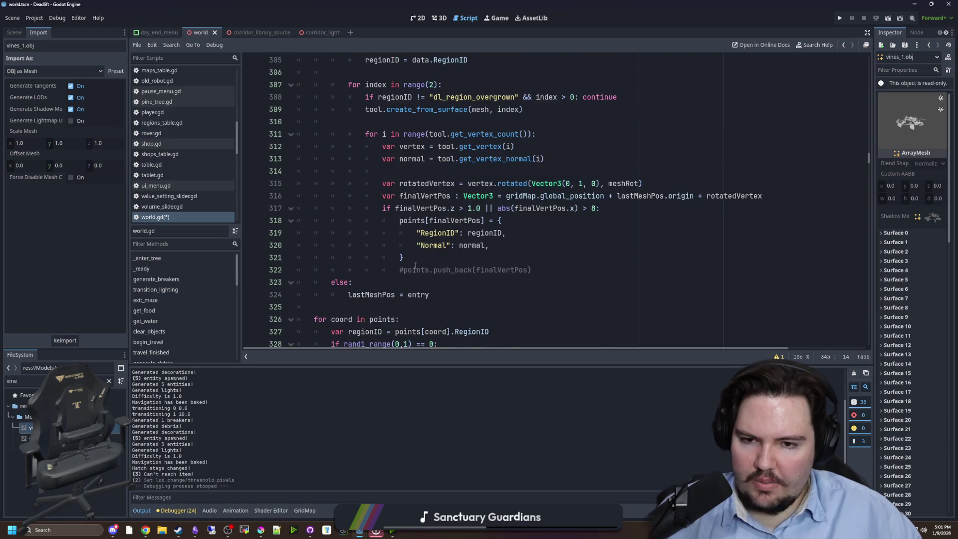
{"action": "scroll", "coordinate": [430, 239], "scroll_direction": "up", "scroll_amount": 3}
{"action": "left_click", "coordinate": [525, 220]}
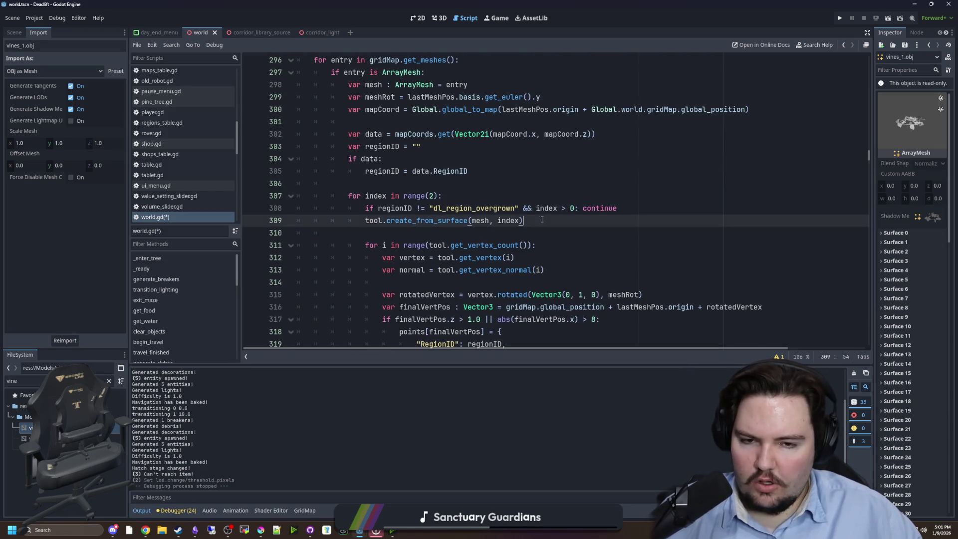
{"action": "left_click", "coordinate": [573, 208]}
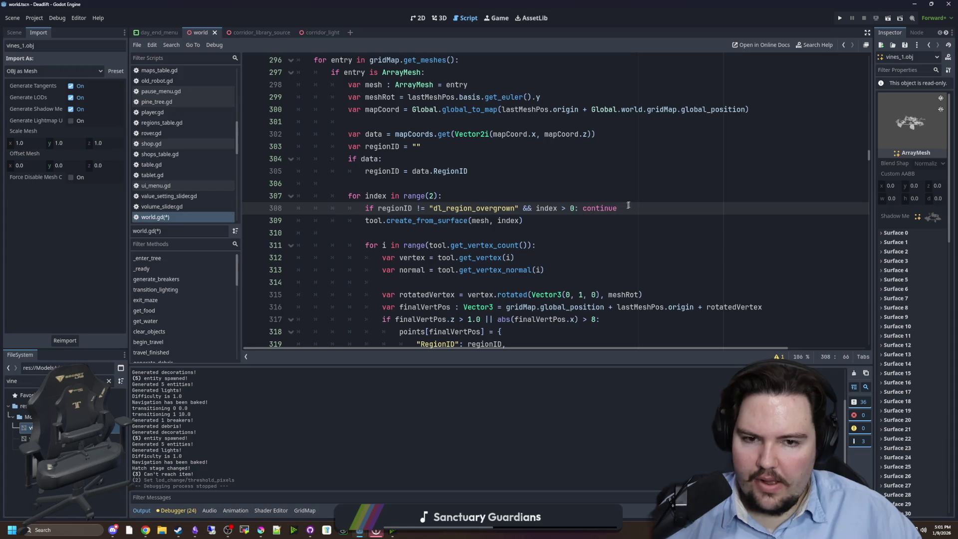
{"action": "left_click", "coordinate": [578, 208]}
{"action": "left_click", "coordinate": [534, 198]}
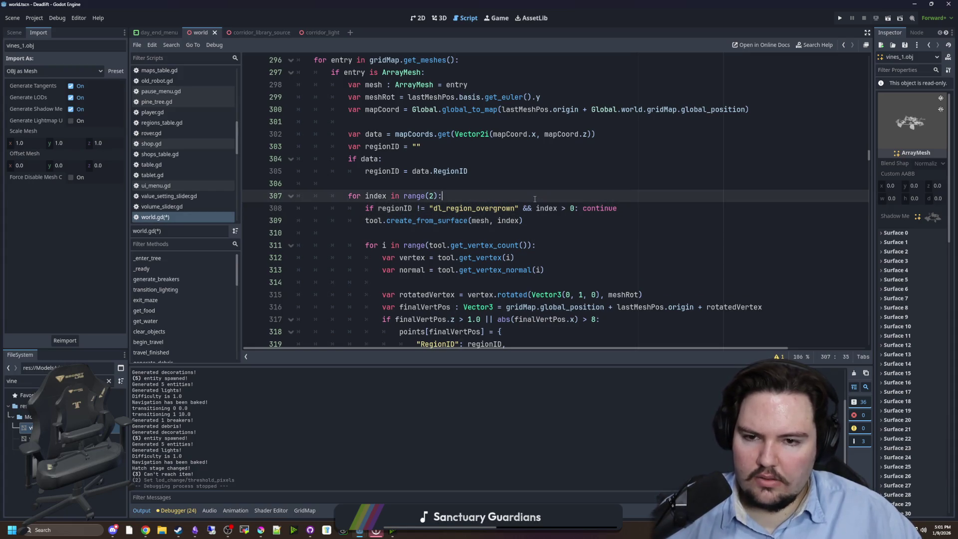
{"action": "key", "text": "Return"}
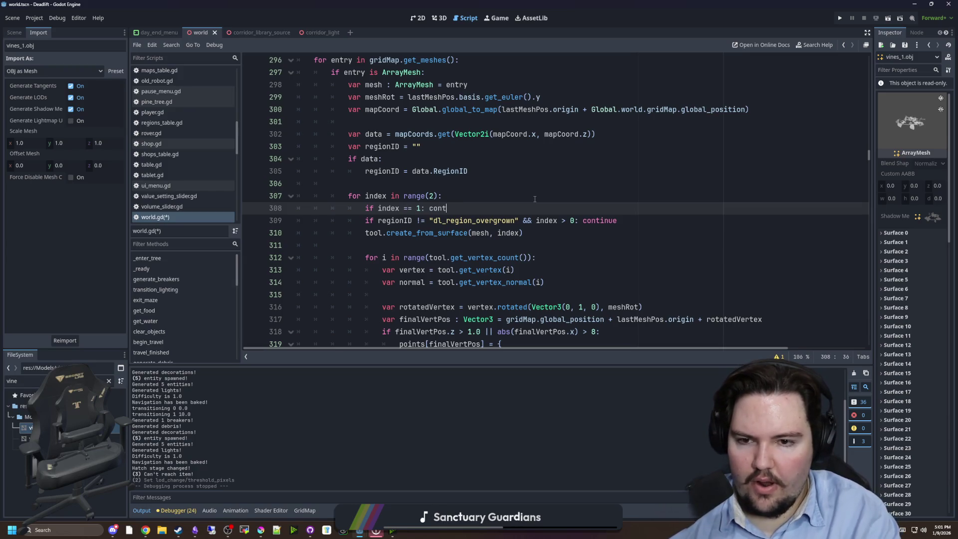
{"action": "left_click", "coordinate": [534, 199]}
{"action": "key", "text": "ctrl+s"}
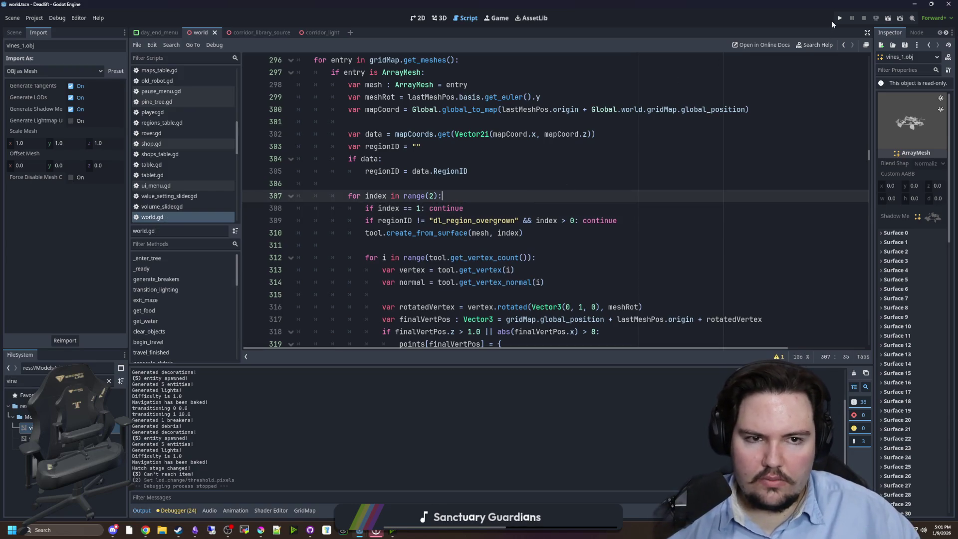
{"action": "left_click", "coordinate": [839, 18]}
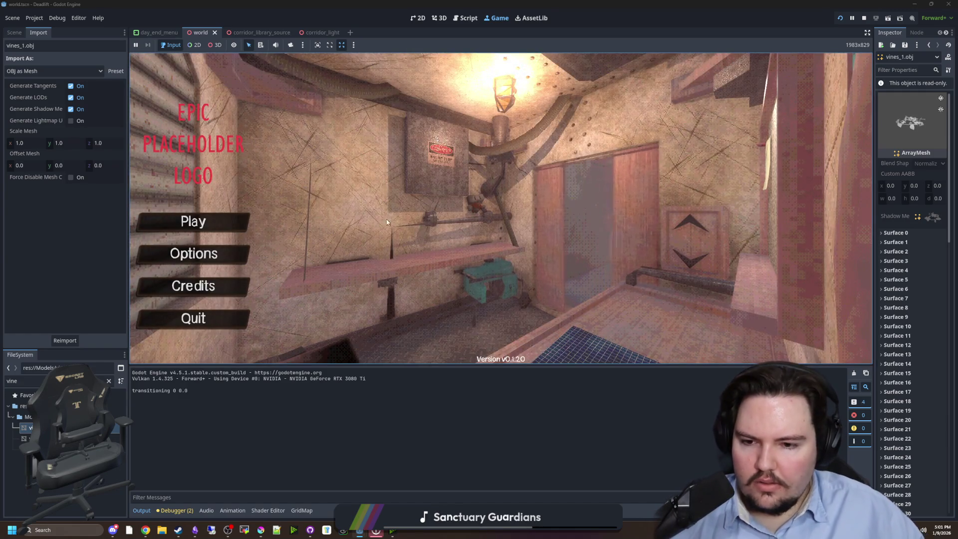
Step: Play a new game to inspect the corridor's leaf debris, pause, and reopen Project Settings
{"action": "left_click", "coordinate": [211, 216]}
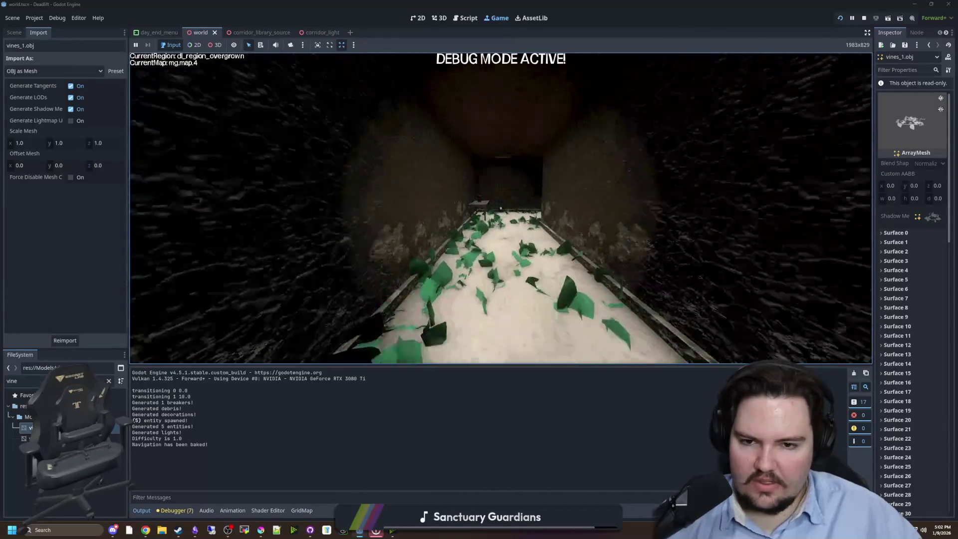
{"action": "key", "text": "Escape"}
{"action": "left_click", "coordinate": [15, 32]}
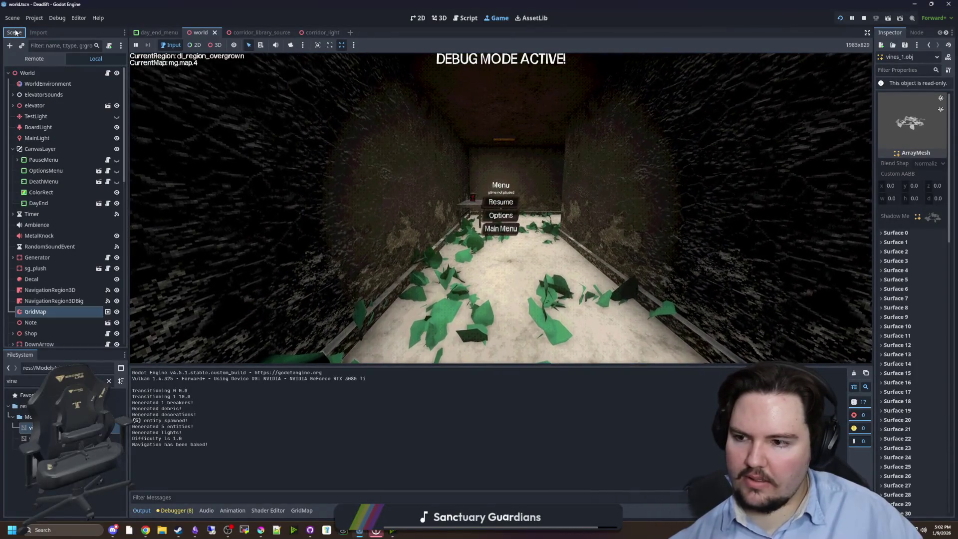
{"action": "left_click", "coordinate": [35, 19]}
{"action": "left_click", "coordinate": [38, 31]}
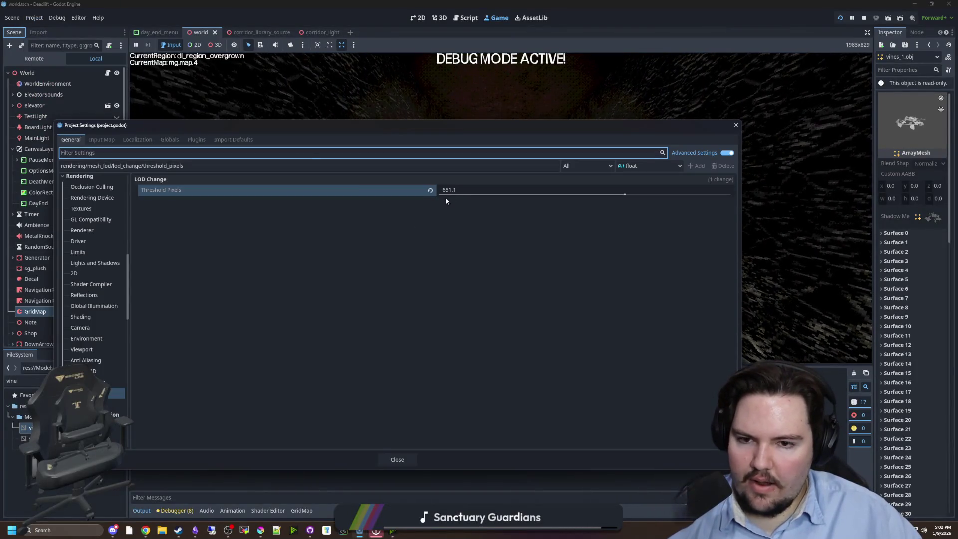
Step: Close Project Settings, stop the game, review the index-skip loop in world.gd, and save
{"action": "left_click", "coordinate": [394, 459]}
{"action": "left_click", "coordinate": [864, 18]}
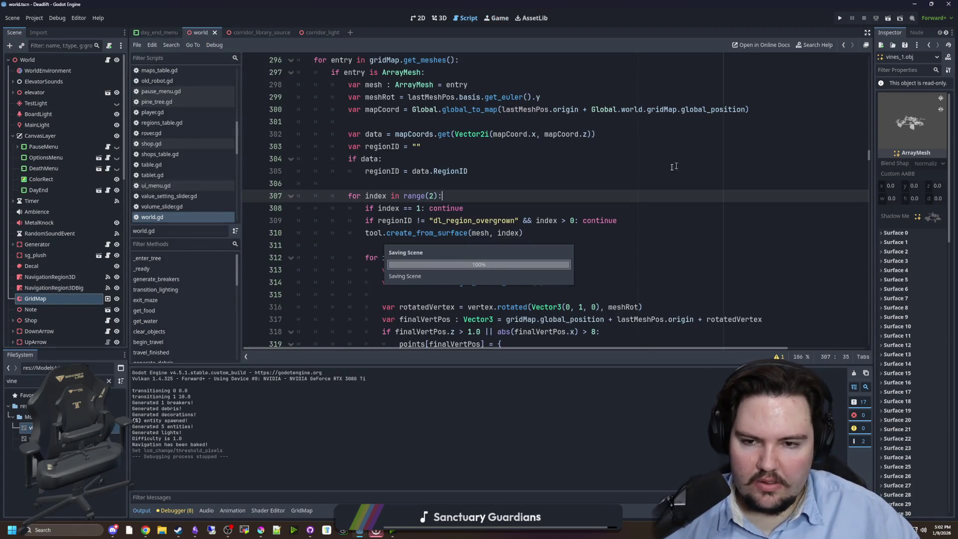
{"action": "left_click", "coordinate": [424, 184]}
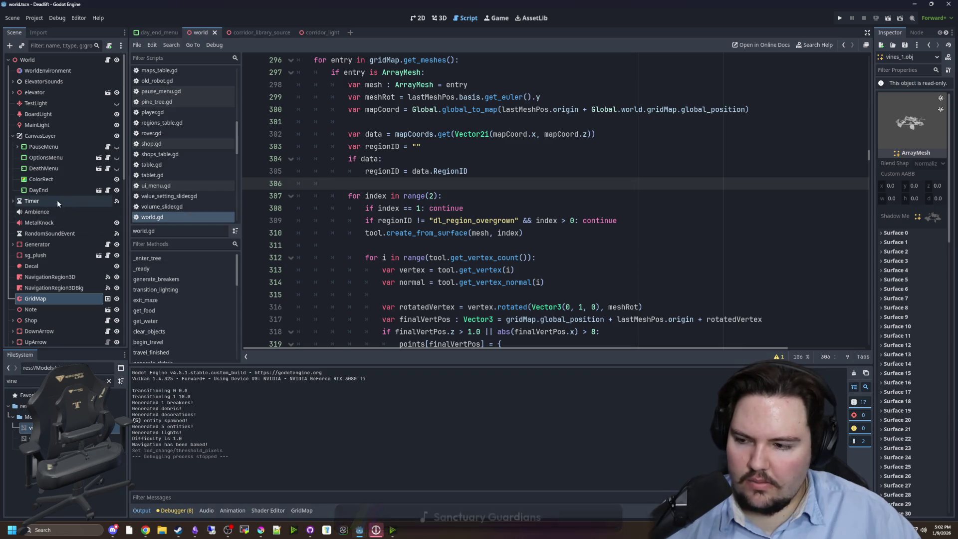
{"action": "left_click", "coordinate": [492, 213]}
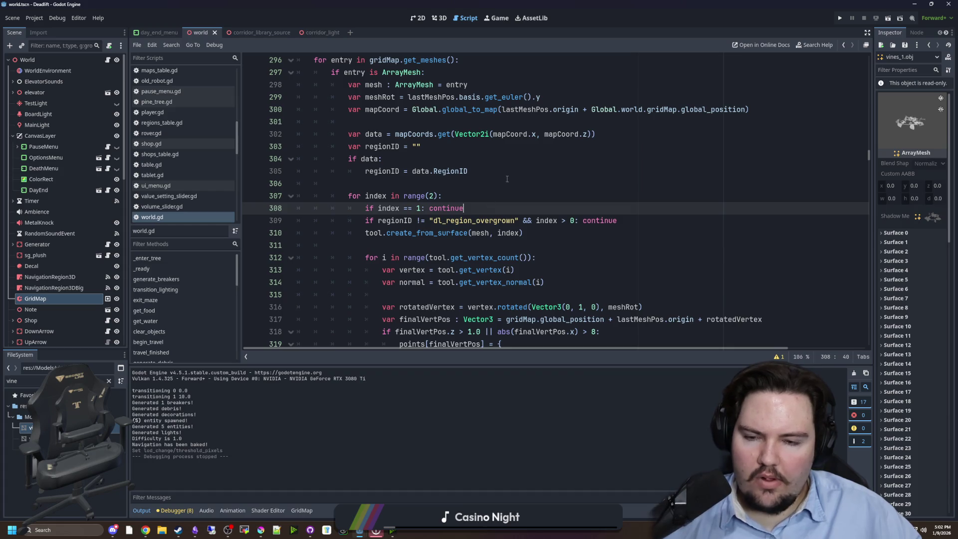
{"action": "left_click", "coordinate": [438, 184]}
{"action": "left_click", "coordinate": [431, 196]}
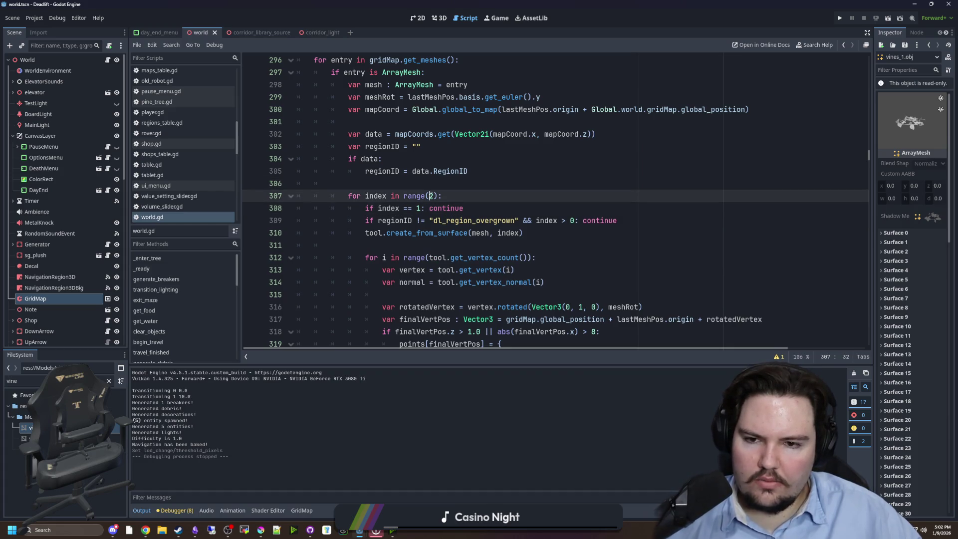
{"action": "type", "text": "3"}
{"action": "left_click", "coordinate": [504, 175]}
{"action": "key", "text": "ctrl+s"}
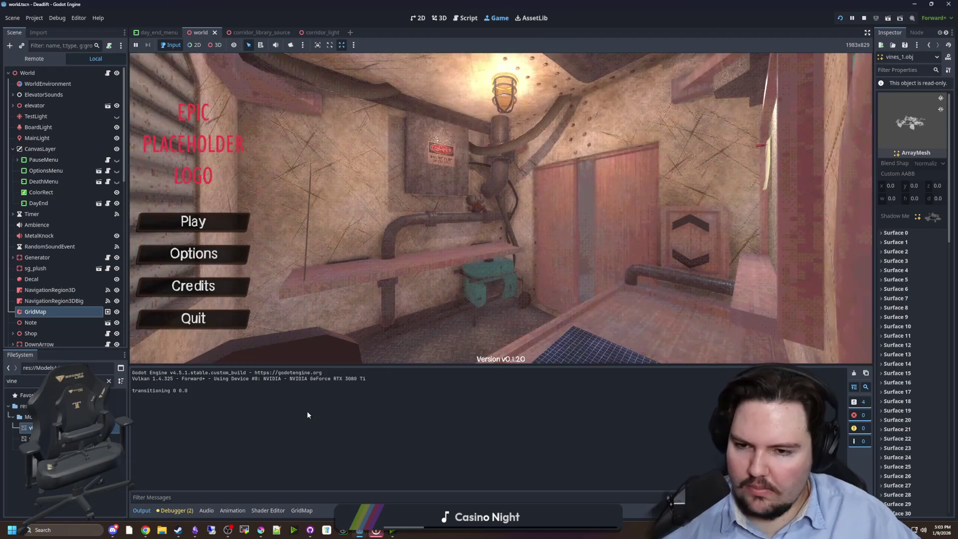
Step: Start a new game, descend in the elevator with E, and enable the F3 debug overlay
{"action": "left_click", "coordinate": [227, 223]}
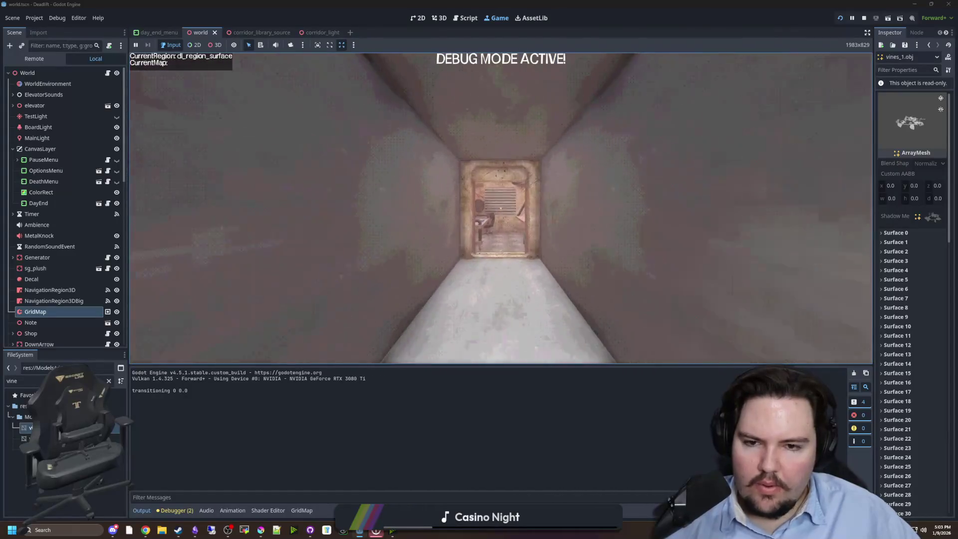
{"action": "key", "text": "e"}
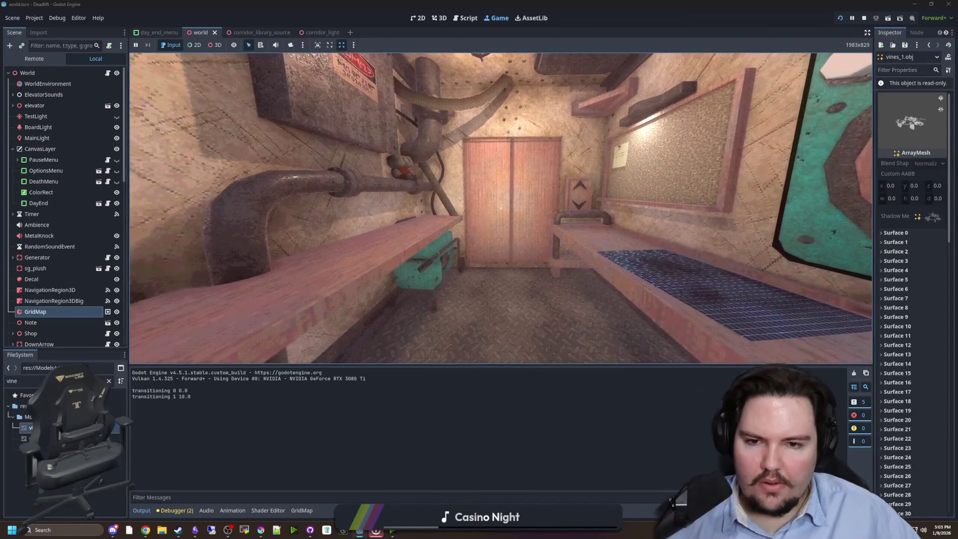
{"action": "key", "text": "F3"}
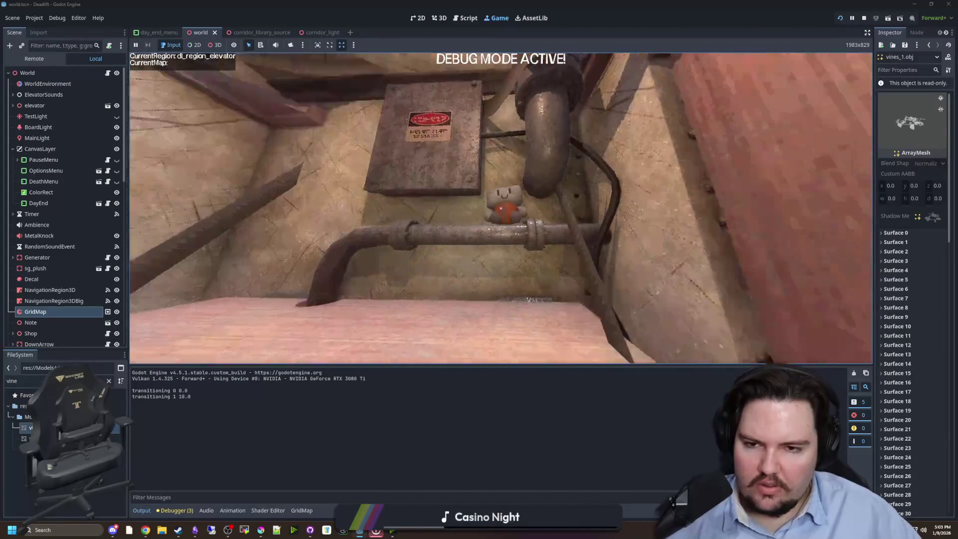
{"action": "mouse_move", "coordinate": [500, 210]}
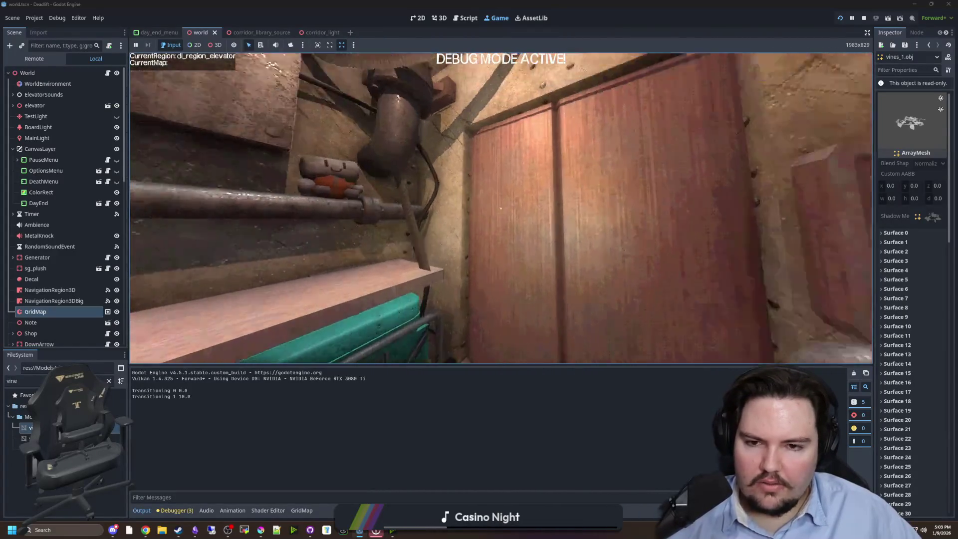
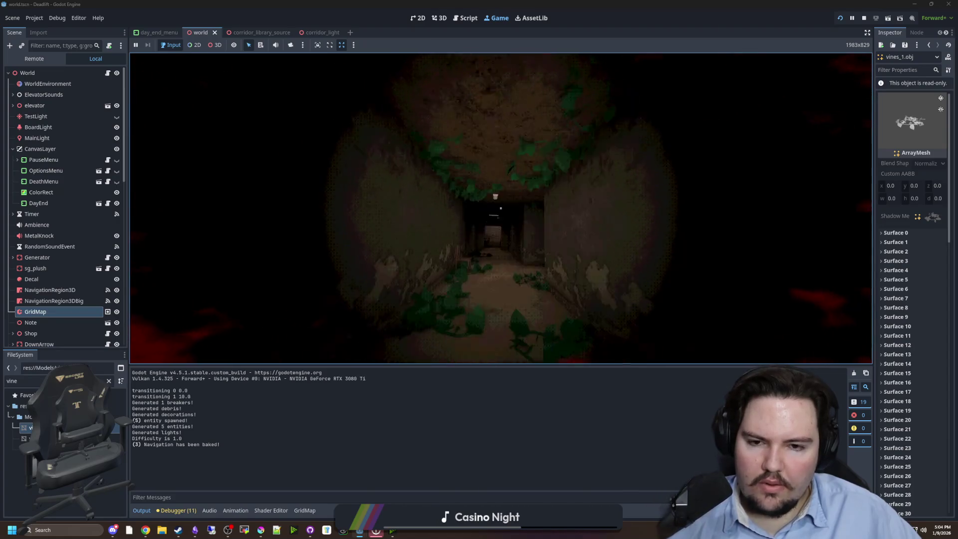
Step: In the running game, toggle debug mode on and off and walk into the elevator room
{"action": "key", "text": "F3"}
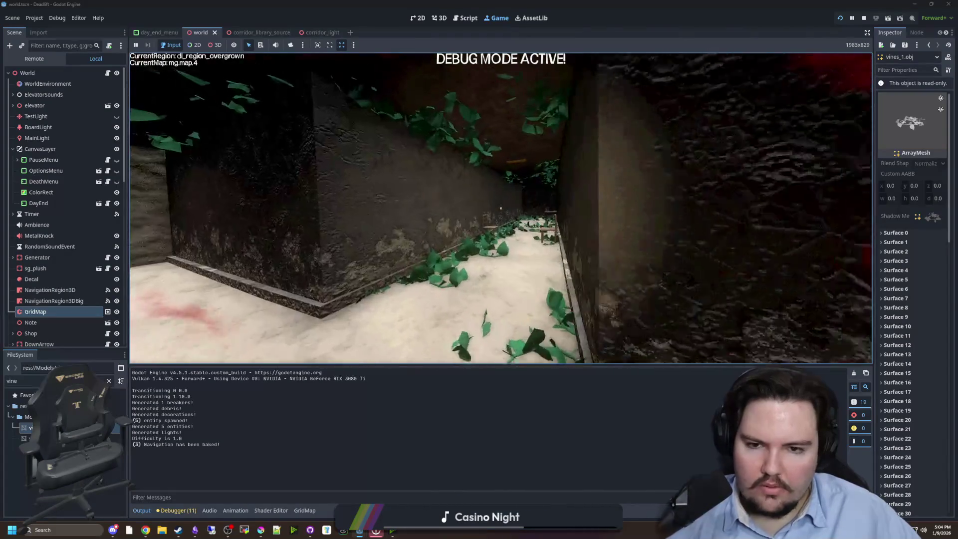
{"action": "key", "text": "F3"}
{"action": "key", "text": "w"}
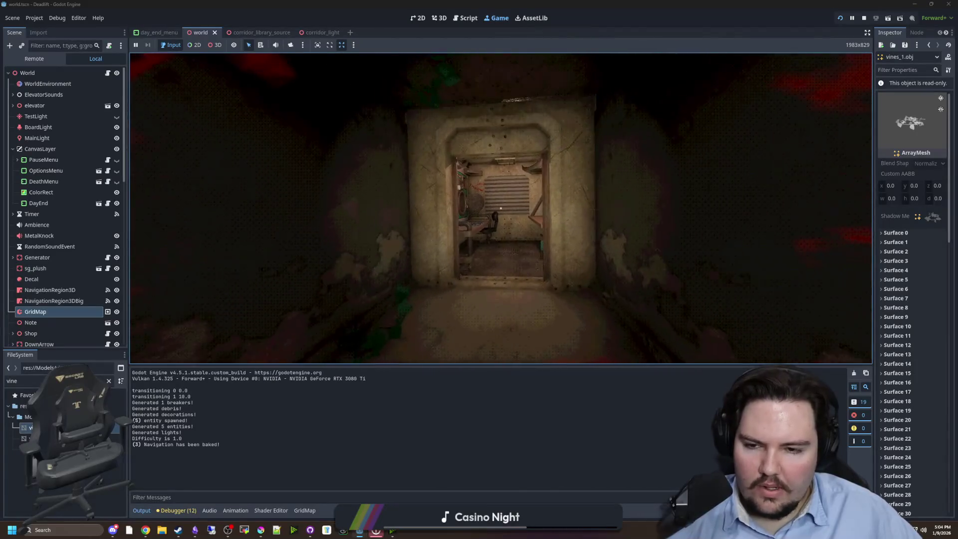
{"action": "key", "text": "w"}
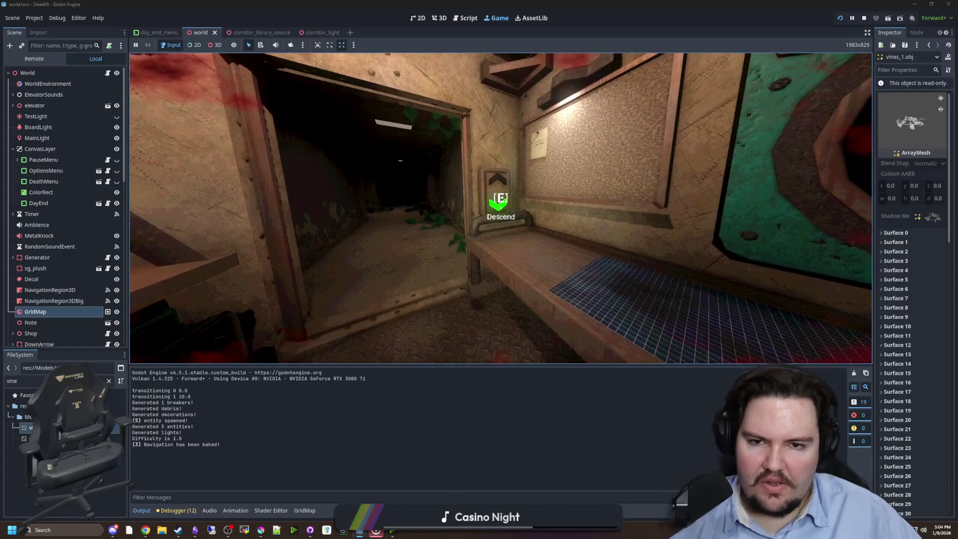
Step: Bring up the pause menu, stop the game with F8, and save the world scene from world.gd
{"action": "key", "text": "Escape"}
{"action": "key", "text": "F8"}
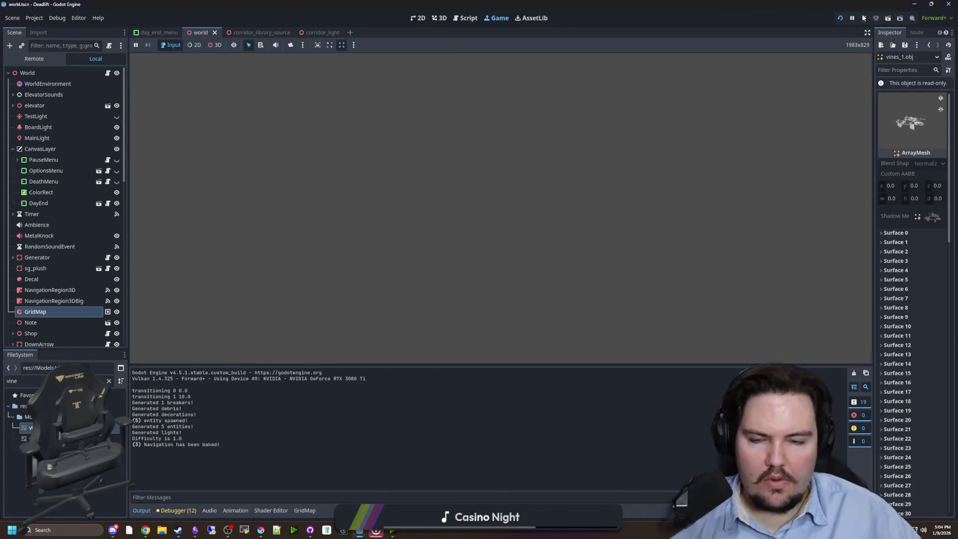
{"action": "left_click", "coordinate": [500, 186]}
{"action": "key", "text": "ctrl+s"}
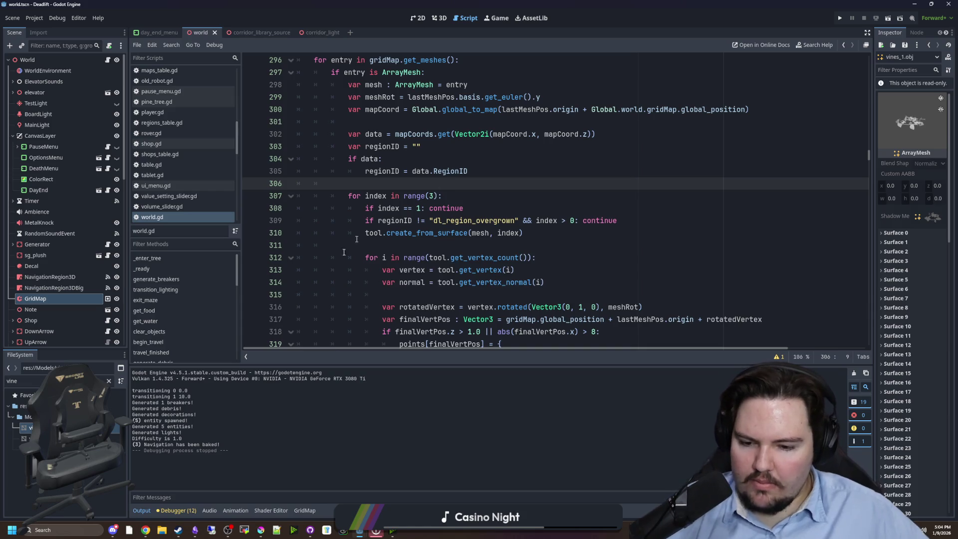
Step: Save the world scene with Ctrl+S, then switch over to the web browser
{"action": "key", "text": "ctrl+s"}
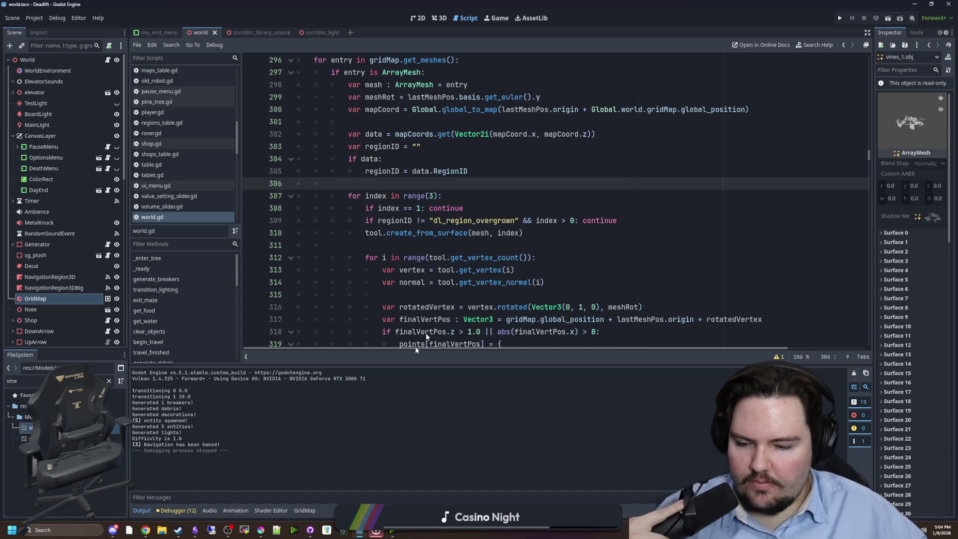
{"action": "key", "text": "ctrl+s"}
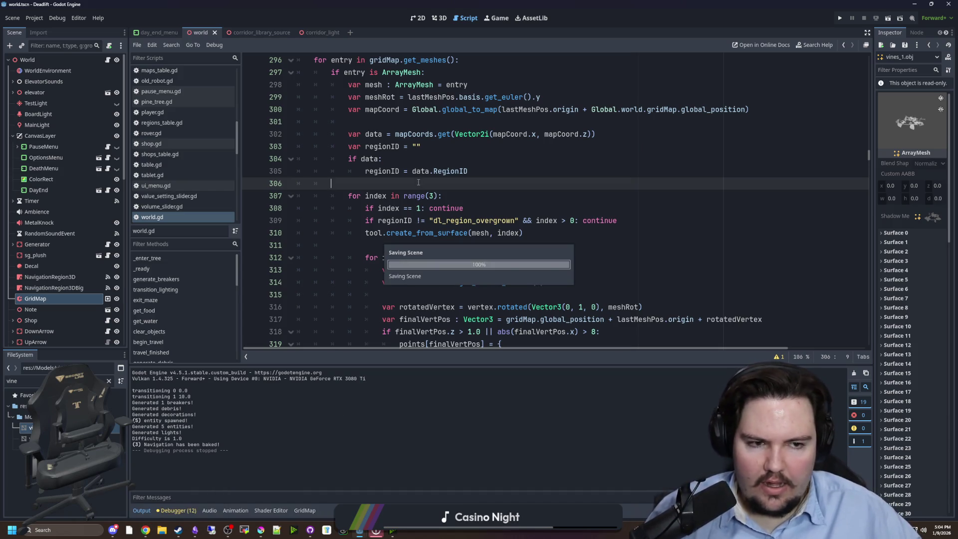
{"action": "key", "text": "ctrl+s"}
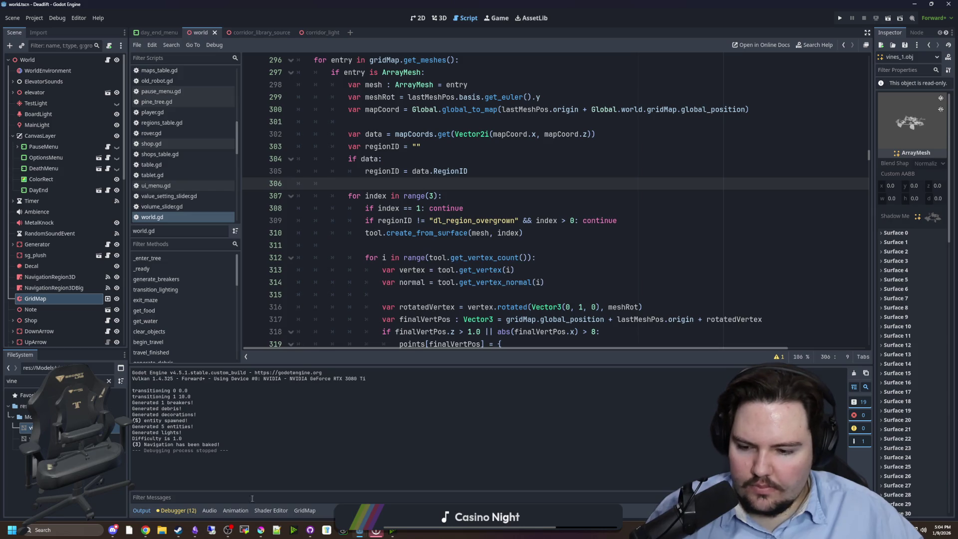
{"action": "left_click", "coordinate": [145, 530]}
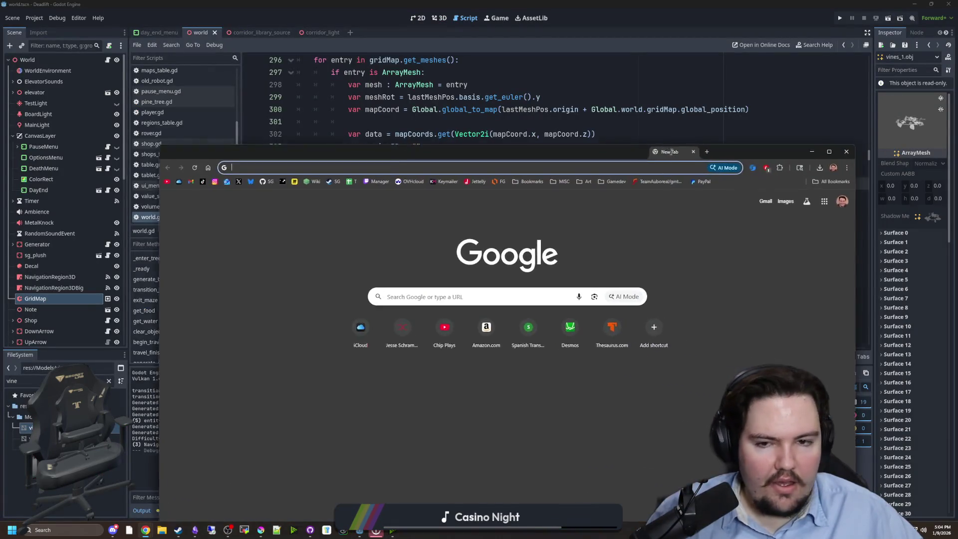
Step: Go to filterforge.com's Filter Library and search it for 'leaves'
{"action": "type", "text": "filterforge.com"}
{"action": "key", "text": "Return"}
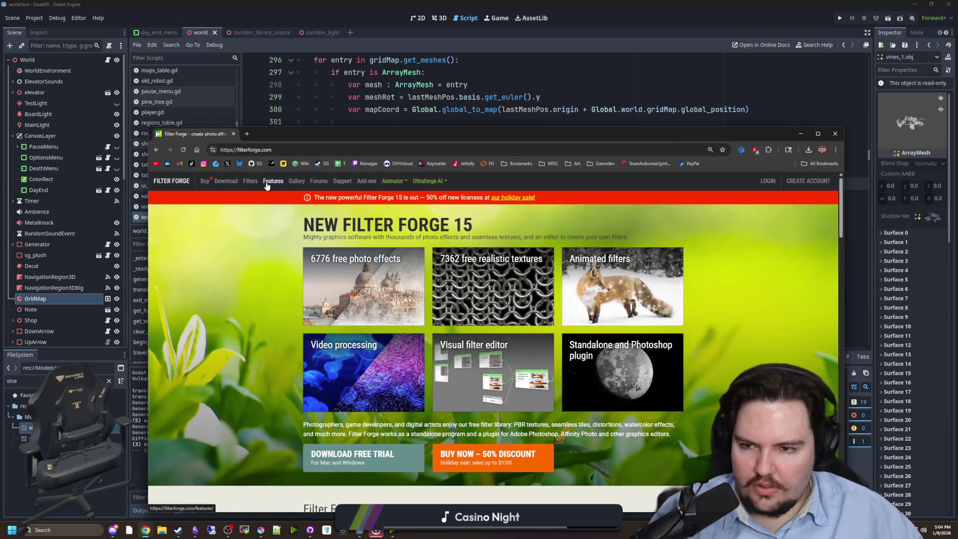
{"action": "left_click", "coordinate": [251, 183]}
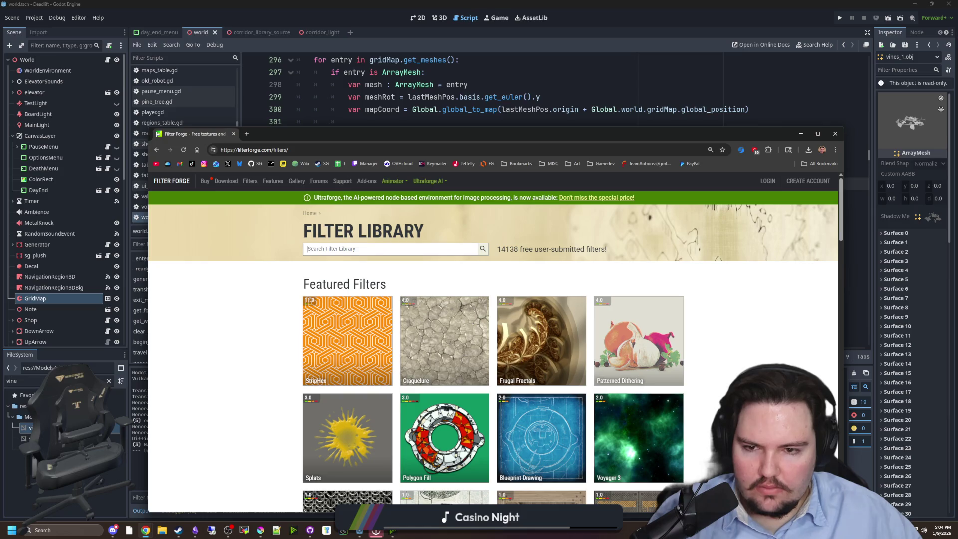
{"action": "type", "text": "pl"}
{"action": "left_click", "coordinate": [308, 249]}
{"action": "type", "text": "leaves"}
{"action": "left_click", "coordinate": [483, 249]}
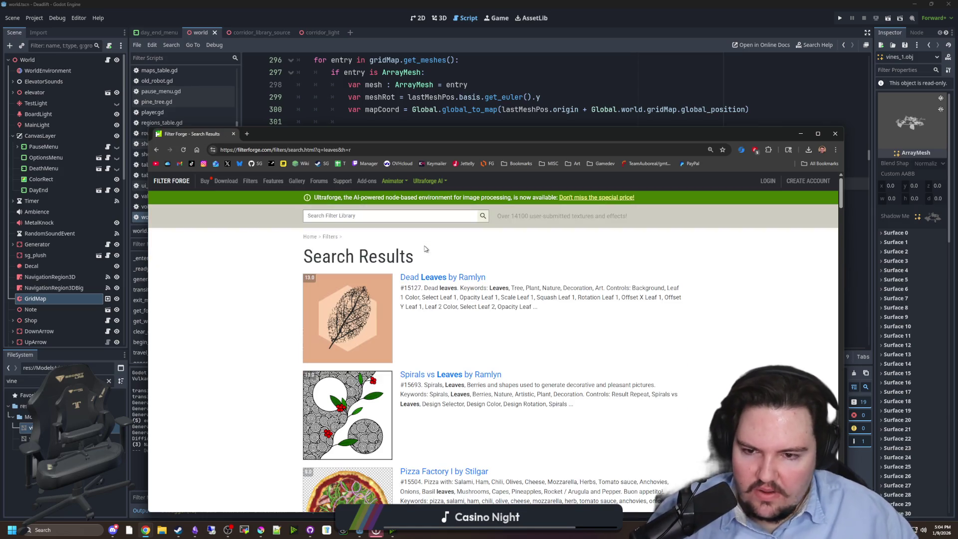
Step: Open the Wall Vines and Leaves filter in a new tab, view it, then browse the remaining leaves results
{"action": "scroll", "coordinate": [433, 250], "scroll_direction": "down", "scroll_amount": 2}
{"action": "scroll", "coordinate": [434, 249], "scroll_direction": "down", "scroll_amount": 10}
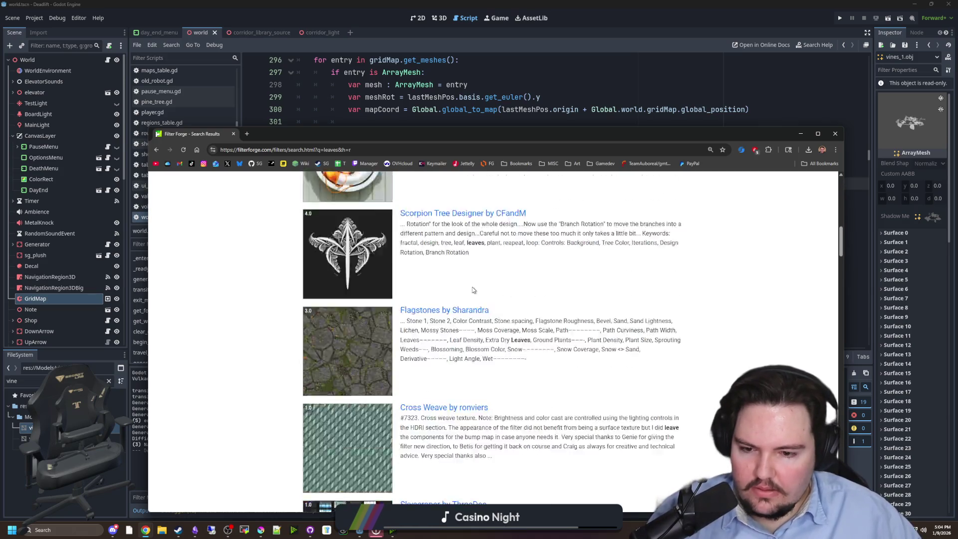
{"action": "scroll", "coordinate": [474, 290], "scroll_direction": "down", "scroll_amount": 8}
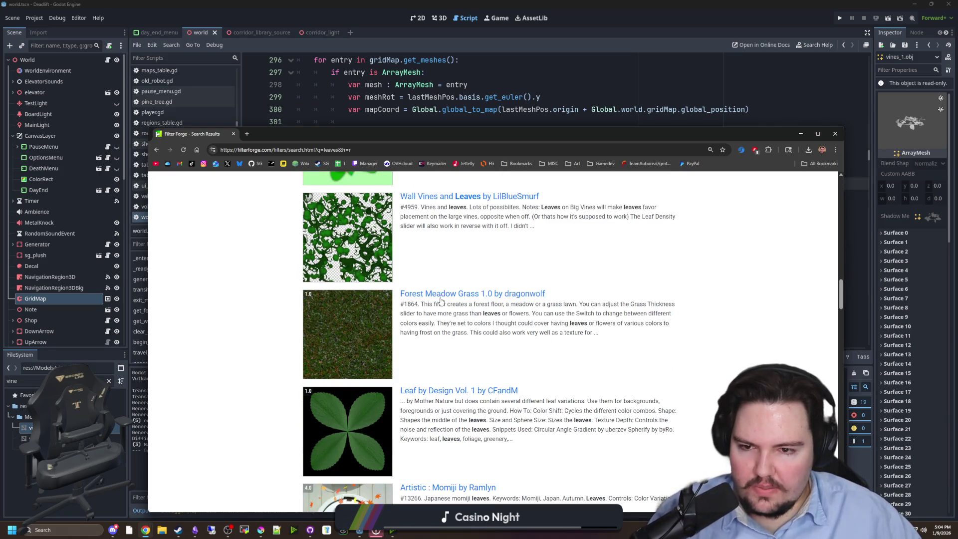
{"action": "middle_click", "coordinate": [357, 245]}
{"action": "left_click", "coordinate": [277, 139]}
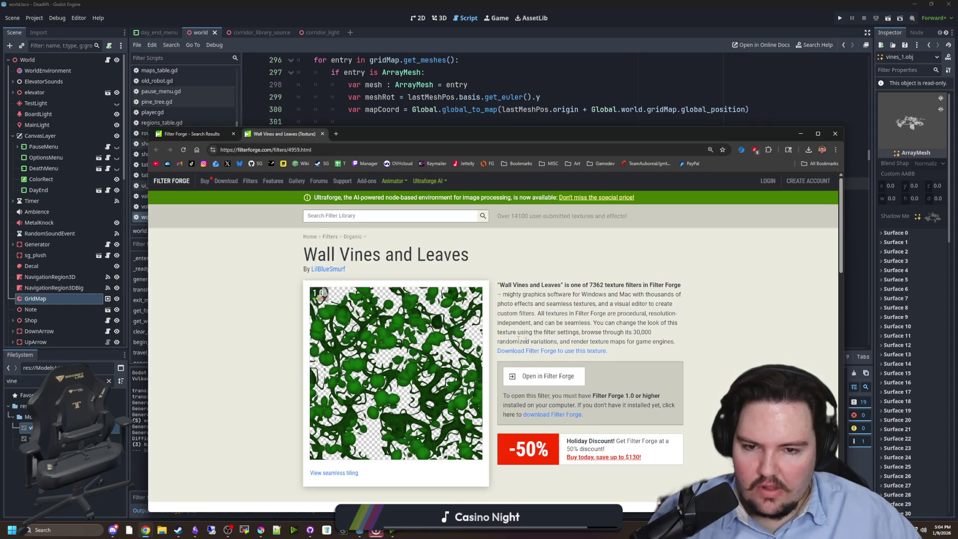
{"action": "scroll", "coordinate": [465, 351], "scroll_direction": "down", "scroll_amount": 5}
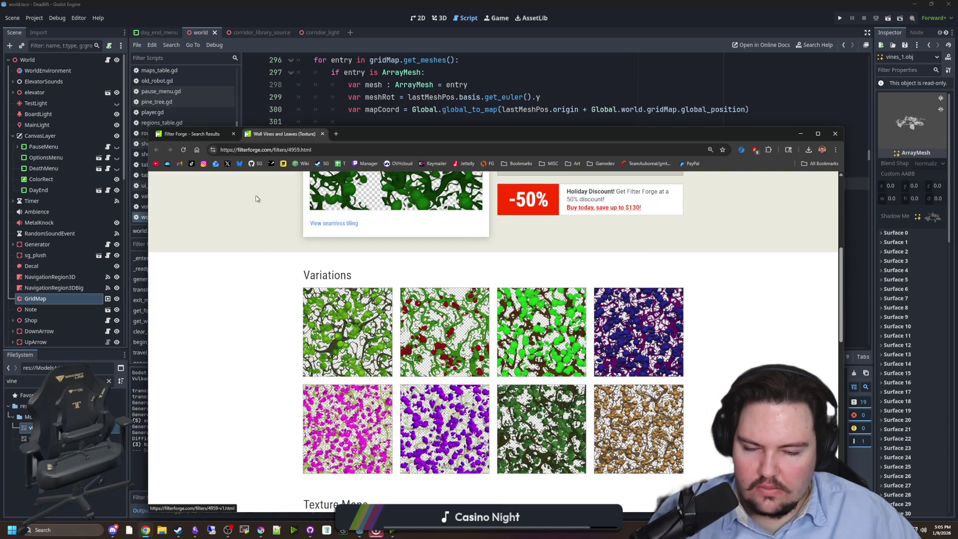
{"action": "left_click", "coordinate": [192, 134]}
{"action": "scroll", "coordinate": [398, 319], "scroll_direction": "down", "scroll_amount": 5}
{"action": "scroll", "coordinate": [398, 319], "scroll_direction": "down", "scroll_amount": 10}
{"action": "scroll", "coordinate": [373, 290], "scroll_direction": "down", "scroll_amount": 15}
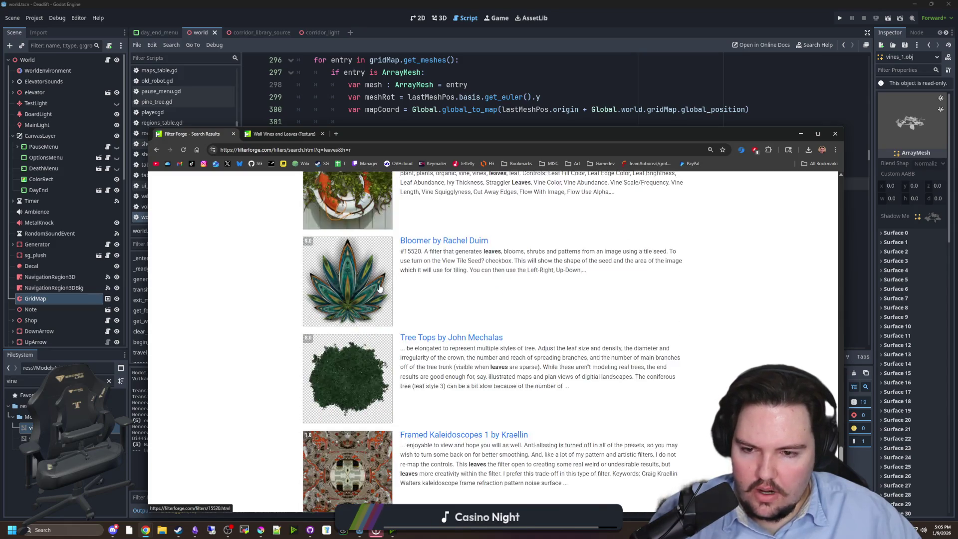
{"action": "scroll", "coordinate": [379, 288], "scroll_direction": "down", "scroll_amount": 5}
{"action": "scroll", "coordinate": [379, 288], "scroll_direction": "up", "scroll_amount": 20}
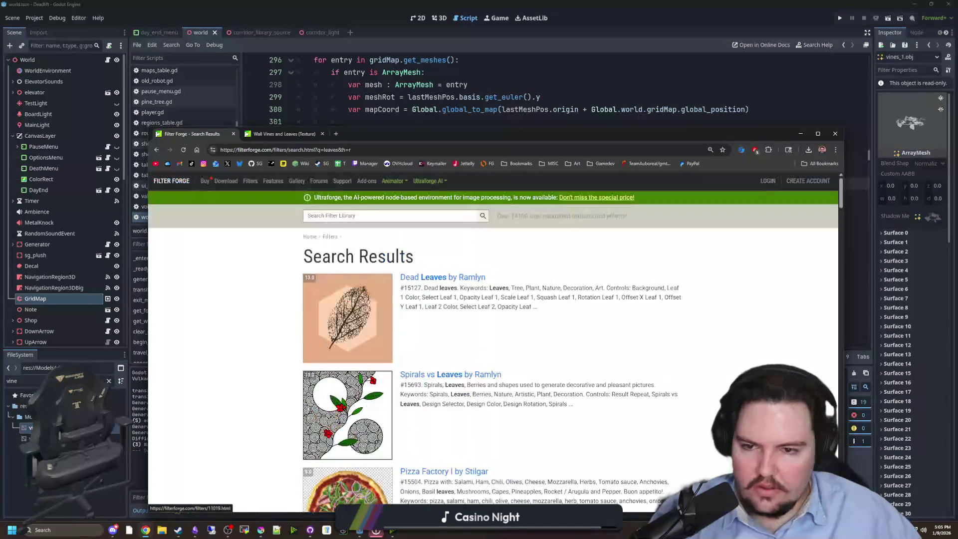
Step: Search the filter library for 'vines' and view Foxxee's Leafy Canopy II filter
{"action": "left_click", "coordinate": [364, 215]}
{"action": "type", "text": "vines"}
{"action": "key", "text": "Return"}
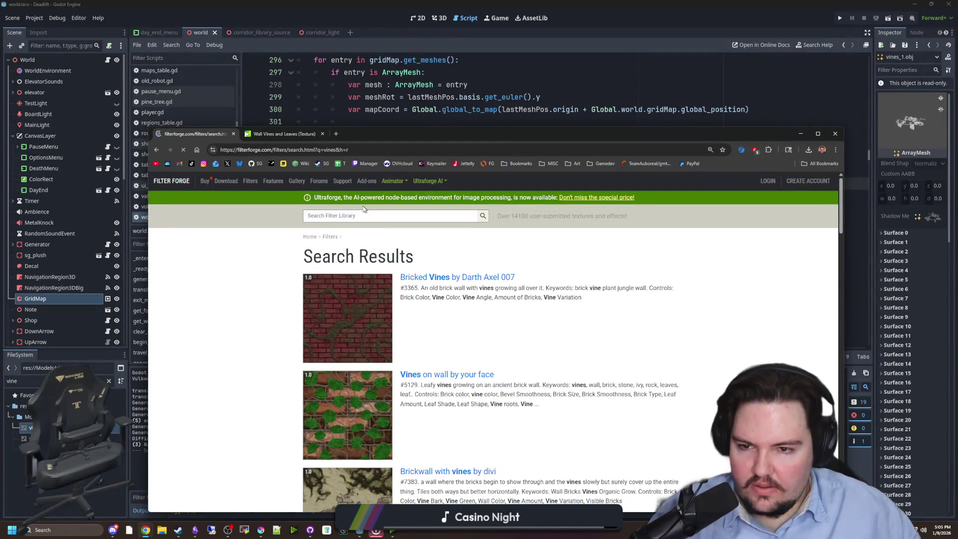
{"action": "scroll", "coordinate": [334, 224], "scroll_direction": "down", "scroll_amount": 5}
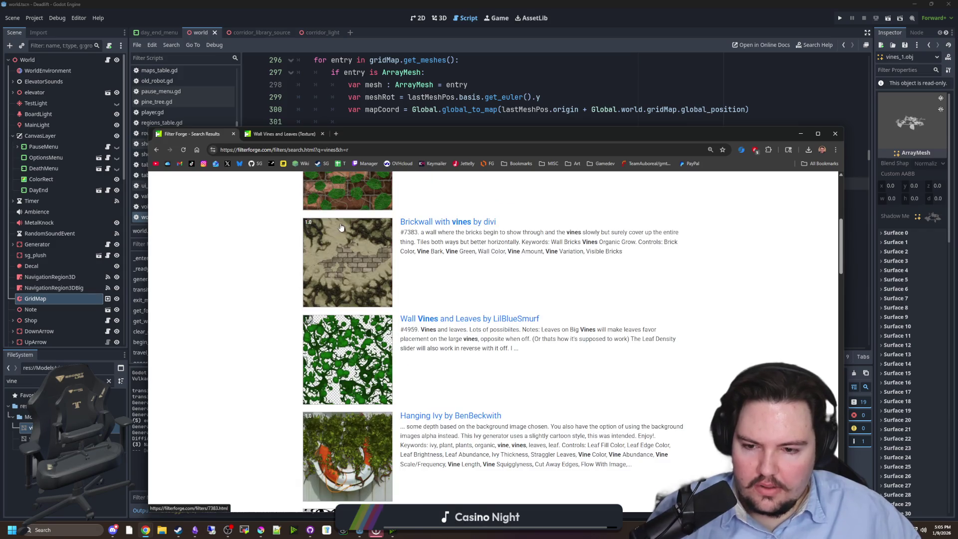
{"action": "scroll", "coordinate": [341, 228], "scroll_direction": "down", "scroll_amount": 5}
{"action": "scroll", "coordinate": [376, 278], "scroll_direction": "down", "scroll_amount": 3}
{"action": "scroll", "coordinate": [375, 278], "scroll_direction": "down", "scroll_amount": 8}
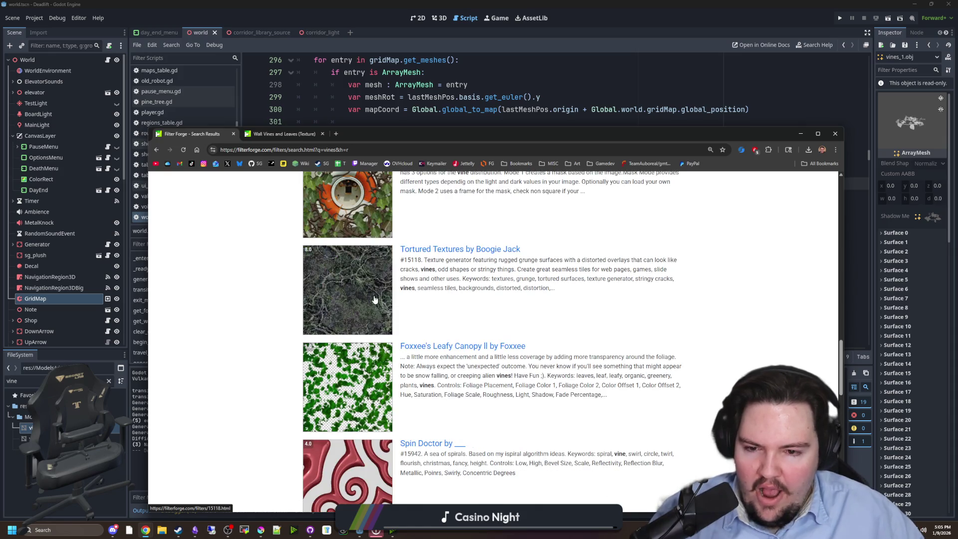
{"action": "left_click", "coordinate": [382, 132]}
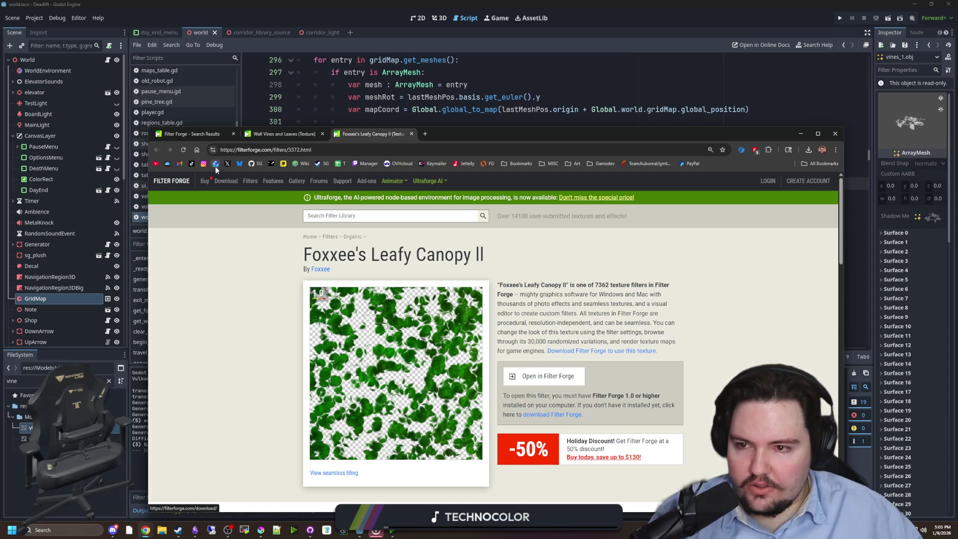
Step: View Foxxee's Leafy Canopy filter, then minimize the browser and save the world scene in Godot
{"action": "left_click", "coordinate": [189, 133]}
{"action": "scroll", "coordinate": [402, 285], "scroll_direction": "down", "scroll_amount": 10}
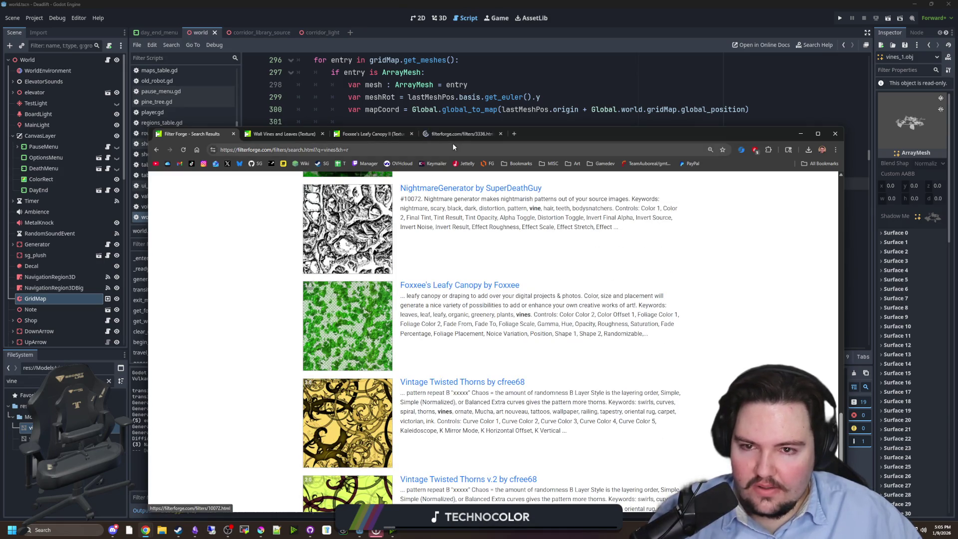
{"action": "left_click", "coordinate": [460, 138]}
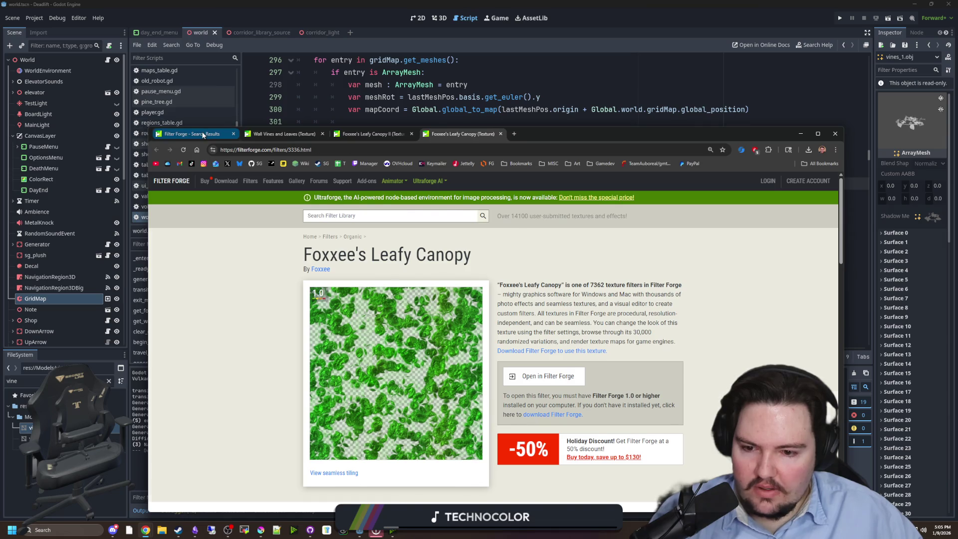
{"action": "left_click", "coordinate": [200, 134]}
{"action": "scroll", "coordinate": [407, 343], "scroll_direction": "down", "scroll_amount": 1}
{"action": "scroll", "coordinate": [408, 344], "scroll_direction": "up", "scroll_amount": 4}
{"action": "scroll", "coordinate": [407, 342], "scroll_direction": "up", "scroll_amount": 15}
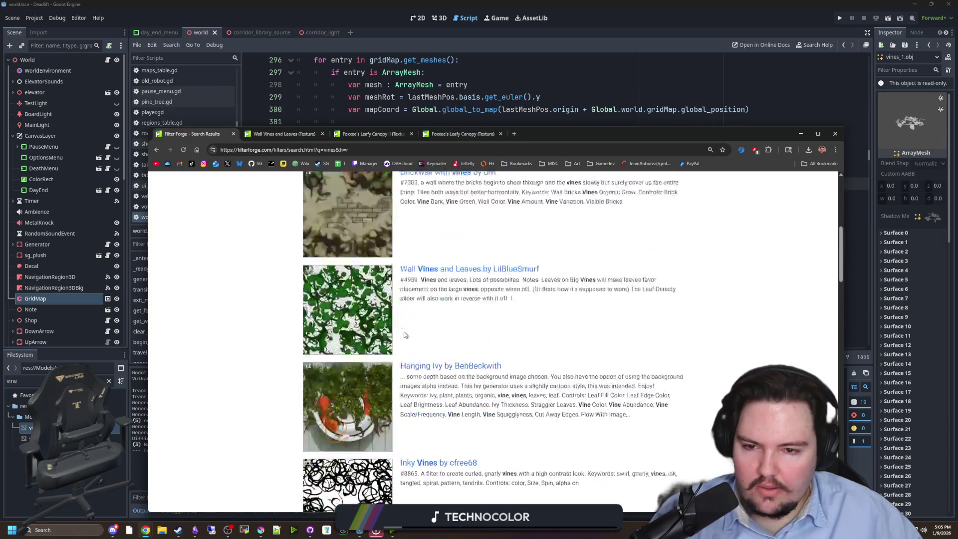
{"action": "left_click", "coordinate": [800, 134]}
{"action": "key", "text": "ctrl+s"}
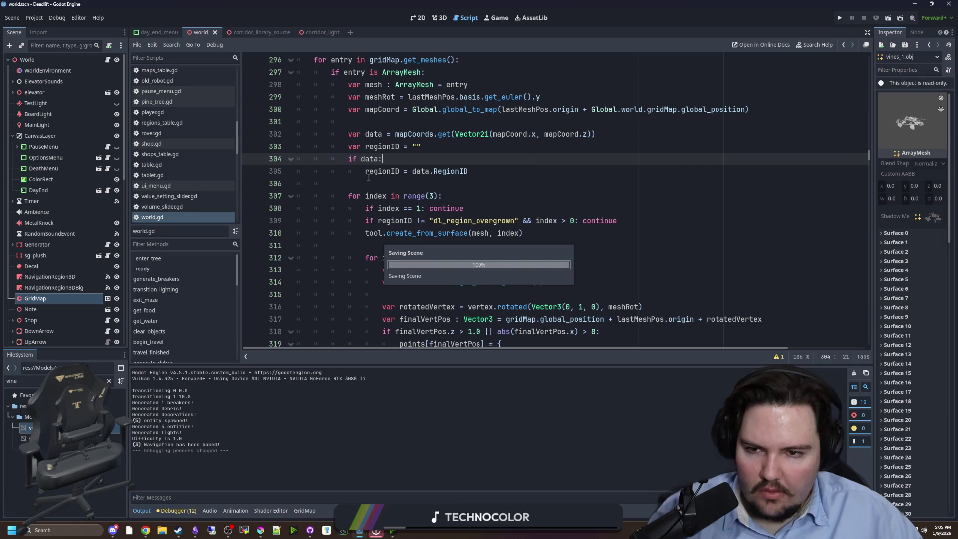
Step: Switch to the 3D view, filter the FileSystem for 'player' and open player.tscn
{"action": "key", "text": "ctrl+s"}
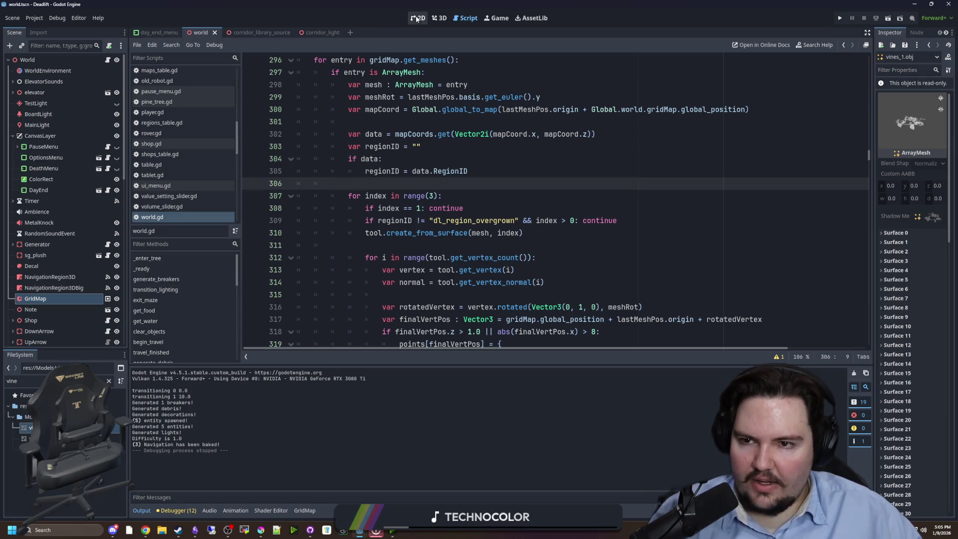
{"action": "left_click", "coordinate": [432, 20]}
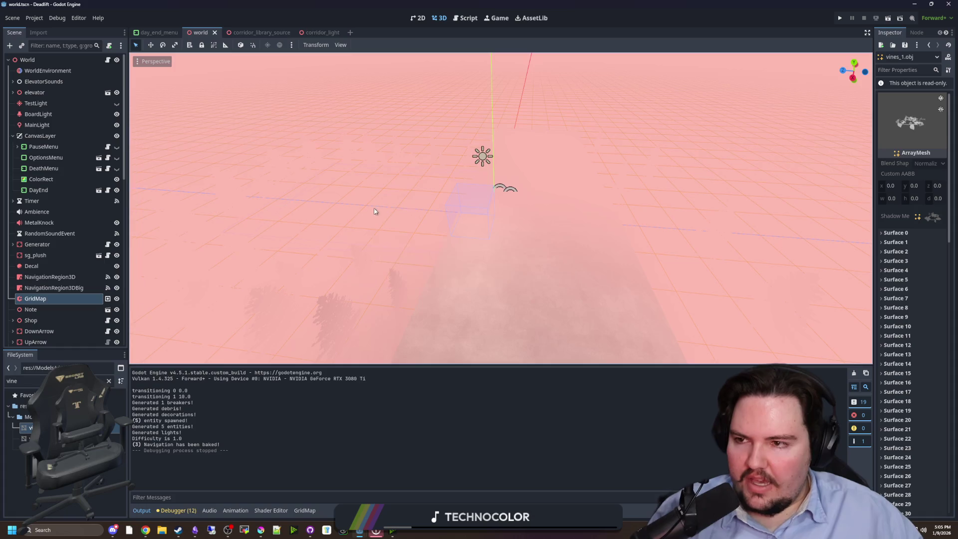
{"action": "scroll", "coordinate": [135, 257], "scroll_direction": "up", "scroll_amount": 2}
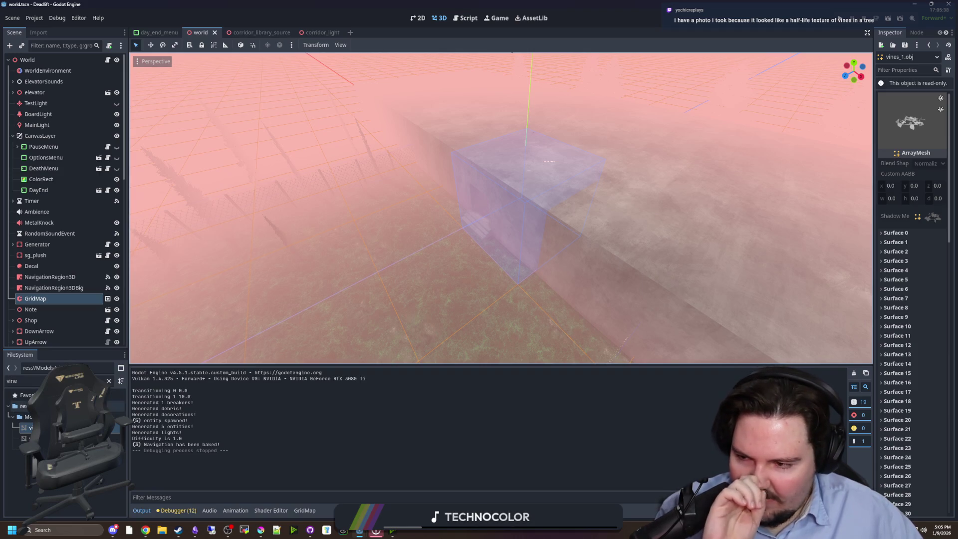
{"action": "left_click", "coordinate": [109, 381]}
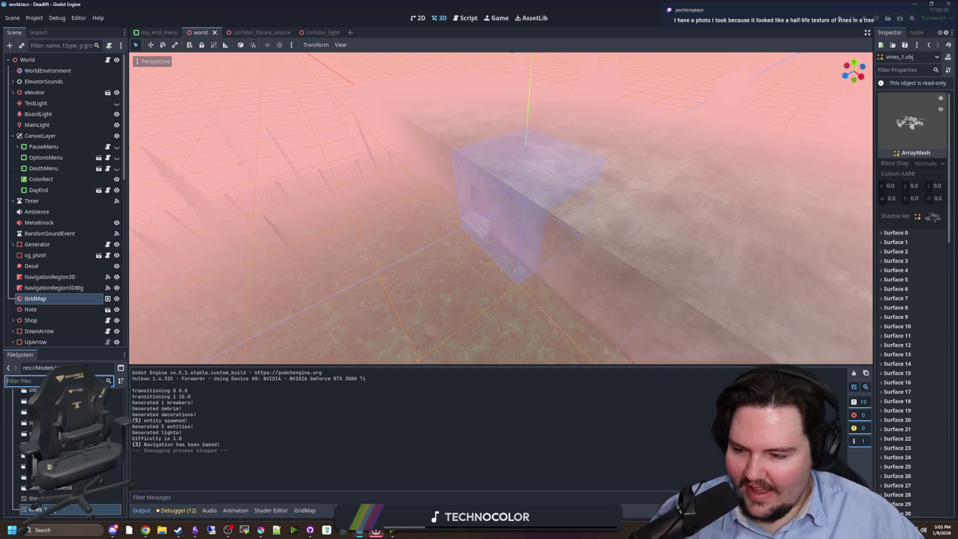
{"action": "type", "text": "player"}
{"action": "double_click", "coordinate": [45, 432]}
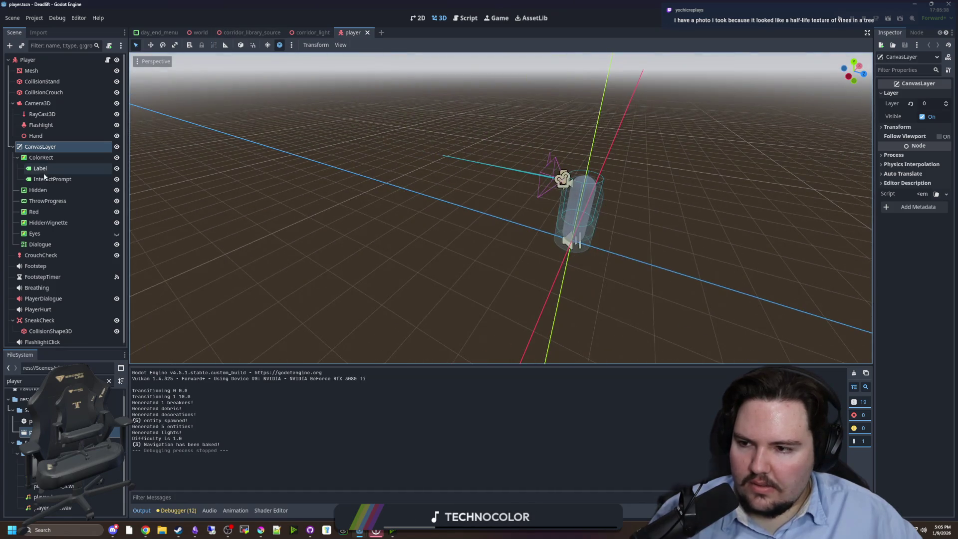
Step: Add a VBoxContainer under CanvasLayer, move the Dialogue label into it, then search player.gd
{"action": "left_click", "coordinate": [39, 146]}
{"action": "scroll", "coordinate": [361, 321], "scroll_direction": "down", "scroll_amount": 3}
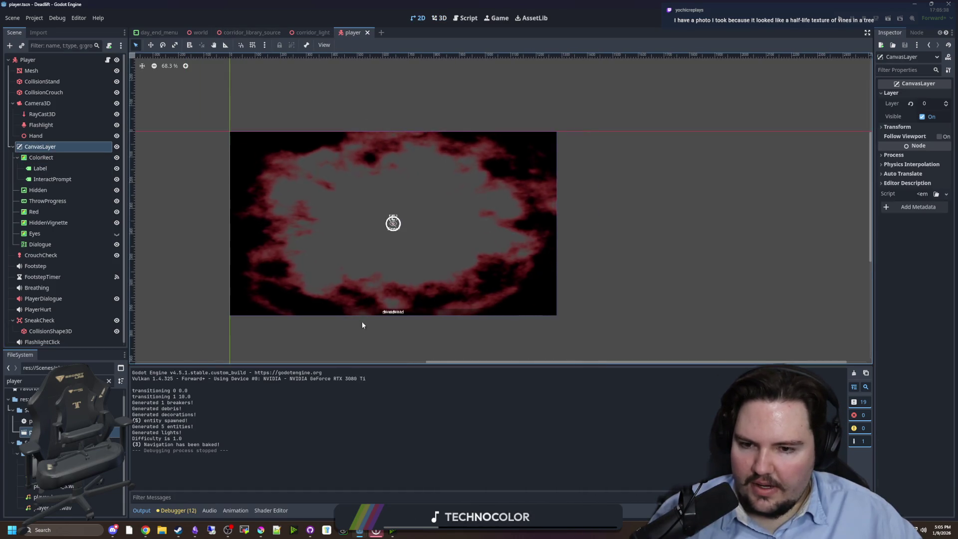
{"action": "scroll", "coordinate": [361, 322], "scroll_direction": "up", "scroll_amount": 4}
{"action": "left_click", "coordinate": [55, 244]}
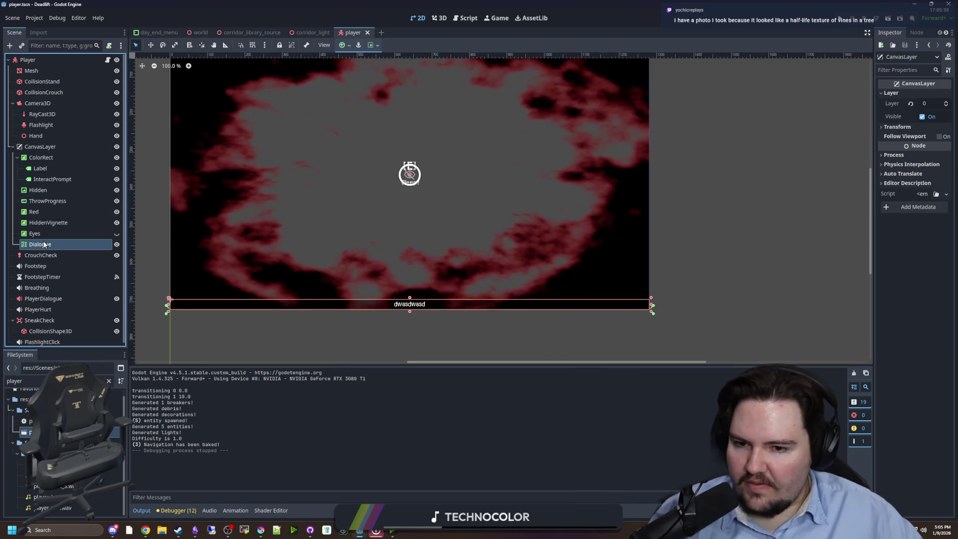
{"action": "left_click", "coordinate": [62, 146]}
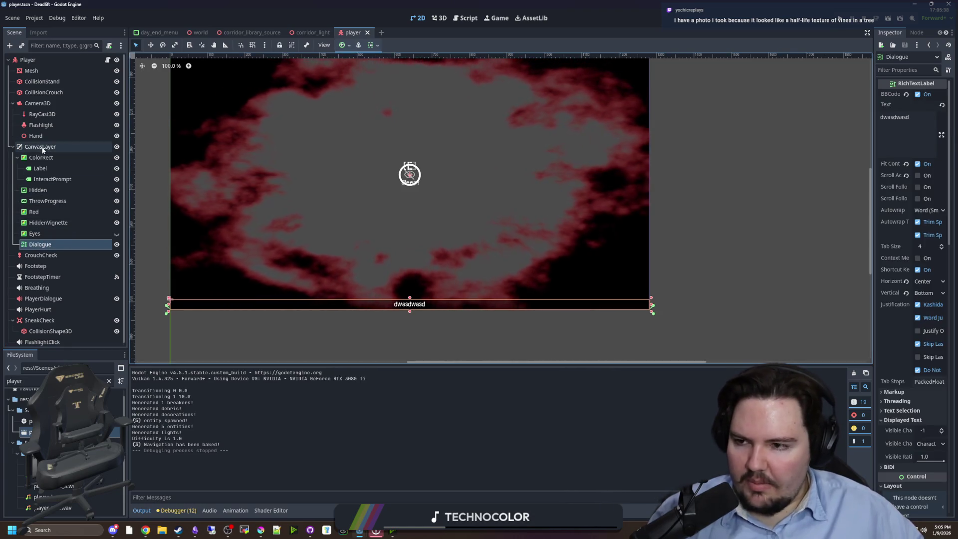
{"action": "right_click", "coordinate": [48, 148]}
{"action": "left_click", "coordinate": [63, 152]}
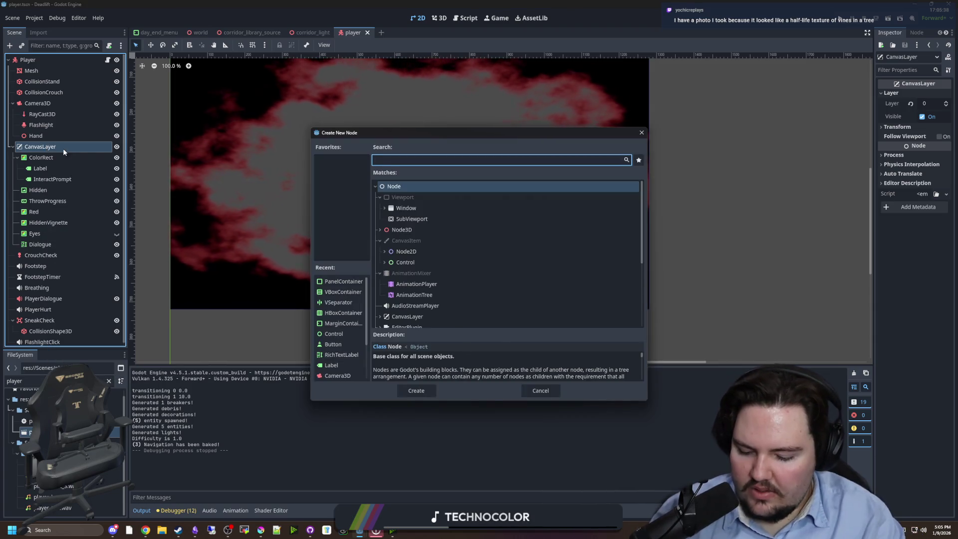
{"action": "type", "text": "vbox"}
{"action": "key", "text": "Return"}
{"action": "left_click_drag", "start_coordinate": [50, 244], "coordinate": [52, 255]}
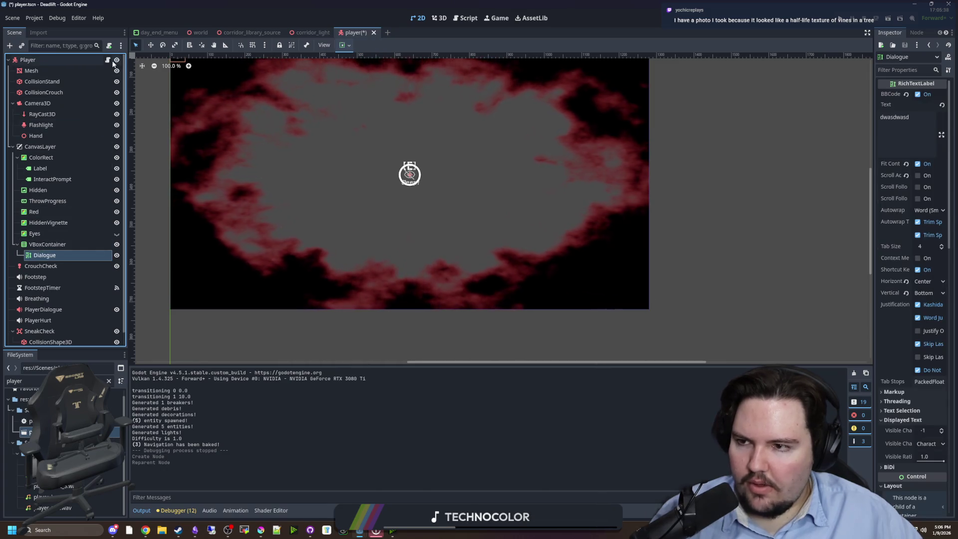
{"action": "key", "text": "ctrl+F3"}
{"action": "key", "text": "ctrl+f"}
{"action": "type", "text": "dialogue"}
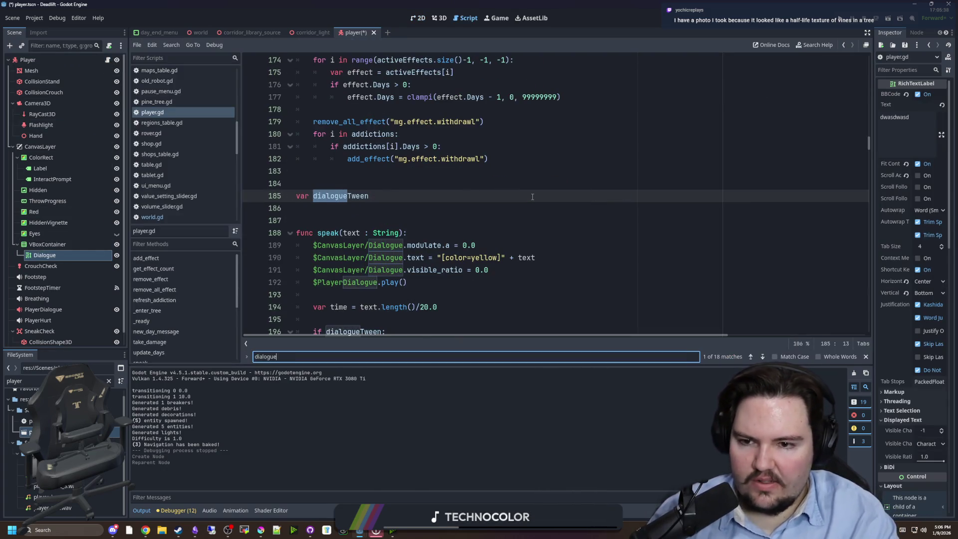
{"action": "left_click", "coordinate": [426, 225]}
{"action": "scroll", "coordinate": [399, 209], "scroll_direction": "up", "scroll_amount": 20}
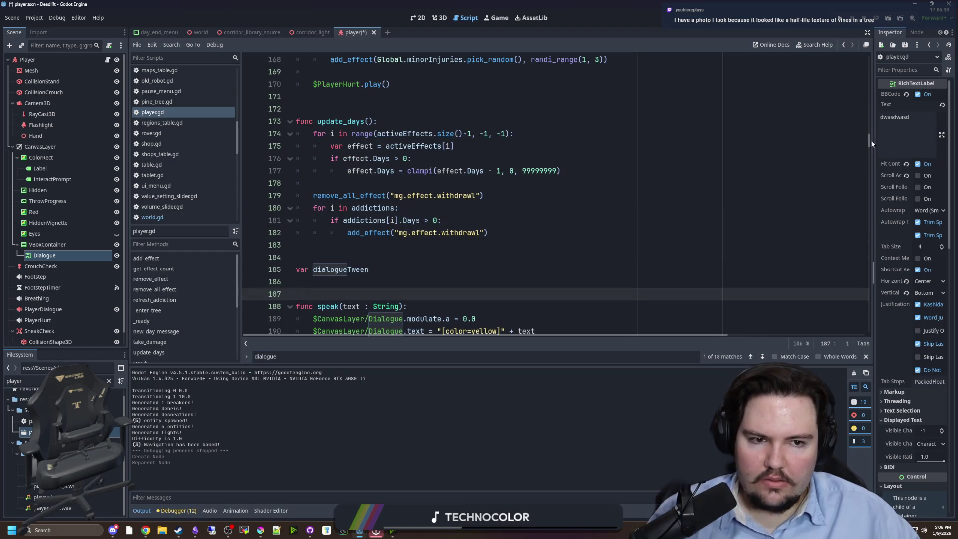
{"action": "scroll", "coordinate": [366, 212], "scroll_direction": "down", "scroll_amount": 1}
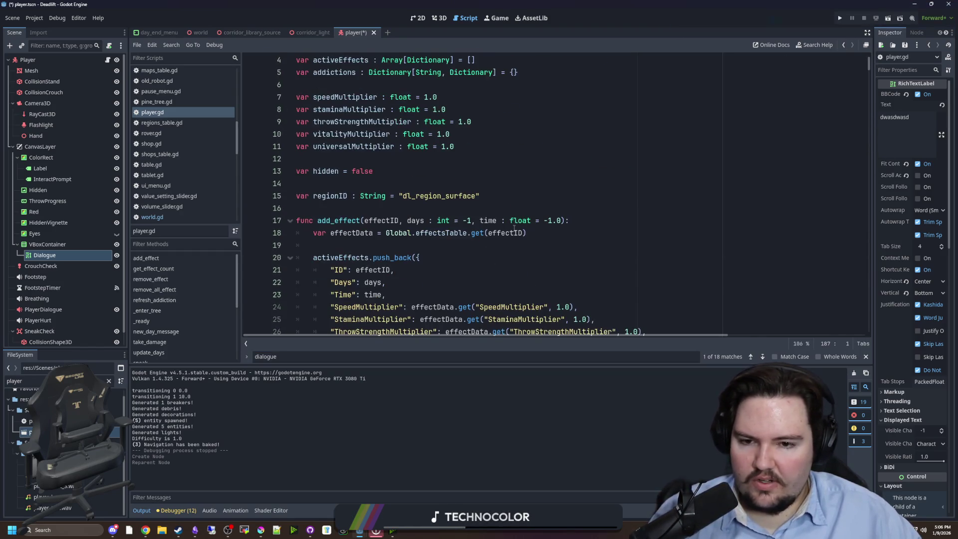
{"action": "left_click", "coordinate": [519, 202]}
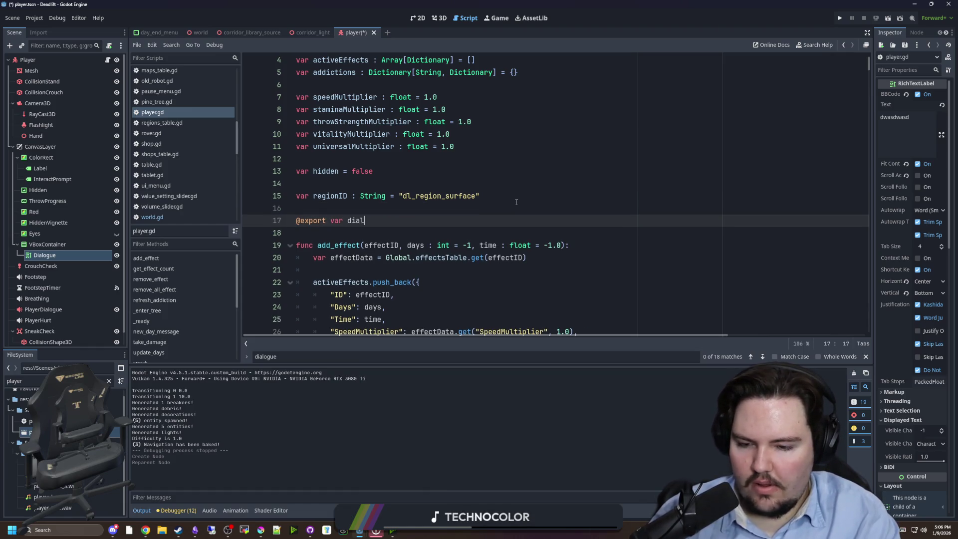
{"action": "type", "text": "@export var dialogue : RichT"}
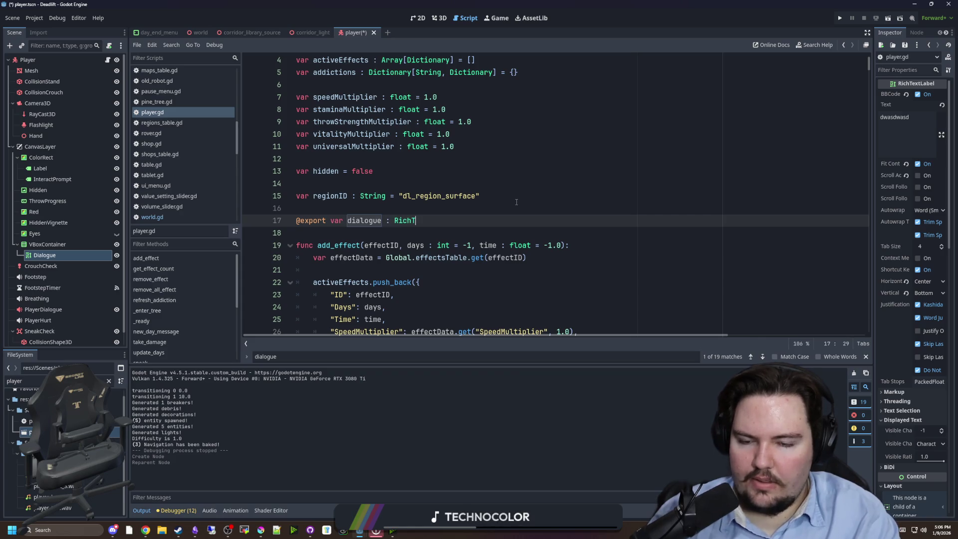
{"action": "type", "text": "extEffect"}
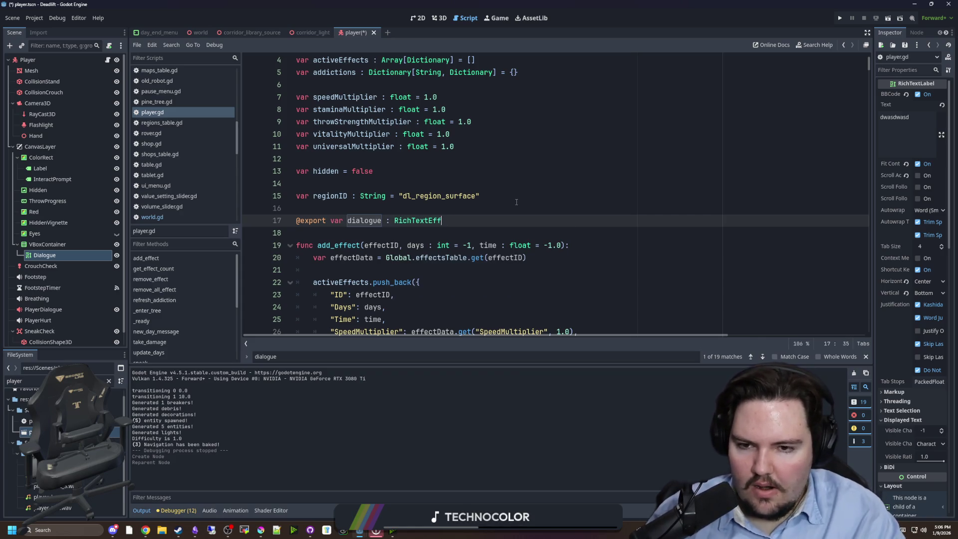
{"action": "type", "text": "L"}
{"action": "key", "text": "Return"}
{"action": "left_click", "coordinate": [516, 199]}
{"action": "key", "text": "ctrl+s"}
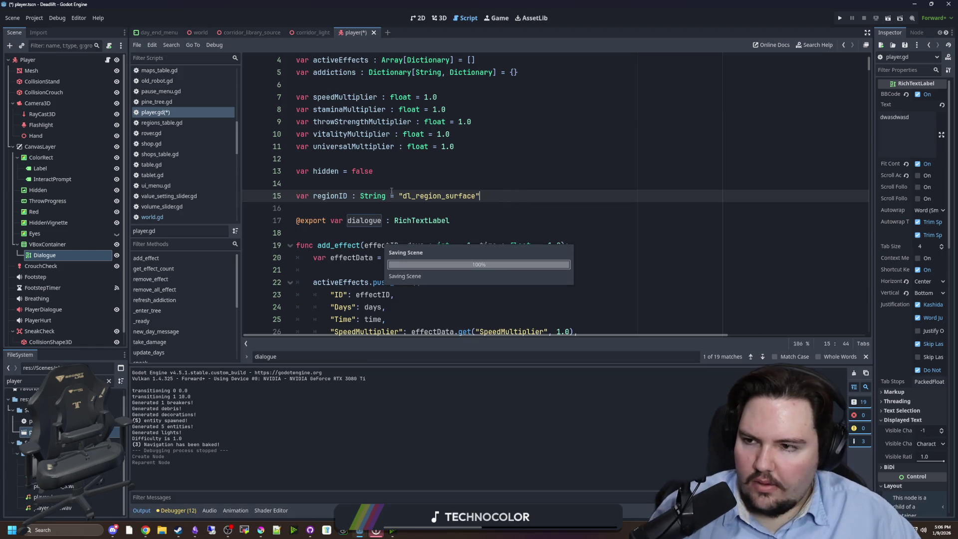
Step: Assign the Dialogue node to the Player's dialogue property in the Inspector
{"action": "left_click", "coordinate": [27, 60]}
{"action": "mouse_move", "coordinate": [45, 255]}
{"action": "left_mouse_down"}
{"action": "mouse_move", "coordinate": [849, 95]}
{"action": "mouse_move", "coordinate": [924, 94]}
{"action": "left_mouse_up"}
{"action": "left_click", "coordinate": [363, 220]}
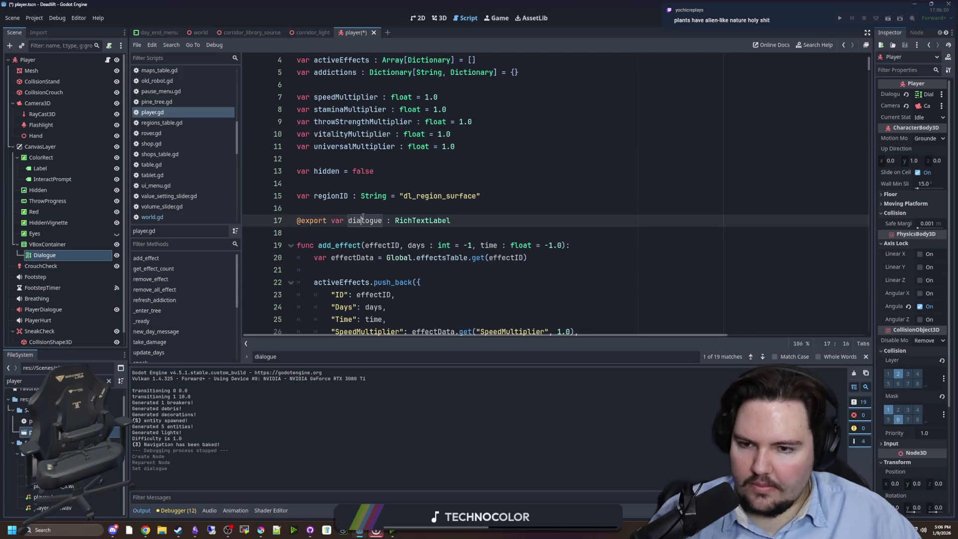
{"action": "scroll", "coordinate": [362, 215], "scroll_direction": "down", "scroll_amount": 5}
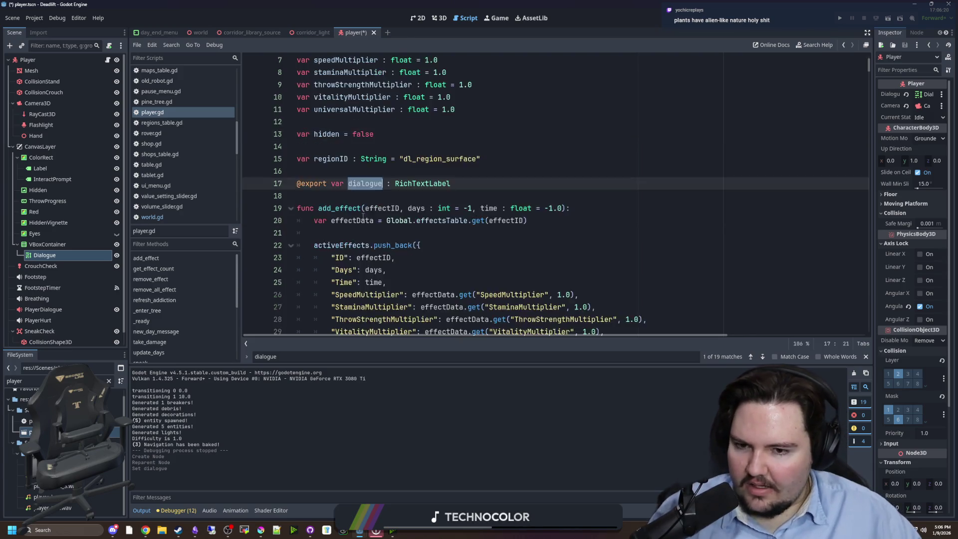
{"action": "scroll", "coordinate": [388, 183], "scroll_direction": "up", "scroll_amount": 3}
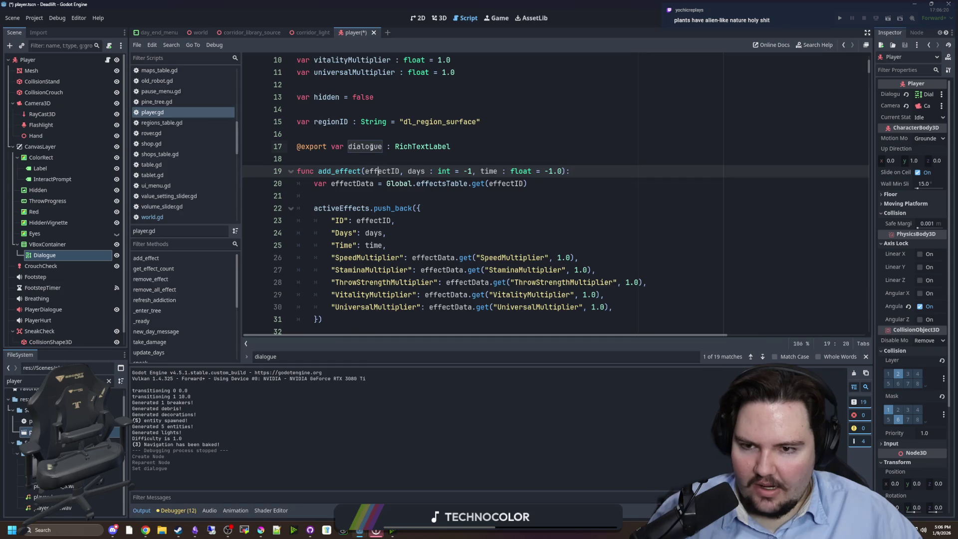
{"action": "scroll", "coordinate": [363, 319], "scroll_direction": "down", "scroll_amount": 12}
Step: Replace $CanvasLayer/Dialogue with dialogue on lines 191, 192 and 193 of speak()
{"action": "key", "text": "ctrl+f"}
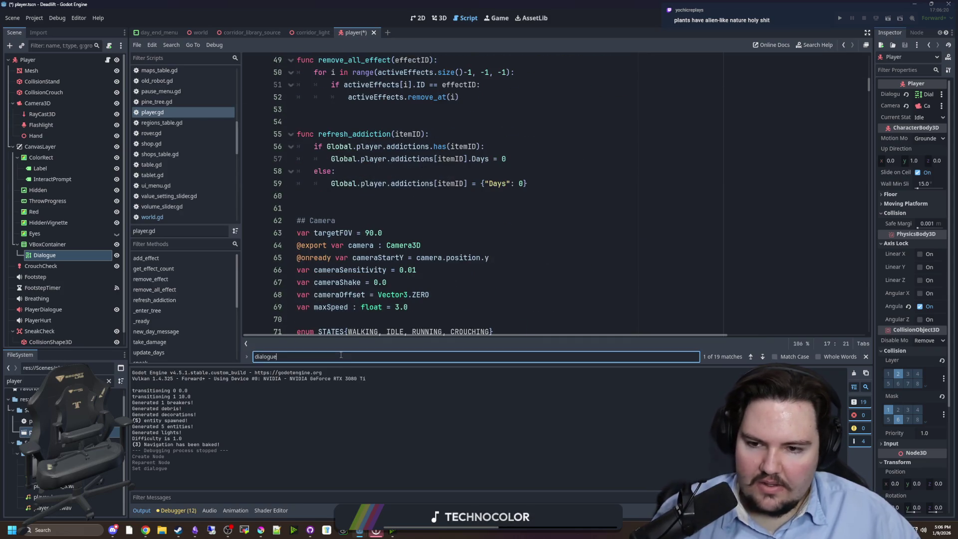
{"action": "key", "text": "Return"}
{"action": "key", "text": "Return"}
{"action": "left_click", "coordinate": [417, 257]}
{"action": "left_click_drag", "start_coordinate": [404, 221], "coordinate": [314, 220]}
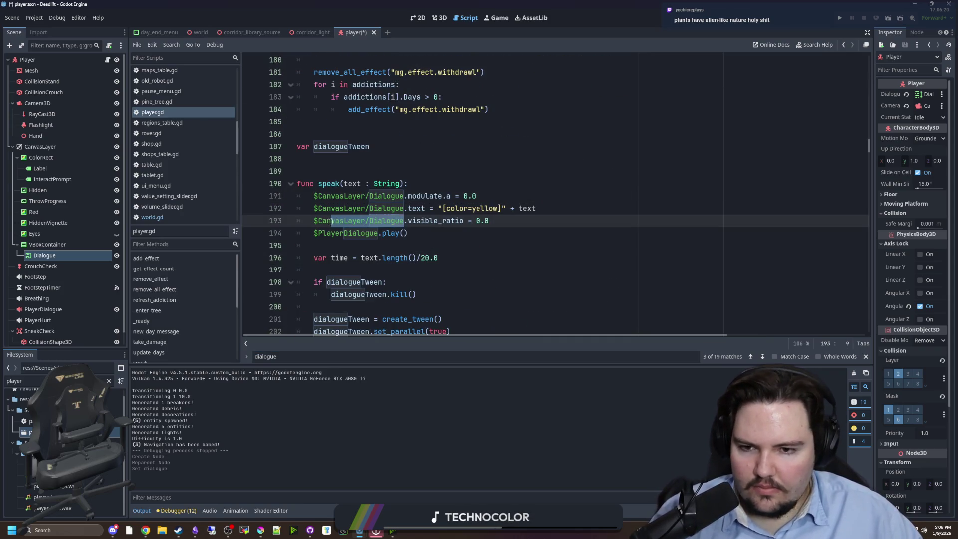
{"action": "type", "text": "dialogue"}
{"action": "left_click_drag", "start_coordinate": [403, 208], "coordinate": [314, 212]}
{"action": "type", "text": "dialogue"}
{"action": "left_click_drag", "start_coordinate": [403, 196], "coordinate": [314, 197]}
{"action": "type", "text": "dialogue"}
{"action": "scroll", "coordinate": [460, 248], "scroll_direction": "down", "scroll_amount": 2}
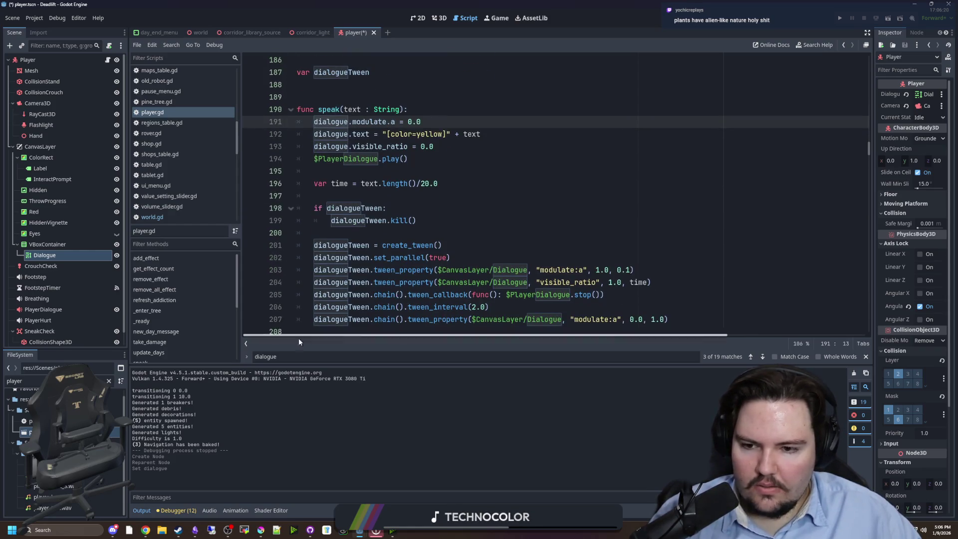
{"action": "scroll", "coordinate": [461, 248], "scroll_direction": "up", "scroll_amount": 2}
Step: Replace the $CanvasLayer/Dialogue paths on lines 203 and 204 with dialogue, selecting line 207's path
{"action": "key", "text": "ctrl+f"}
{"action": "key", "text": "Return"}
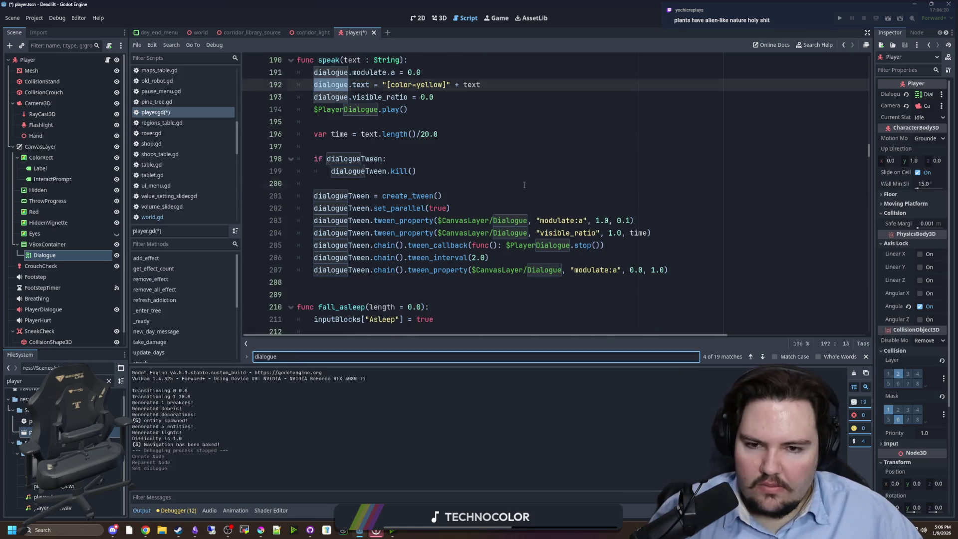
{"action": "left_click", "coordinate": [524, 184]}
{"action": "left_click_drag", "start_coordinate": [527, 220], "coordinate": [438, 220]}
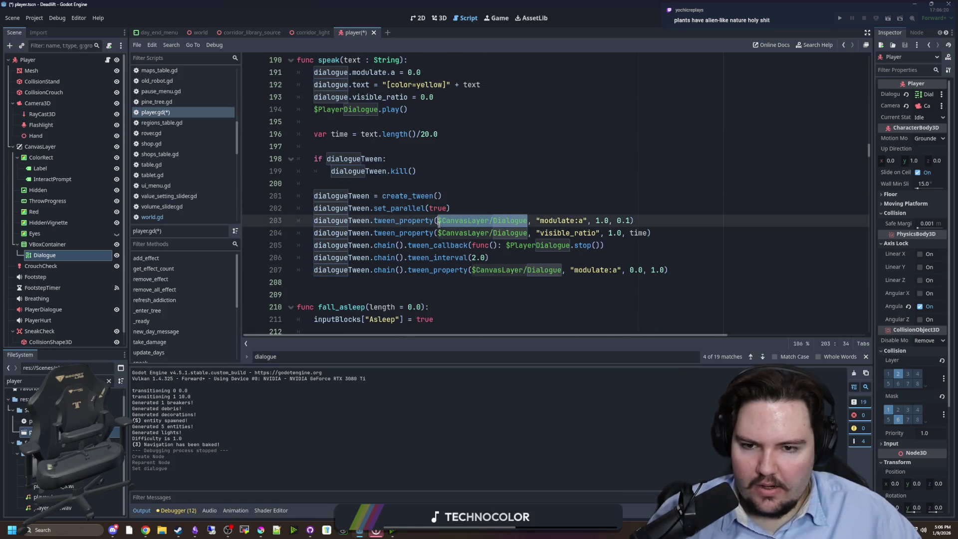
{"action": "type", "text": "dialogue"}
{"action": "left_click_drag", "start_coordinate": [527, 232], "coordinate": [442, 233]}
{"action": "type", "text": "dialogue"}
{"action": "left_click", "coordinate": [564, 258]}
{"action": "left_click_drag", "start_coordinate": [563, 270], "coordinate": [476, 270]}
Step: Step through the remaining 'dialogue' matches to check replacements, then save player.gd
{"action": "left_click", "coordinate": [445, 358]}
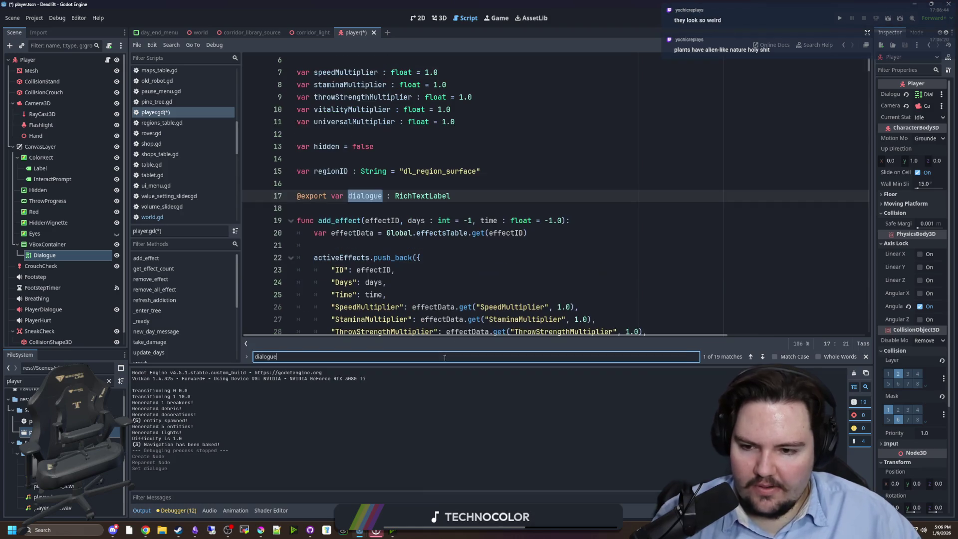
{"action": "key", "text": "Return"}
{"action": "key", "text": "Return"}
{"action": "key", "text": "Return"}
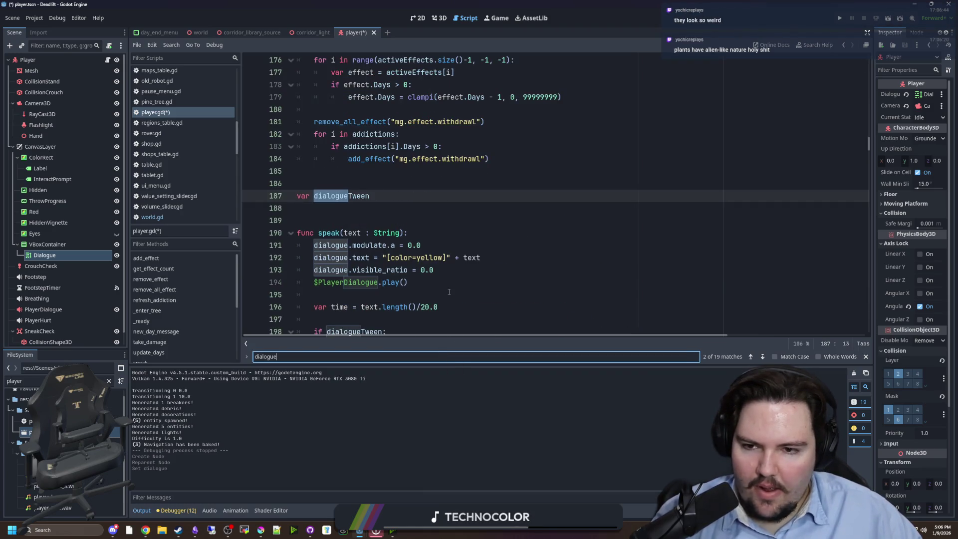
{"action": "key", "text": "Return"}
{"action": "key", "text": "Return"}
{"action": "key", "text": "Return"}
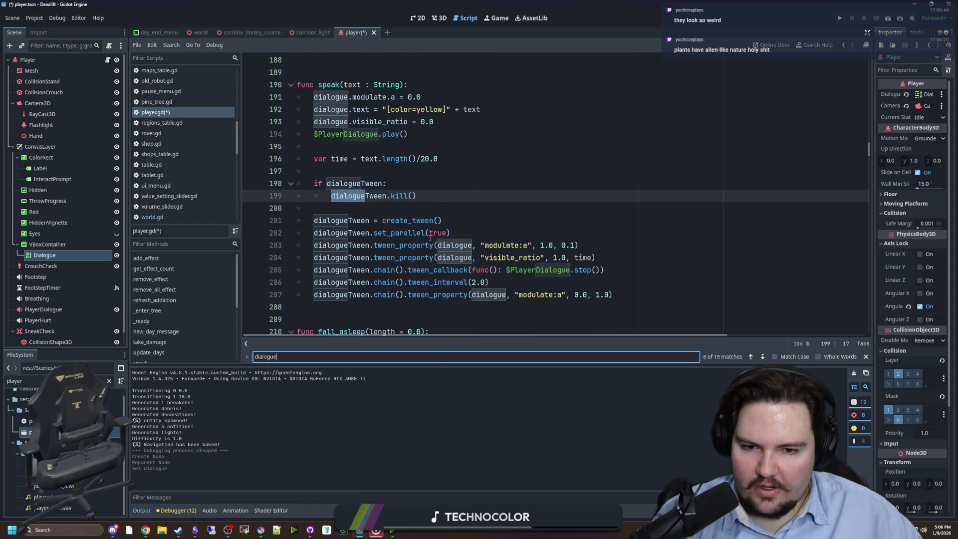
{"action": "key", "text": "Return"}
{"action": "key", "text": "Return"}
{"action": "key", "text": "Return"}
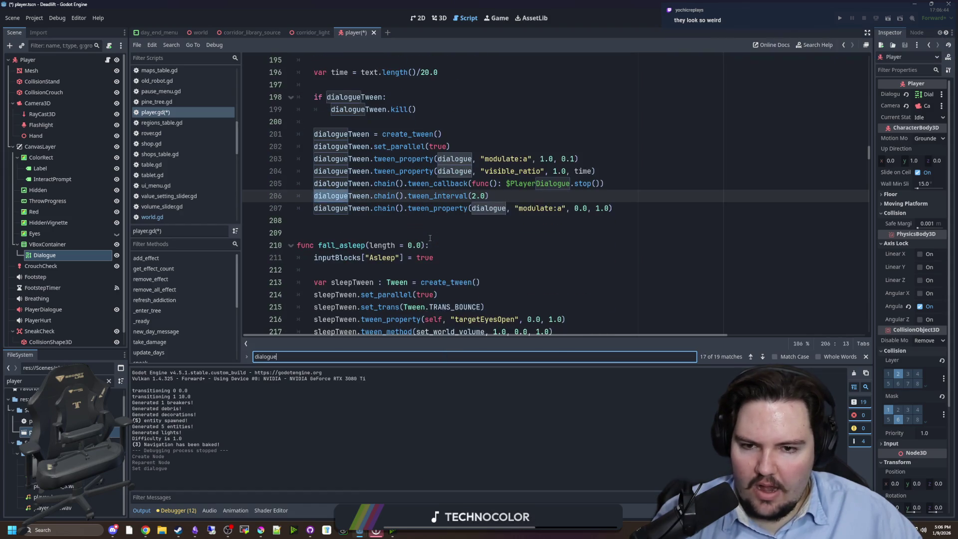
{"action": "left_click", "coordinate": [349, 174]}
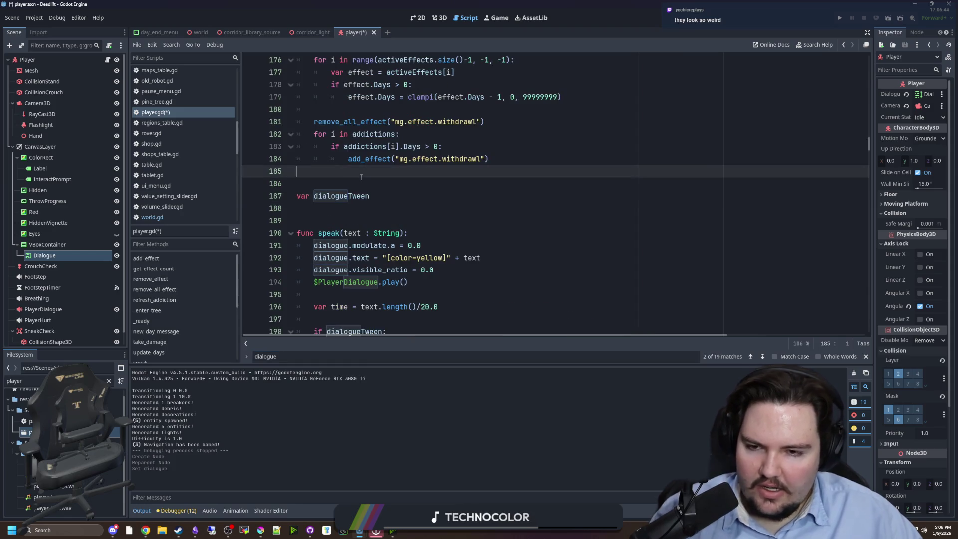
{"action": "key", "text": "ctrl+s"}
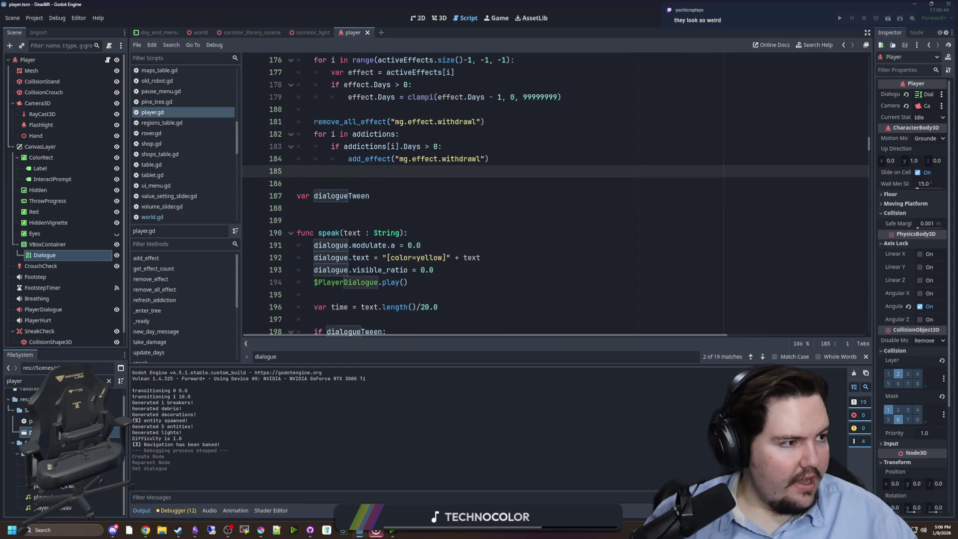
Step: Search the web for 'tree' in a new browser window and show the image results
{"action": "key", "text": "super+3"}
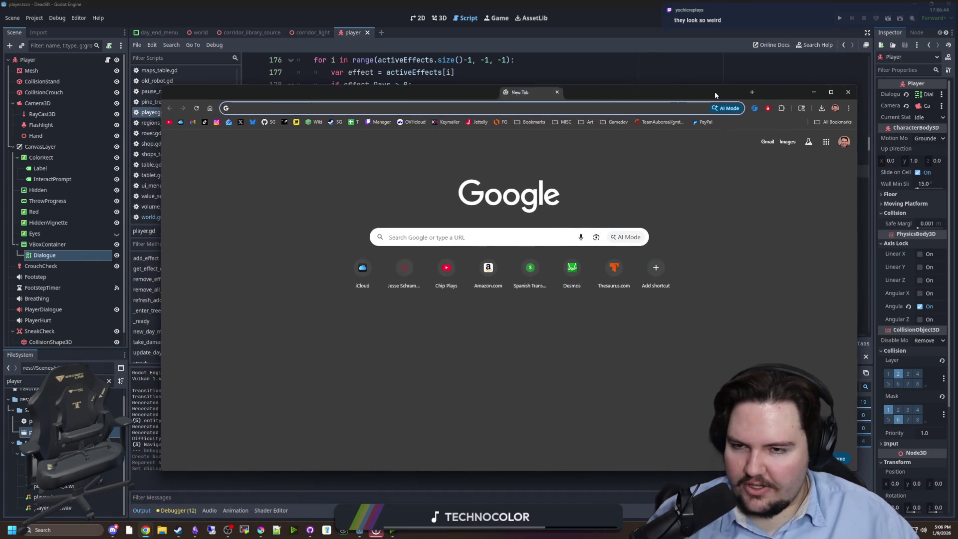
{"action": "type", "text": "tree"}
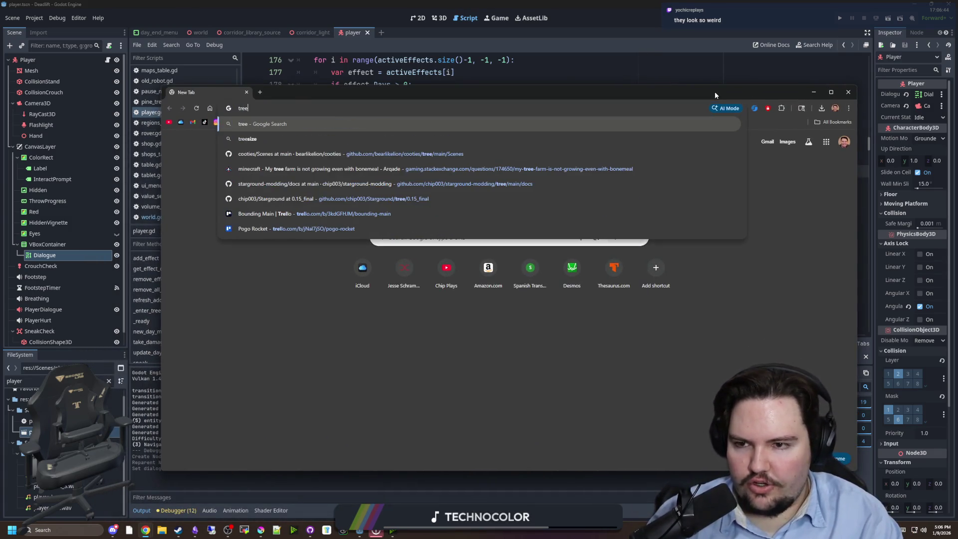
{"action": "key", "text": "Return"}
{"action": "left_click", "coordinate": [278, 185]}
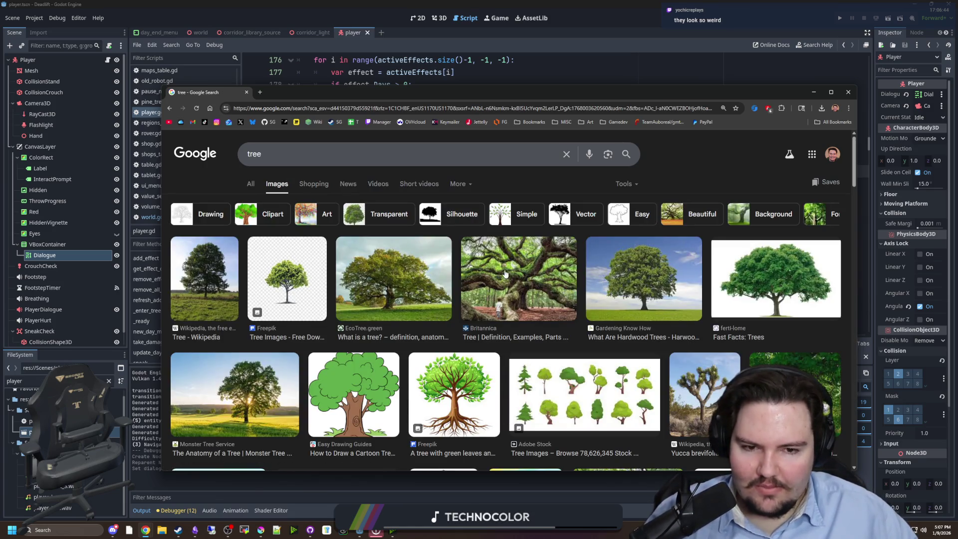
Step: Preview tree images from Britannica, EcoTree, ferti-lome, Freepik, Leaf & Limb and Arbor Operations
{"action": "left_click", "coordinate": [528, 278]}
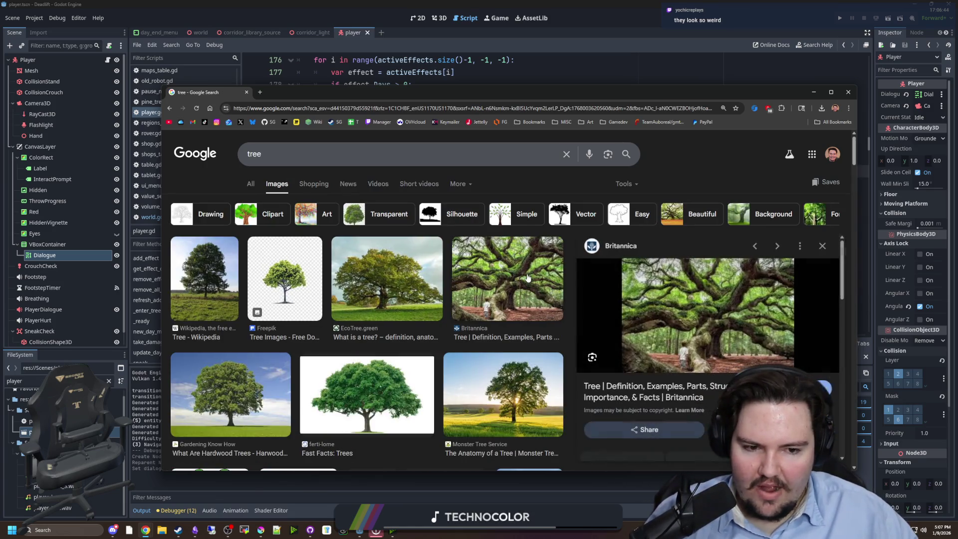
{"action": "left_click", "coordinate": [402, 289]}
{"action": "left_click", "coordinate": [425, 382]}
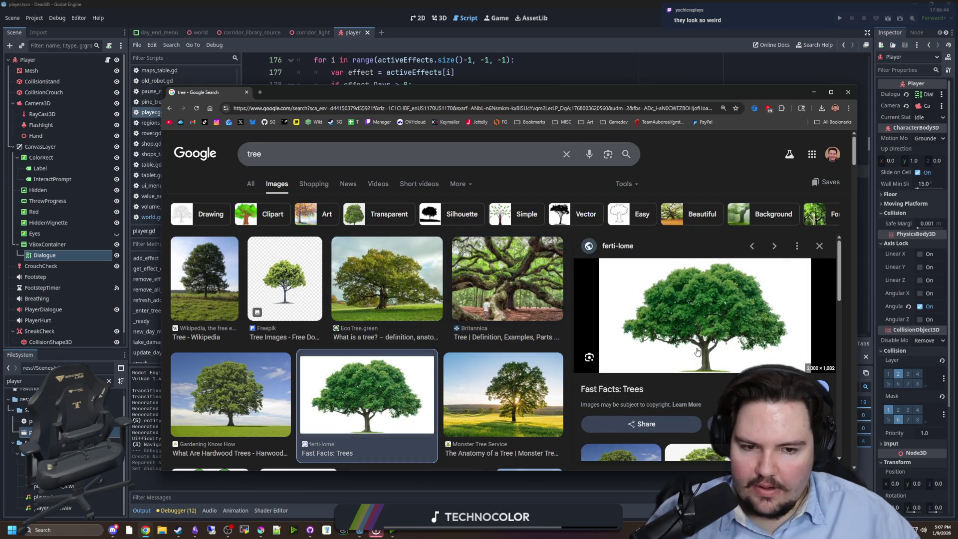
{"action": "scroll", "coordinate": [365, 336], "scroll_direction": "down", "scroll_amount": 3}
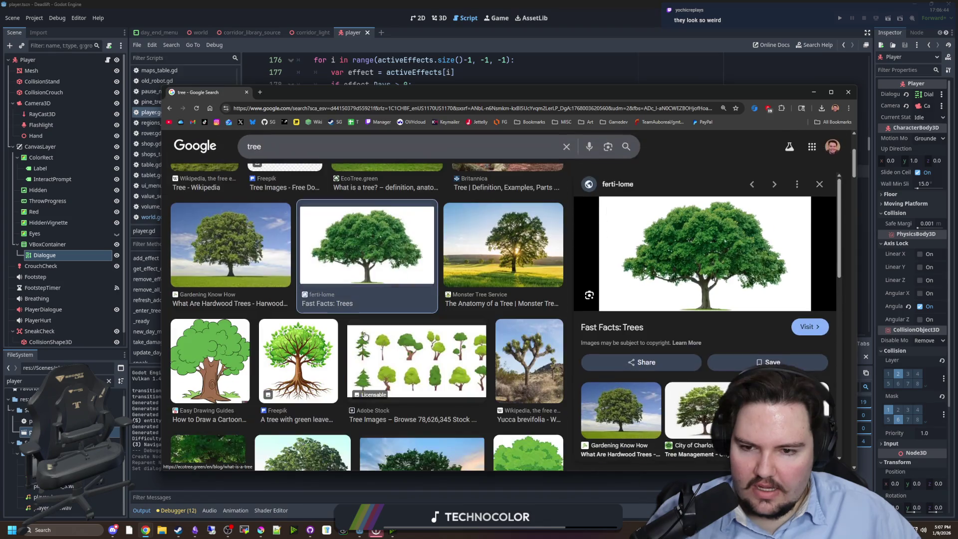
{"action": "left_click", "coordinate": [299, 361]}
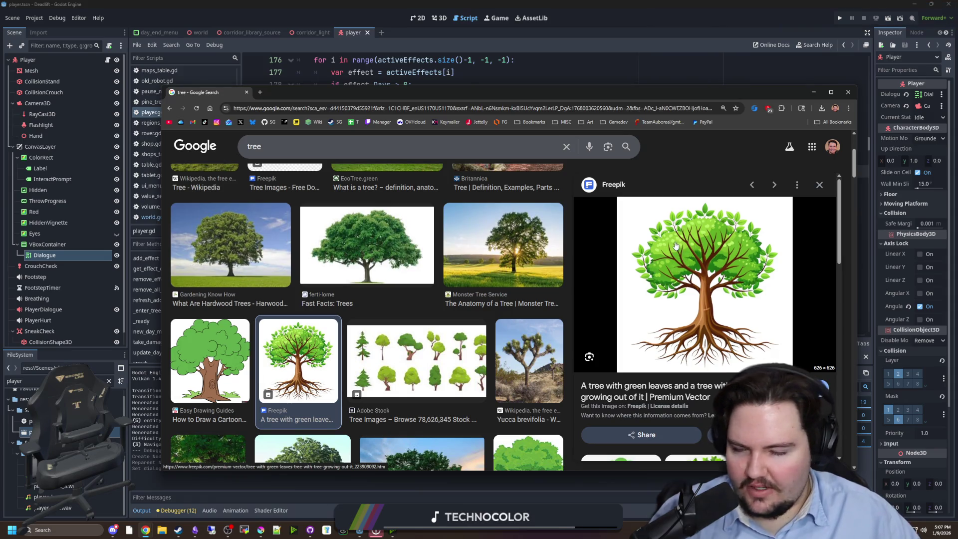
{"action": "scroll", "coordinate": [305, 329], "scroll_direction": "down", "scroll_amount": 2}
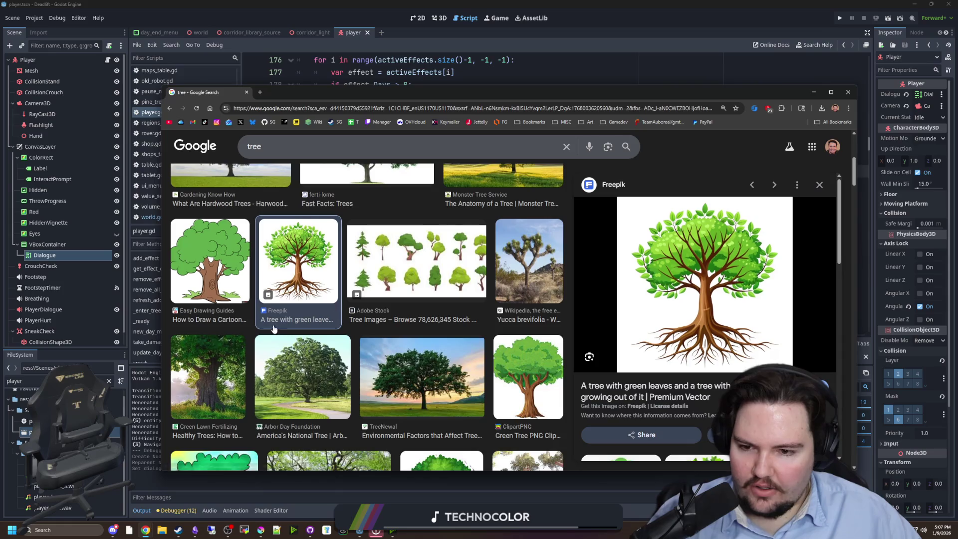
{"action": "scroll", "coordinate": [323, 312], "scroll_direction": "down", "scroll_amount": 2}
{"action": "scroll", "coordinate": [326, 314], "scroll_direction": "down", "scroll_amount": 1}
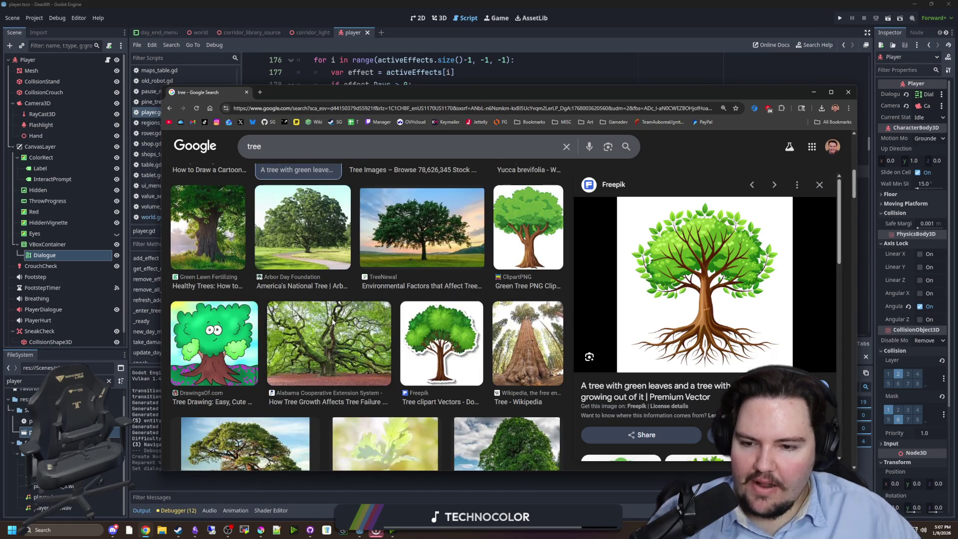
{"action": "left_click", "coordinate": [333, 322]}
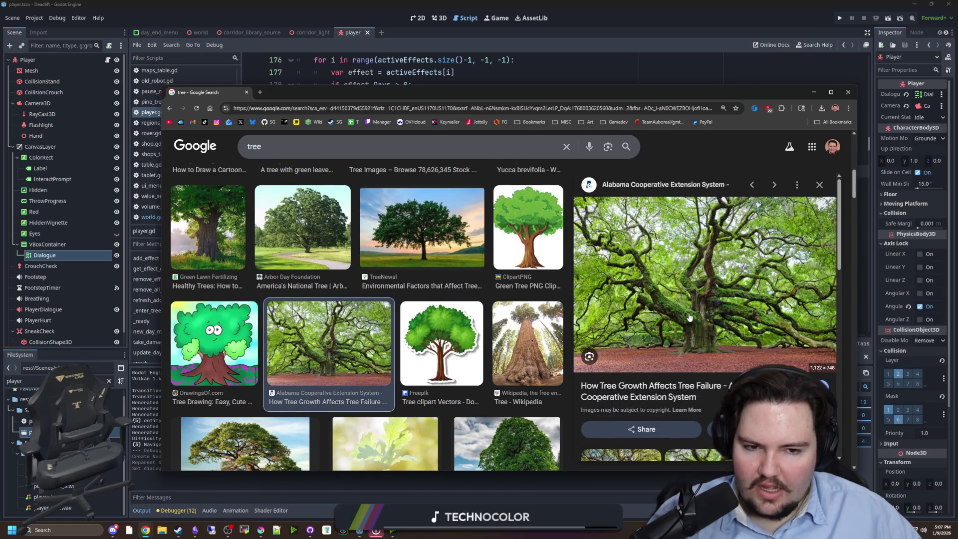
{"action": "scroll", "coordinate": [688, 319], "scroll_direction": "down", "scroll_amount": 4}
{"action": "scroll", "coordinate": [679, 335], "scroll_direction": "up", "scroll_amount": 4}
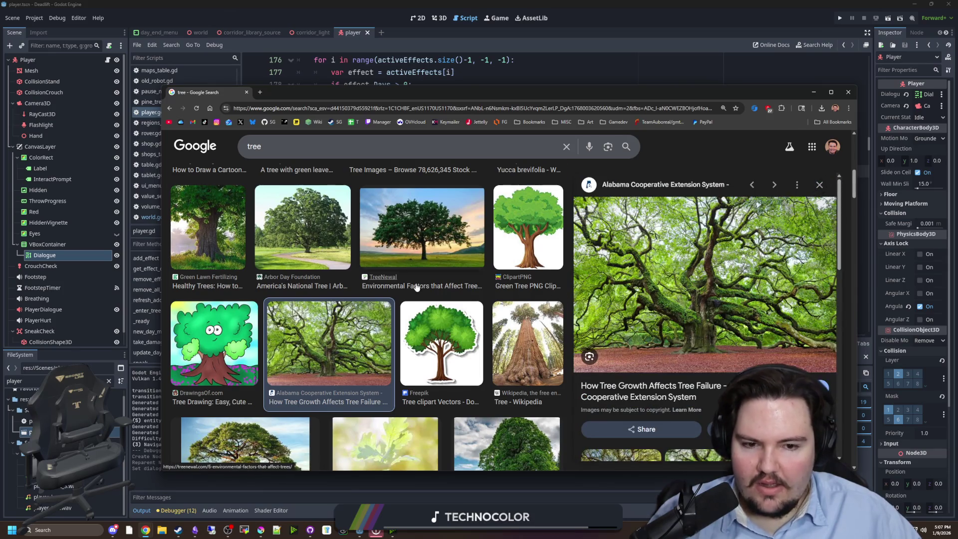
{"action": "scroll", "coordinate": [417, 287], "scroll_direction": "down", "scroll_amount": 6}
{"action": "scroll", "coordinate": [404, 276], "scroll_direction": "down", "scroll_amount": 2}
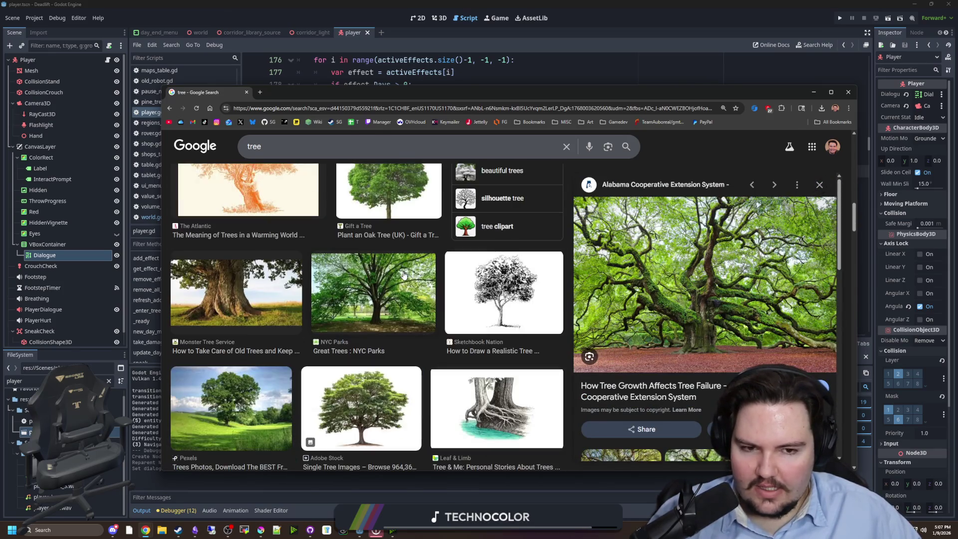
{"action": "scroll", "coordinate": [404, 274], "scroll_direction": "down", "scroll_amount": 4}
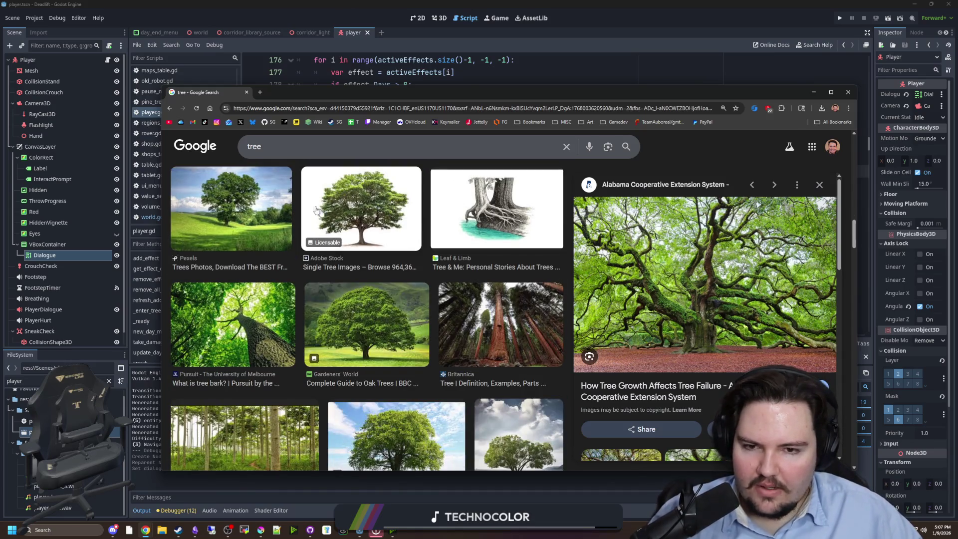
{"action": "left_click", "coordinate": [486, 212]}
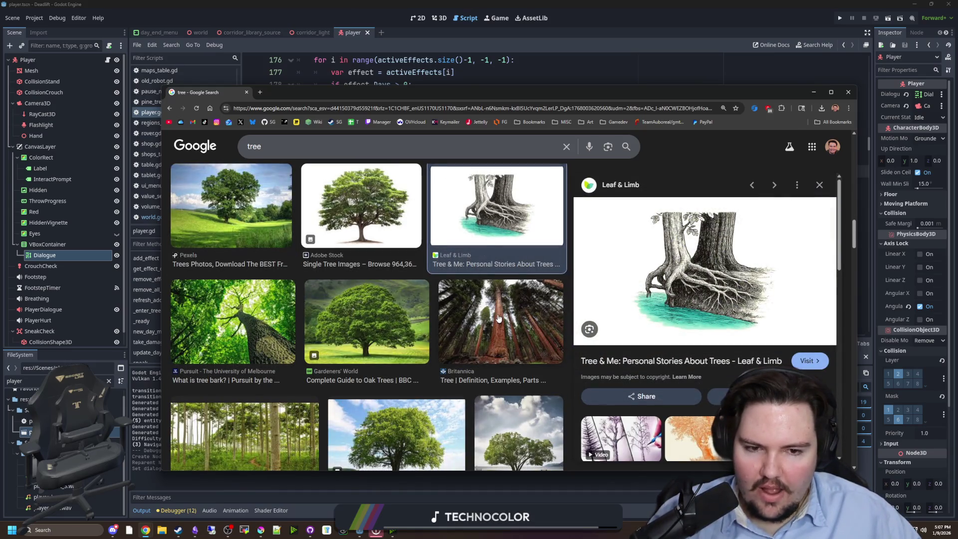
{"action": "left_click", "coordinate": [499, 319]}
{"action": "left_click", "coordinate": [517, 227]}
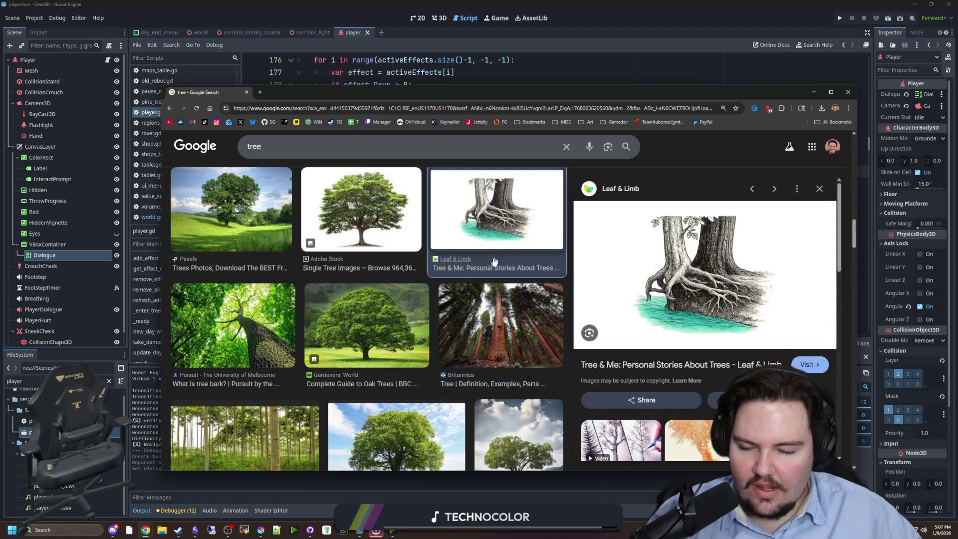
{"action": "scroll", "coordinate": [504, 250], "scroll_direction": "down", "scroll_amount": 4}
{"action": "scroll", "coordinate": [494, 267], "scroll_direction": "down", "scroll_amount": 2}
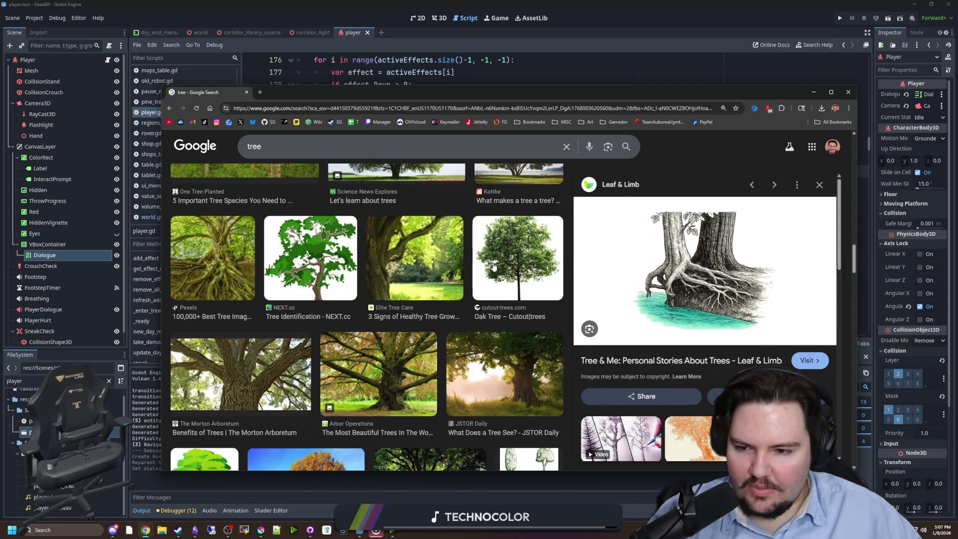
{"action": "left_click", "coordinate": [367, 355]}
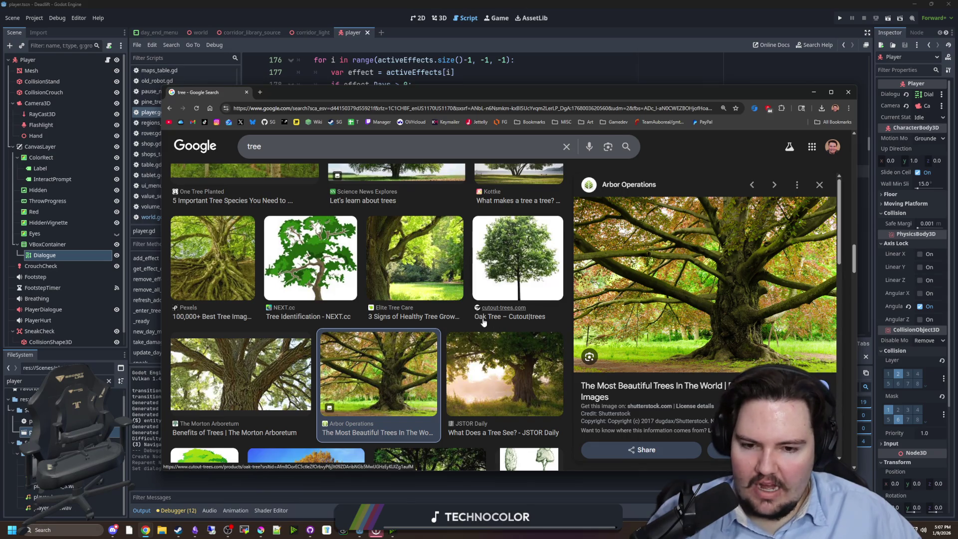
Step: Browse further tree results, finishing on the Etsy Linden Tree PNG clipart preview
{"action": "scroll", "coordinate": [482, 320], "scroll_direction": "down", "scroll_amount": 6}
{"action": "scroll", "coordinate": [481, 319], "scroll_direction": "down", "scroll_amount": 3}
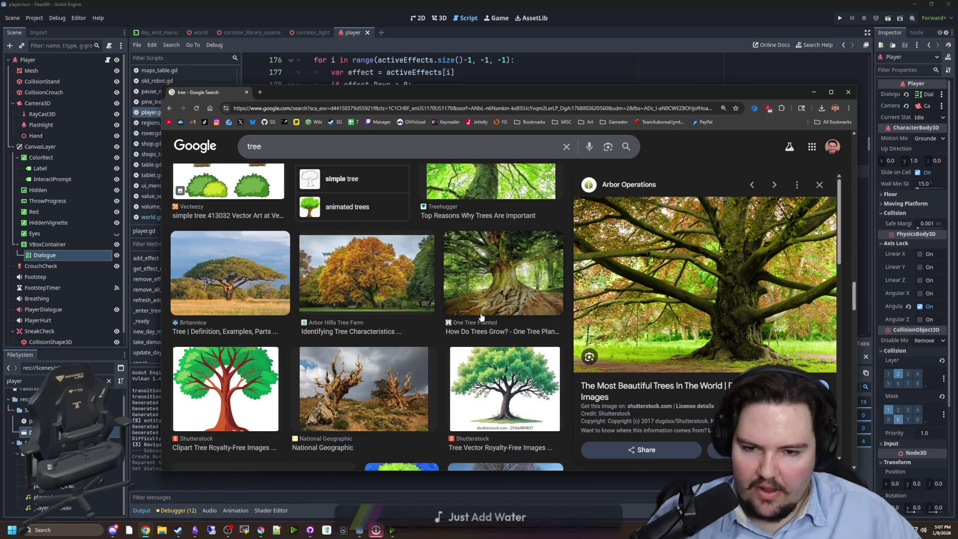
{"action": "scroll", "coordinate": [494, 285], "scroll_direction": "up", "scroll_amount": 6}
{"action": "scroll", "coordinate": [488, 294], "scroll_direction": "up", "scroll_amount": 1}
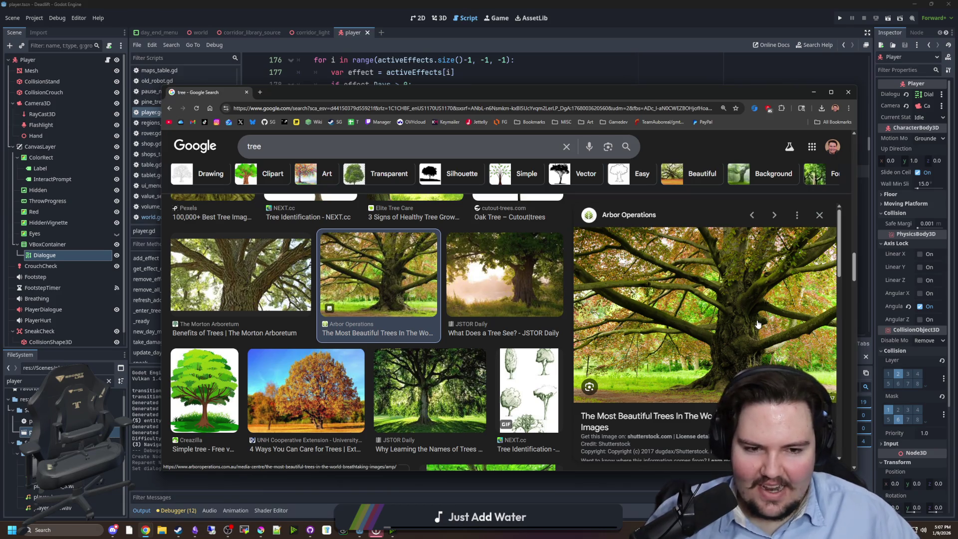
{"action": "scroll", "coordinate": [368, 331], "scroll_direction": "down", "scroll_amount": 8}
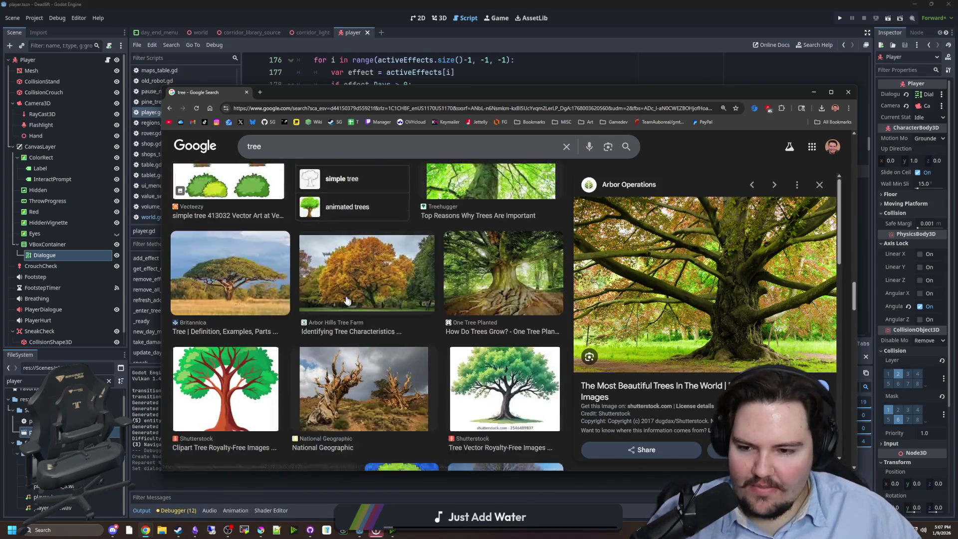
{"action": "left_click", "coordinate": [385, 339]}
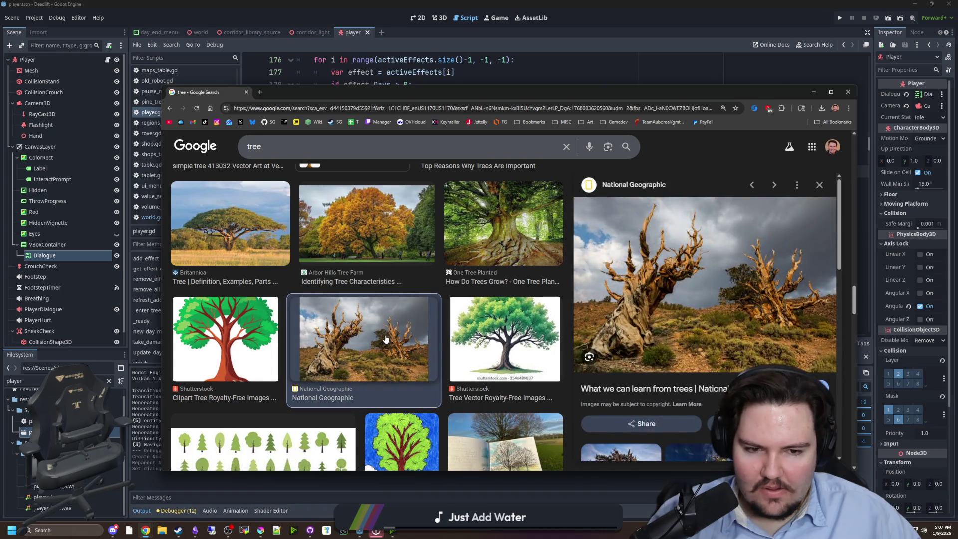
{"action": "left_click", "coordinate": [504, 227]}
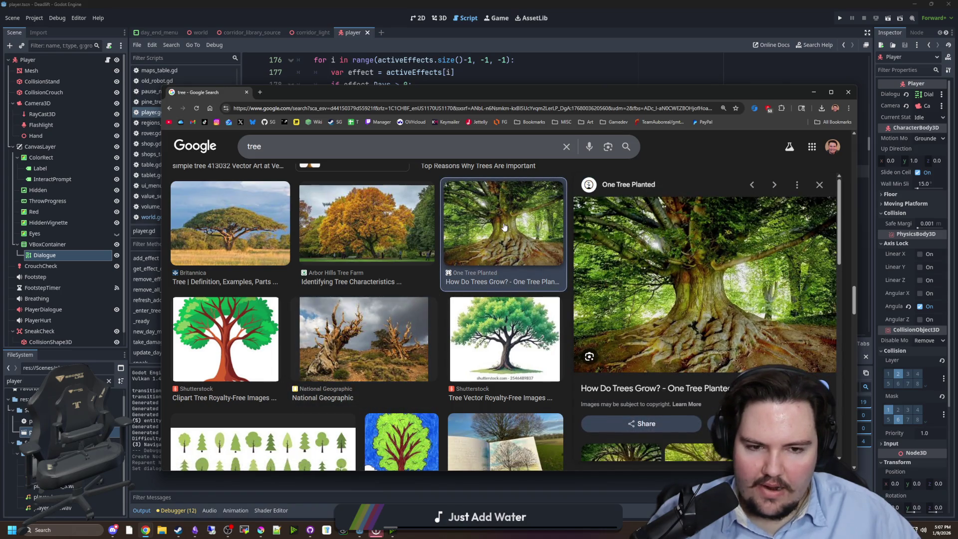
{"action": "scroll", "coordinate": [504, 227], "scroll_direction": "down", "scroll_amount": 5}
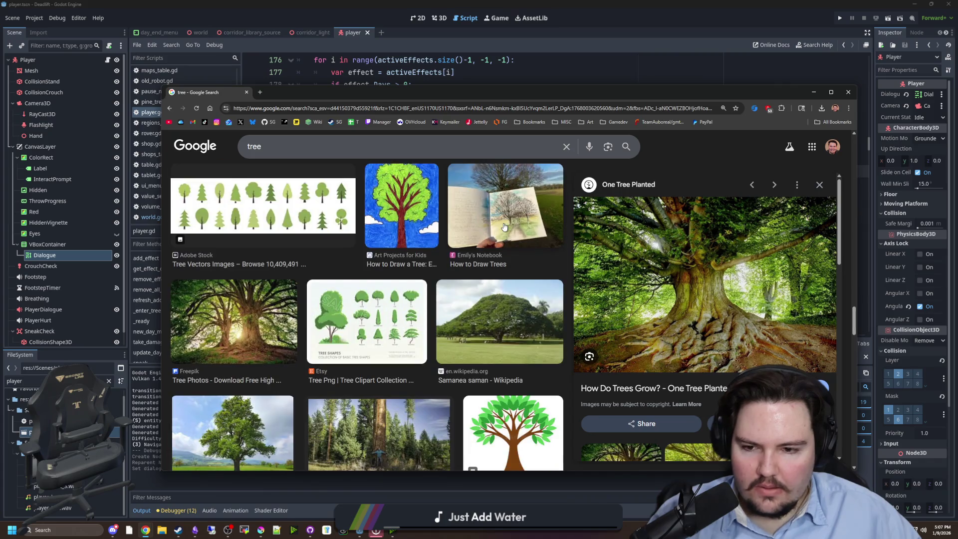
{"action": "scroll", "coordinate": [504, 227], "scroll_direction": "down", "scroll_amount": 3}
{"action": "scroll", "coordinate": [504, 227], "scroll_direction": "down", "scroll_amount": 3}
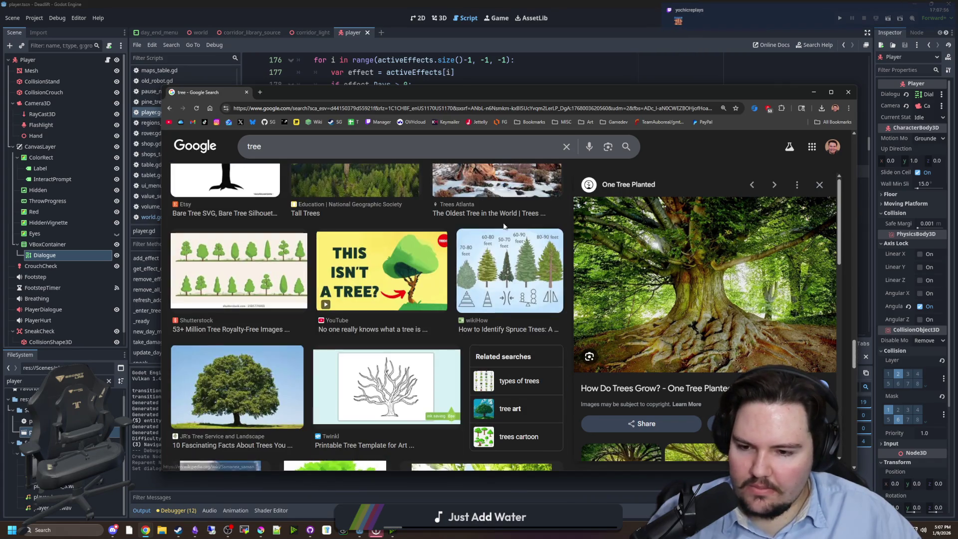
{"action": "scroll", "coordinate": [504, 227], "scroll_direction": "down", "scroll_amount": 3}
{"action": "scroll", "coordinate": [505, 227], "scroll_direction": "down", "scroll_amount": 3}
{"action": "scroll", "coordinate": [504, 227], "scroll_direction": "down", "scroll_amount": 1}
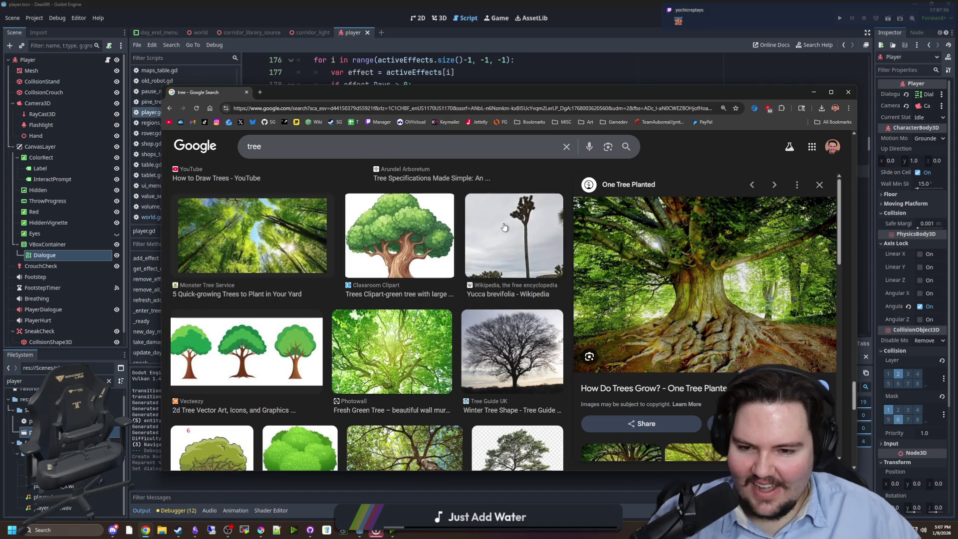
{"action": "scroll", "coordinate": [504, 227], "scroll_direction": "down", "scroll_amount": 5}
{"action": "scroll", "coordinate": [500, 235], "scroll_direction": "up", "scroll_amount": 10}
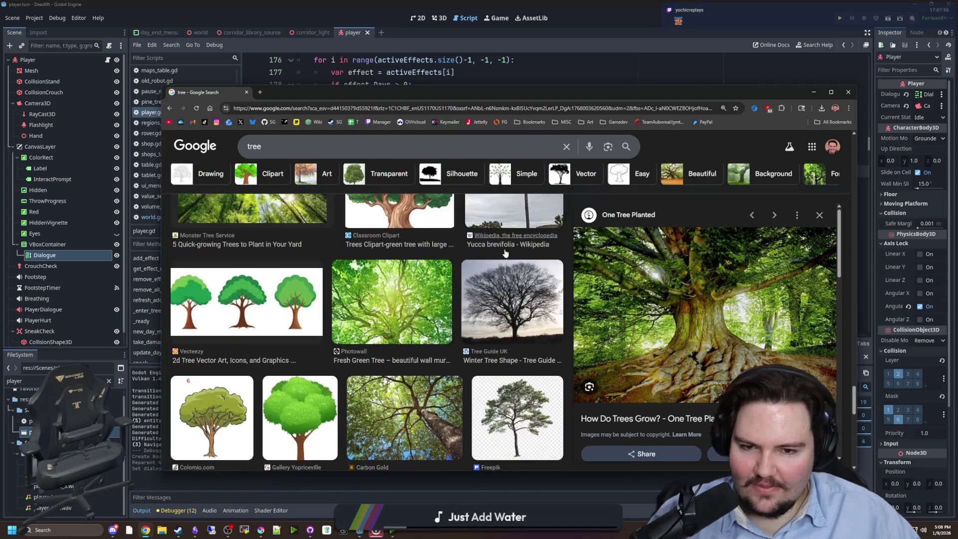
{"action": "left_click", "coordinate": [521, 276]}
{"action": "scroll", "coordinate": [520, 274], "scroll_direction": "down", "scroll_amount": 10}
{"action": "scroll", "coordinate": [520, 273], "scroll_direction": "down", "scroll_amount": 5}
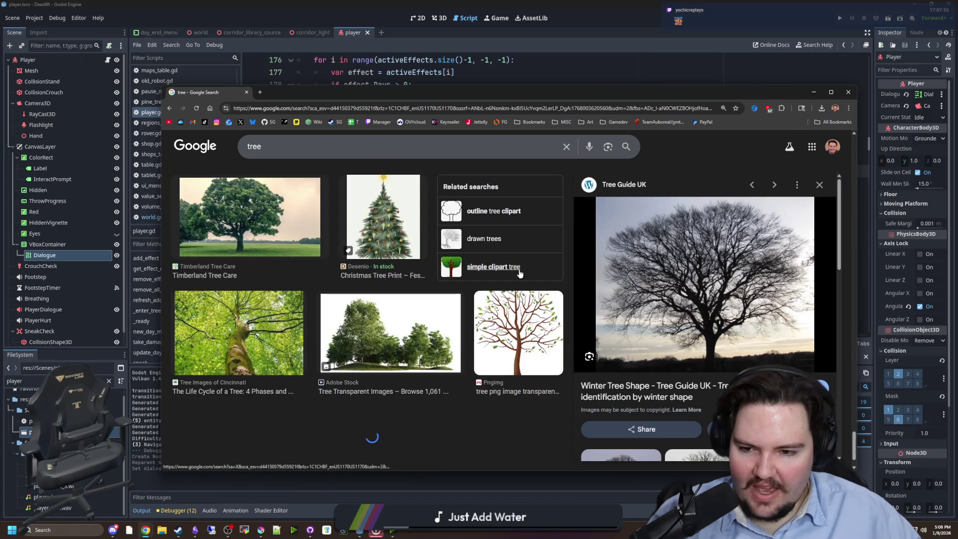
{"action": "scroll", "coordinate": [519, 273], "scroll_direction": "down", "scroll_amount": 4}
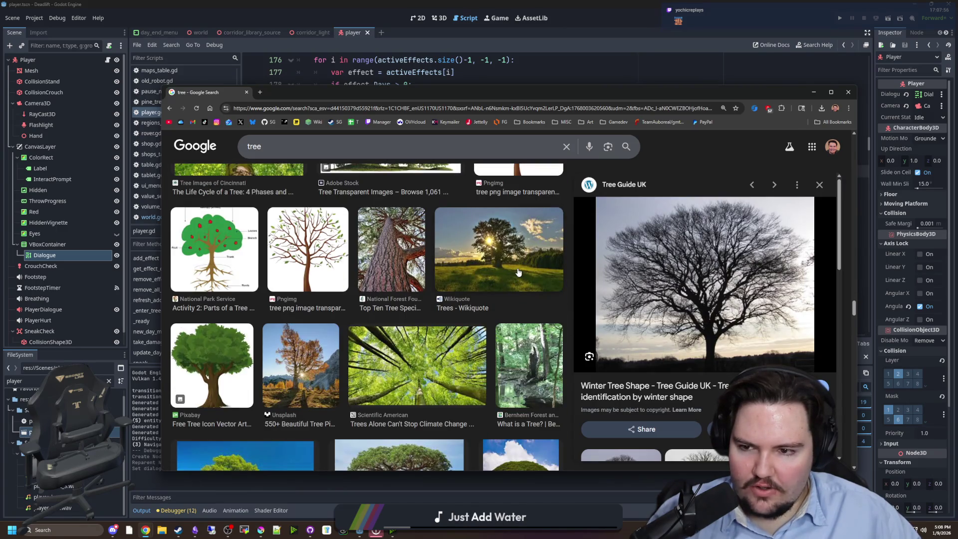
{"action": "scroll", "coordinate": [503, 272], "scroll_direction": "down", "scroll_amount": 6}
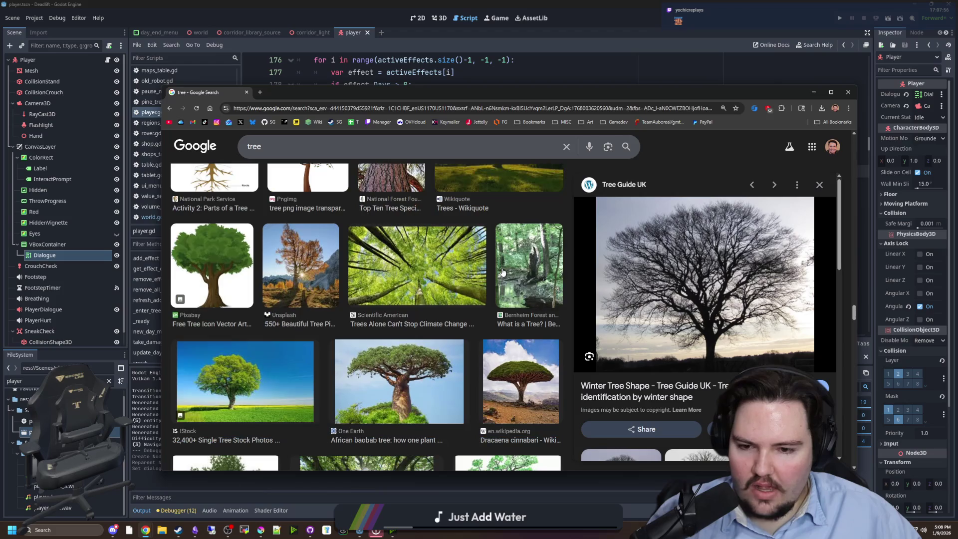
{"action": "scroll", "coordinate": [518, 341], "scroll_direction": "up", "scroll_amount": 2}
{"action": "scroll", "coordinate": [459, 337], "scroll_direction": "down", "scroll_amount": 8}
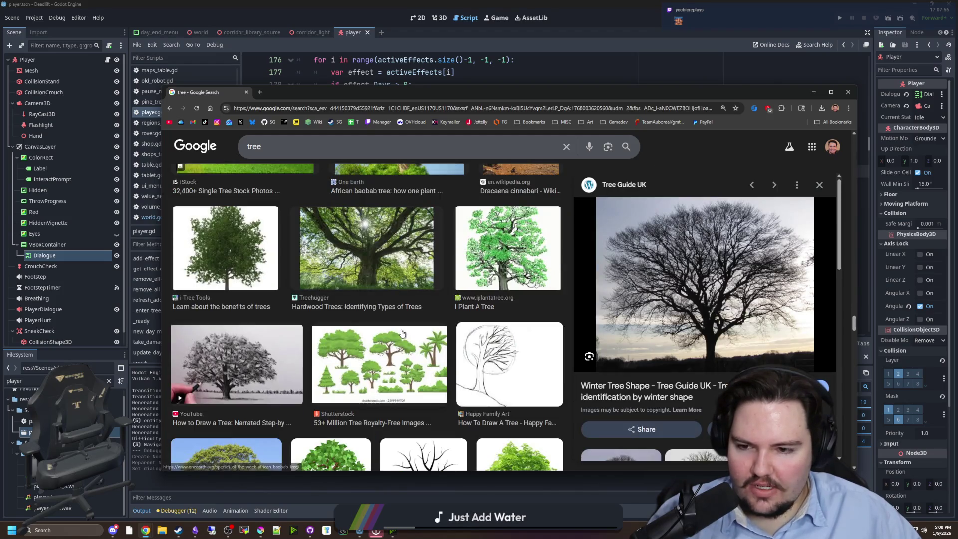
{"action": "scroll", "coordinate": [403, 334], "scroll_direction": "down", "scroll_amount": 10}
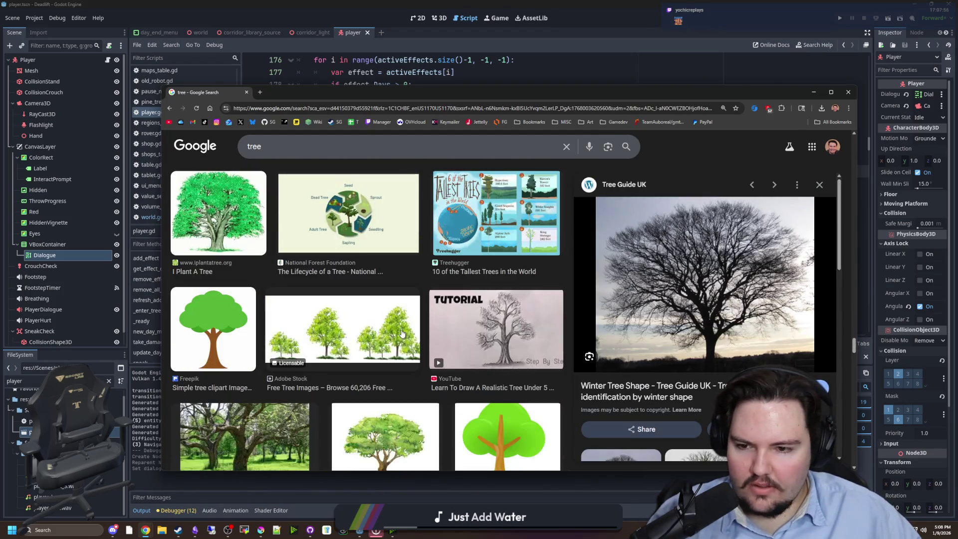
{"action": "left_click", "coordinate": [249, 319]}
{"action": "left_click", "coordinate": [497, 306]}
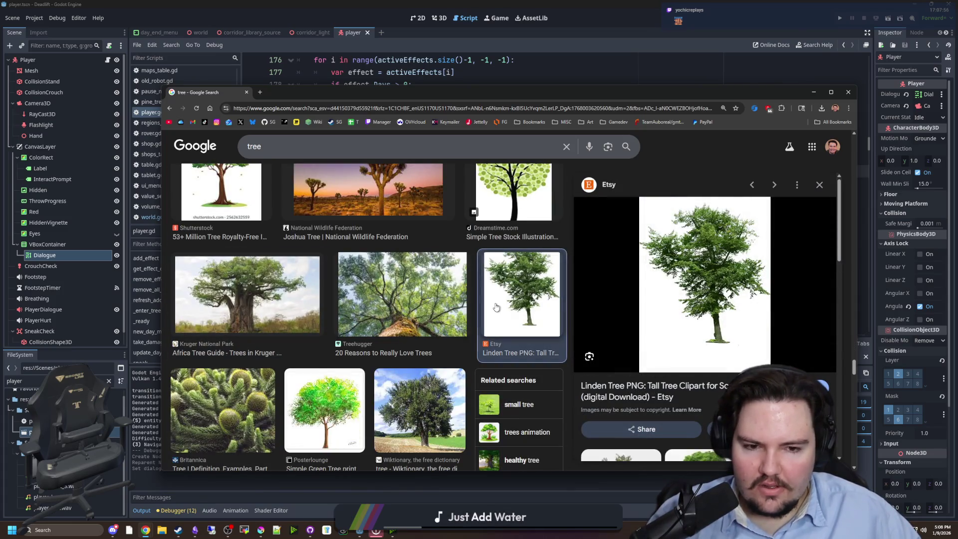
{"action": "scroll", "coordinate": [445, 304], "scroll_direction": "down", "scroll_amount": 3}
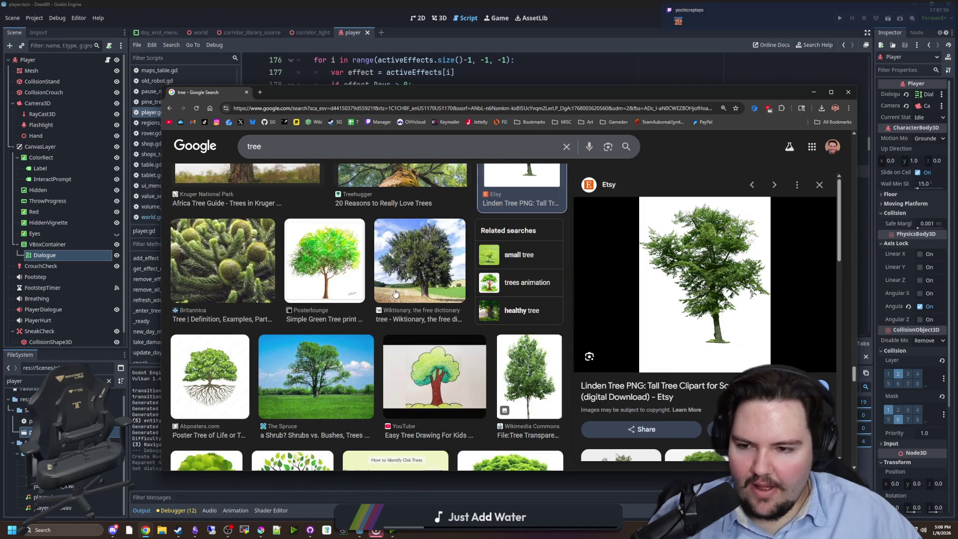
{"action": "scroll", "coordinate": [396, 294], "scroll_direction": "up", "scroll_amount": 12}
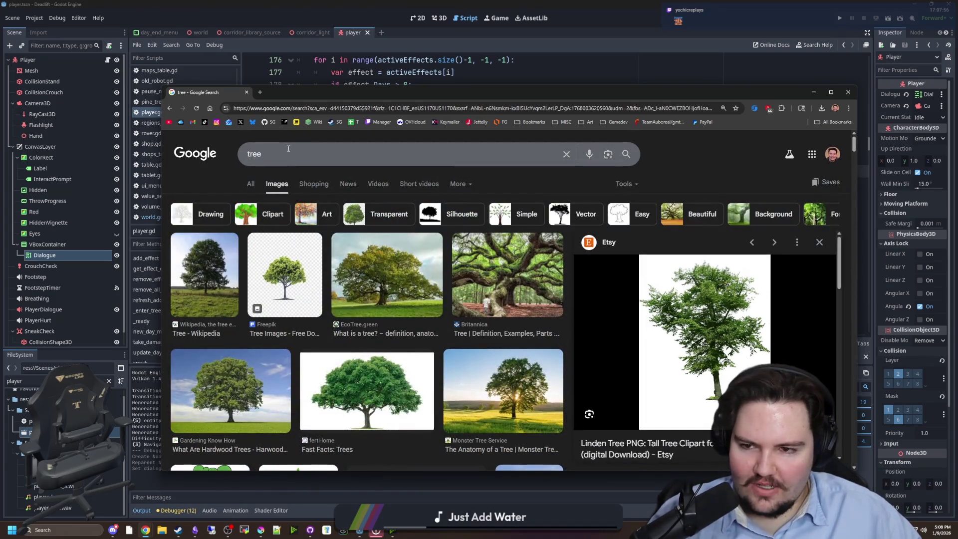
Step: Image-search 'phobia of trees' and preview the Reddit tangled roots and x.com images
{"action": "type", "text": "phobia of trees"}
{"action": "key", "text": "Return"}
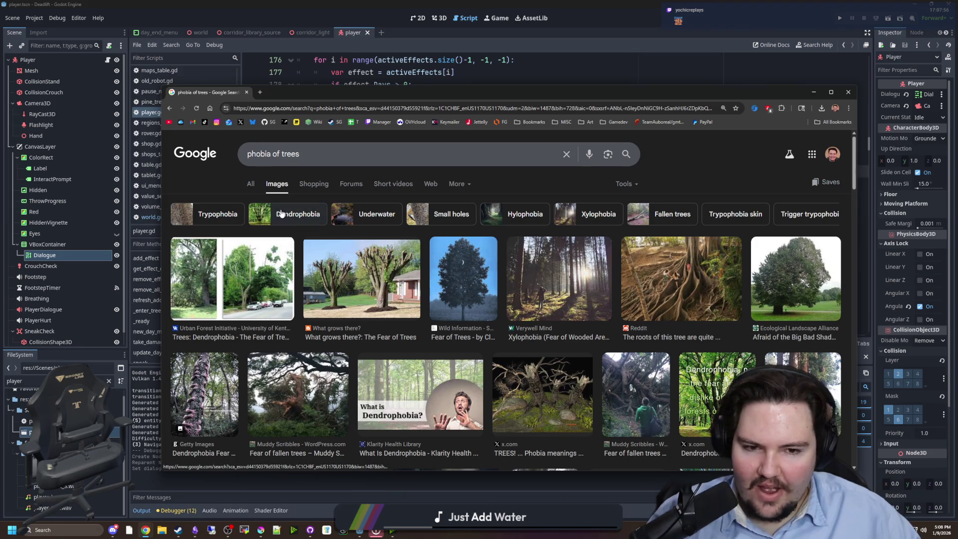
{"action": "left_click", "coordinate": [684, 295]}
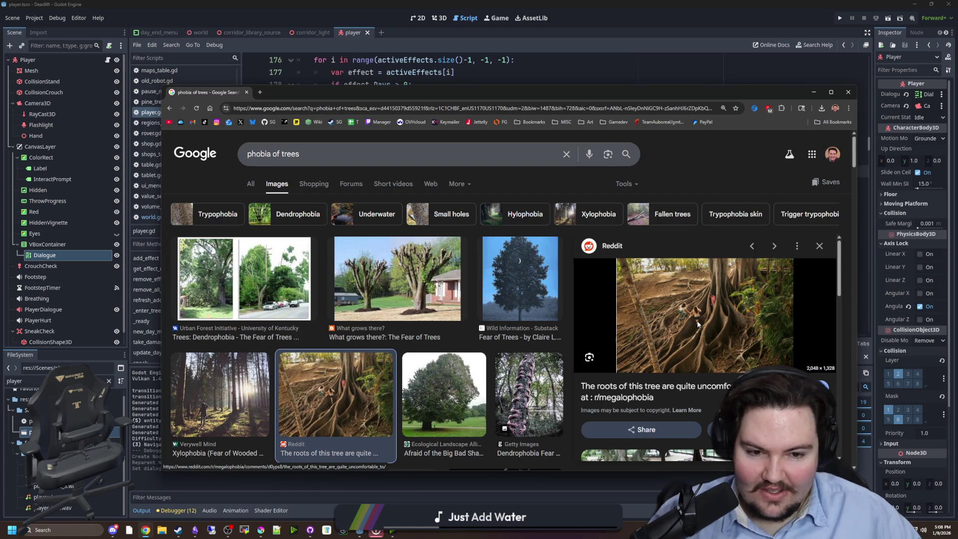
{"action": "scroll", "coordinate": [636, 371], "scroll_direction": "down", "scroll_amount": 3}
{"action": "scroll", "coordinate": [635, 372], "scroll_direction": "down", "scroll_amount": 2}
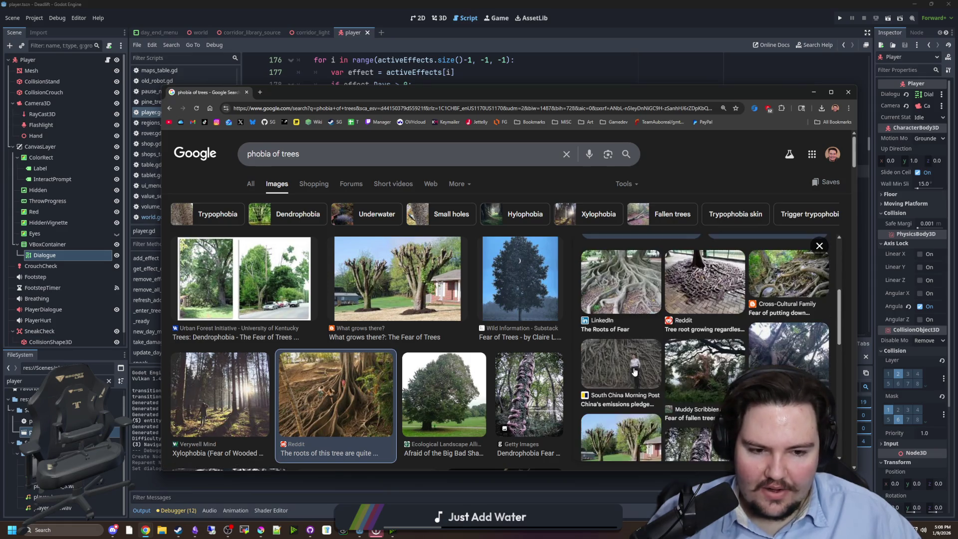
{"action": "scroll", "coordinate": [246, 299], "scroll_direction": "down", "scroll_amount": 4}
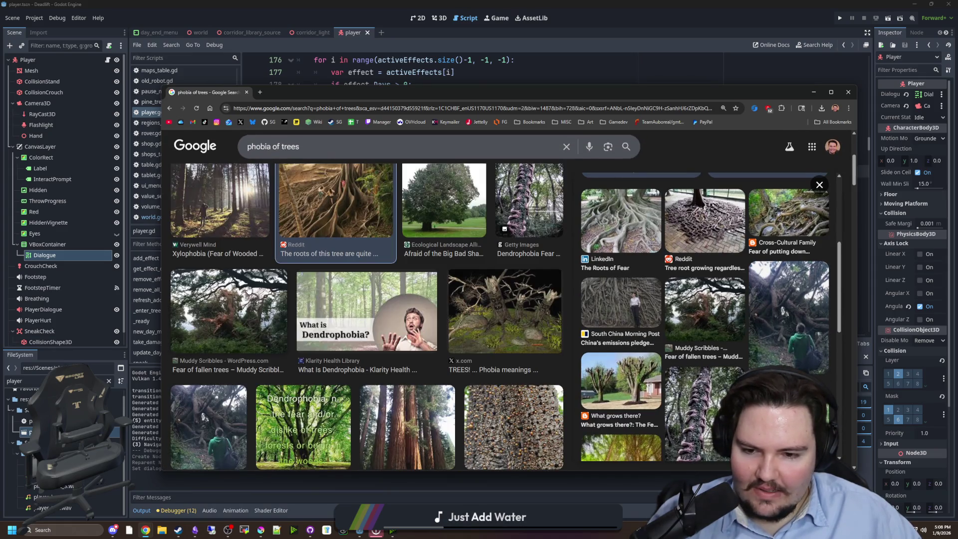
{"action": "left_click", "coordinate": [539, 336]}
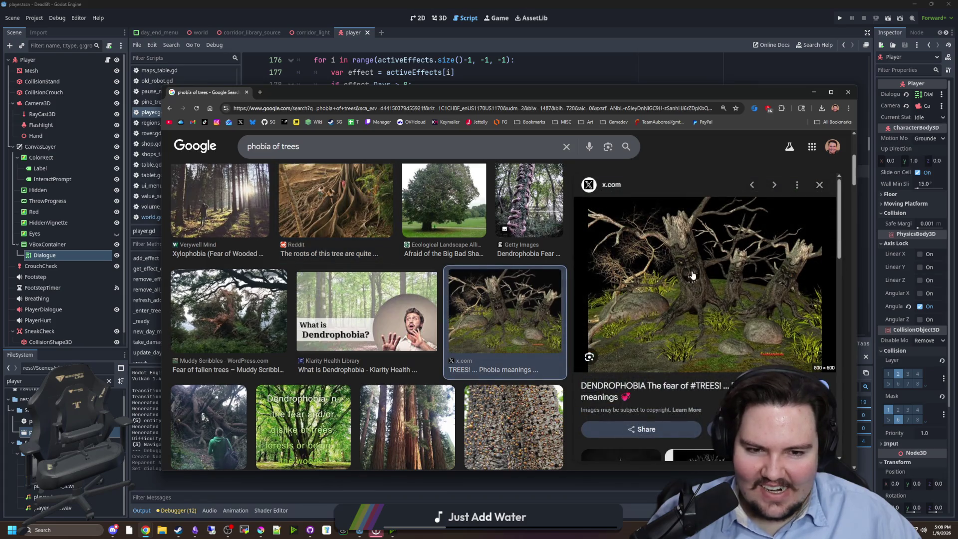
{"action": "scroll", "coordinate": [300, 300], "scroll_direction": "down", "scroll_amount": 3}
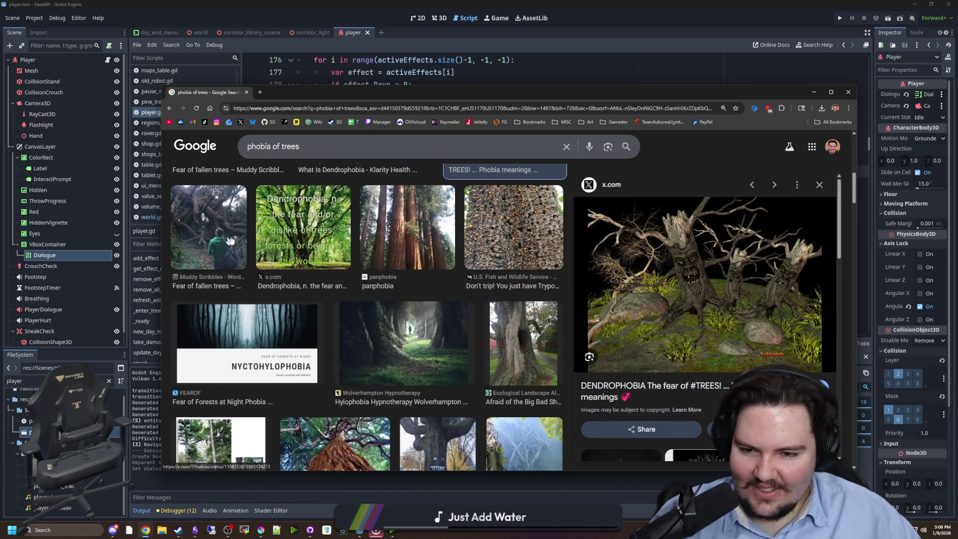
{"action": "scroll", "coordinate": [250, 259], "scroll_direction": "down", "scroll_amount": 3}
{"action": "scroll", "coordinate": [229, 232], "scroll_direction": "up", "scroll_amount": 10}
Step: View the web results, expand and collapse the rarest phobia answer, then close the browser
{"action": "left_click", "coordinate": [252, 183]}
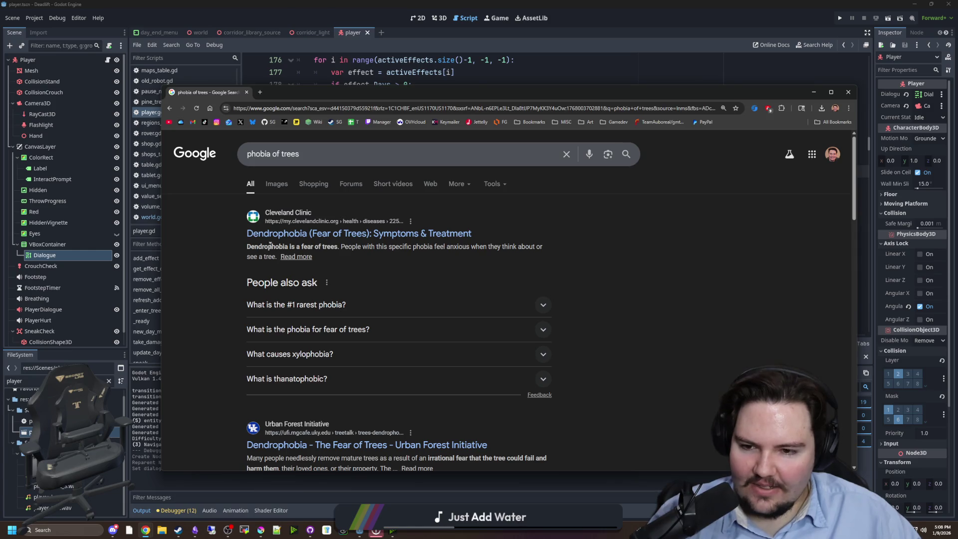
{"action": "left_click", "coordinate": [322, 306]}
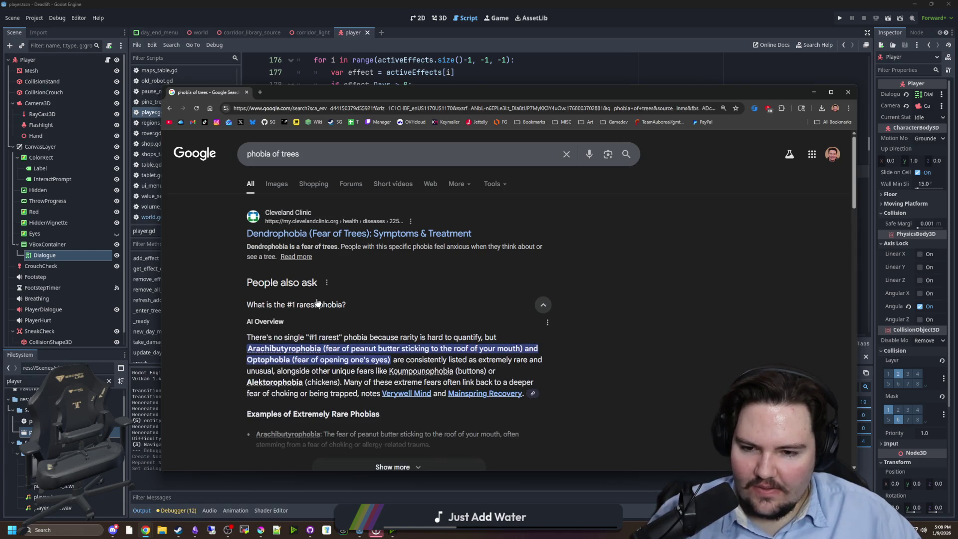
{"action": "left_click", "coordinate": [318, 304]}
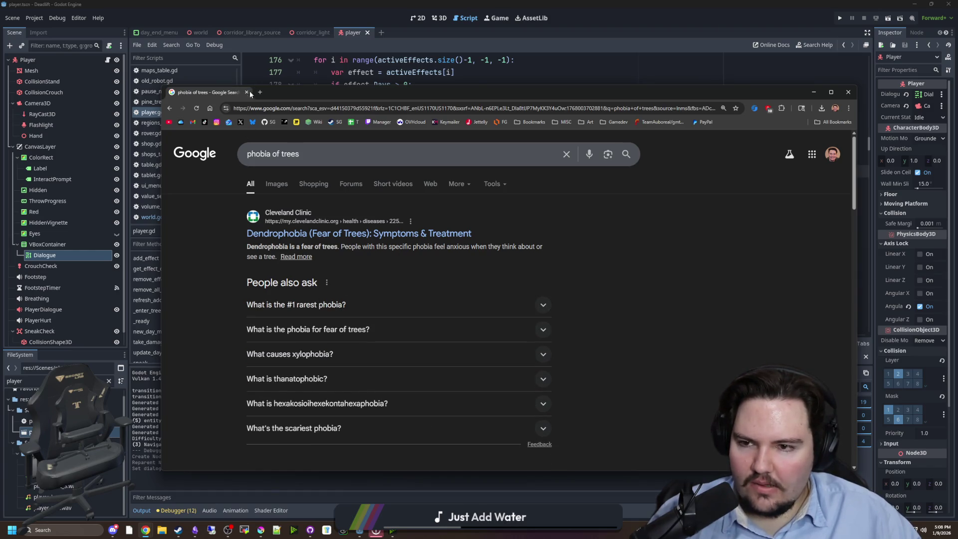
{"action": "left_click", "coordinate": [247, 92]}
Step: Leave the player script and select the VBoxContainer node in the 2D view
{"action": "left_click", "coordinate": [329, 220]}
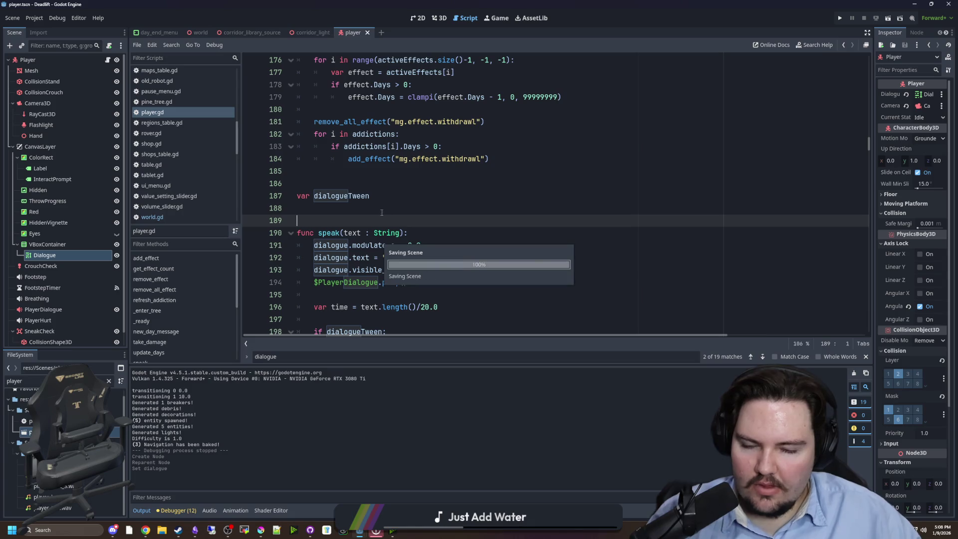
{"action": "double_click", "coordinate": [339, 246]}
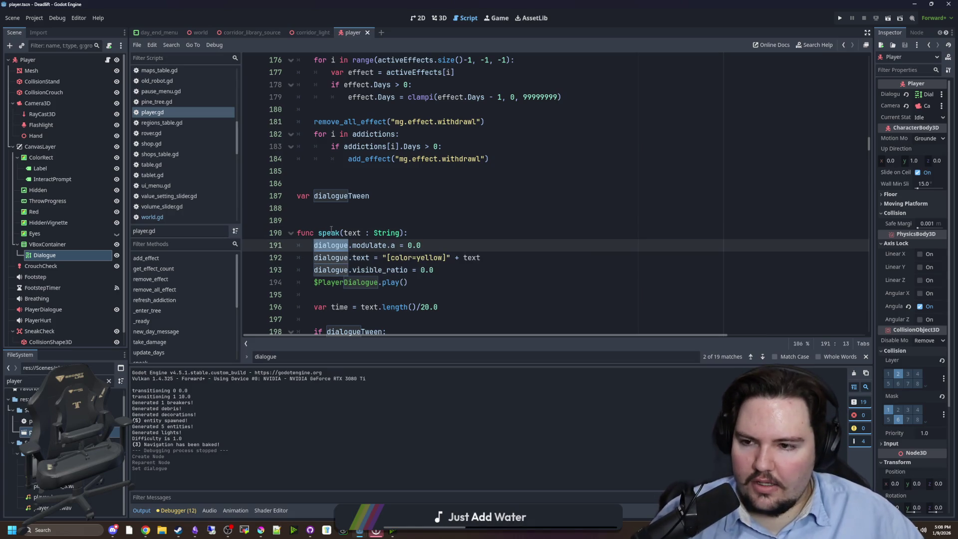
{"action": "left_click", "coordinate": [342, 212]}
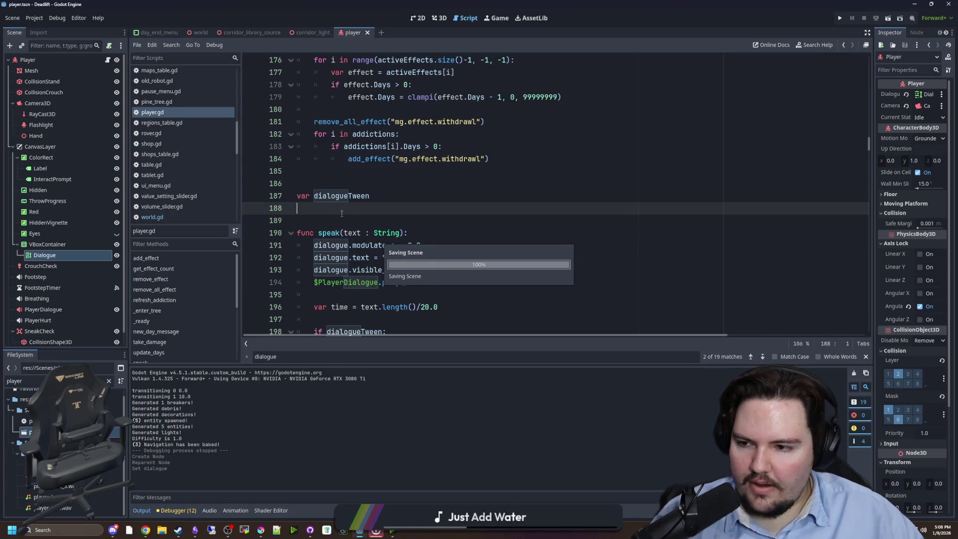
{"action": "left_click", "coordinate": [418, 19]}
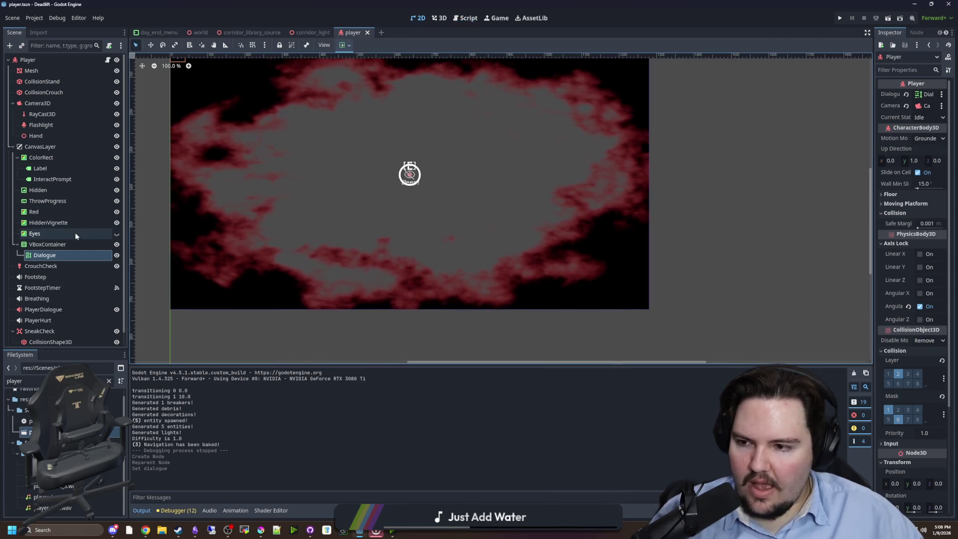
{"action": "left_click", "coordinate": [62, 245]}
Step: Set the VBoxContainer's Layout anchors preset to Bottom Wide
{"action": "scroll", "coordinate": [306, 220], "scroll_direction": "down", "scroll_amount": 1}
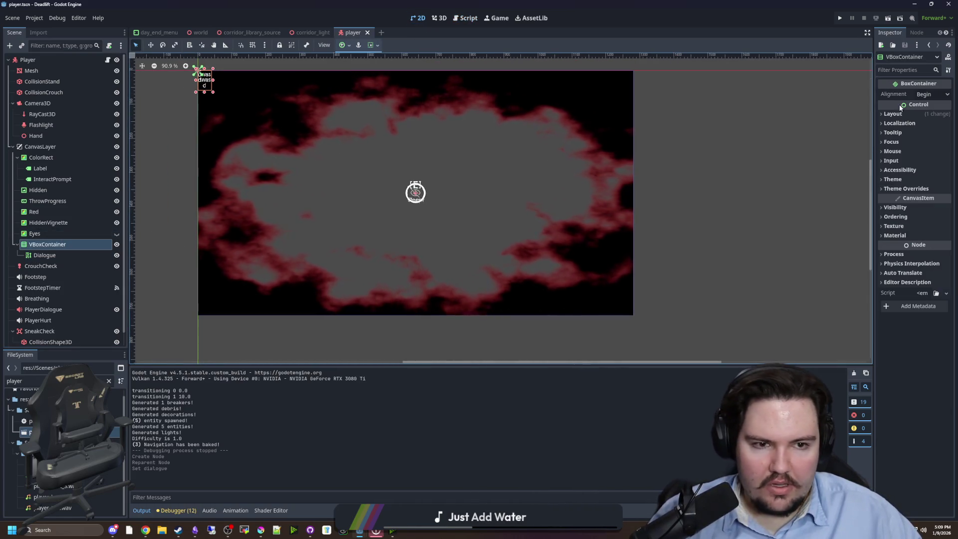
{"action": "left_click", "coordinate": [893, 114]}
{"action": "left_click", "coordinate": [933, 224]}
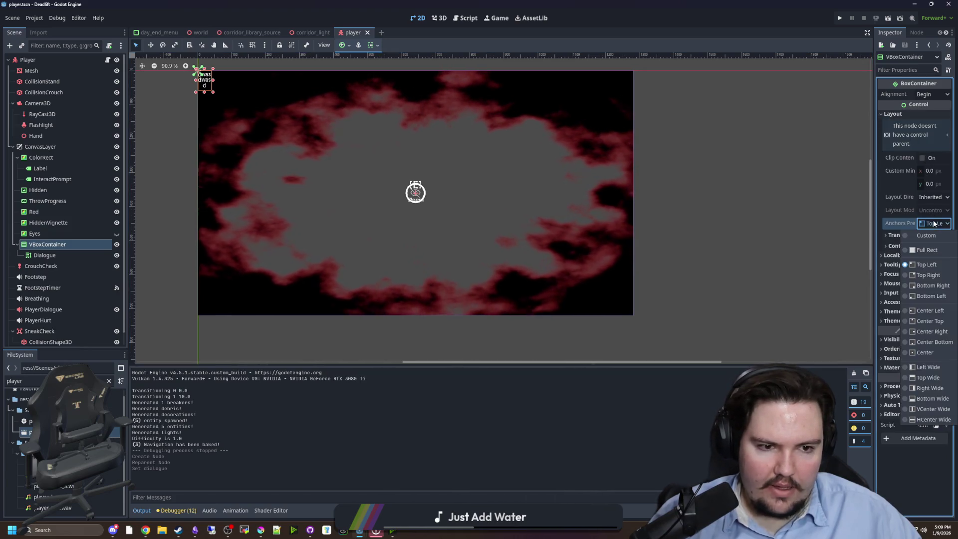
{"action": "left_click", "coordinate": [932, 399]}
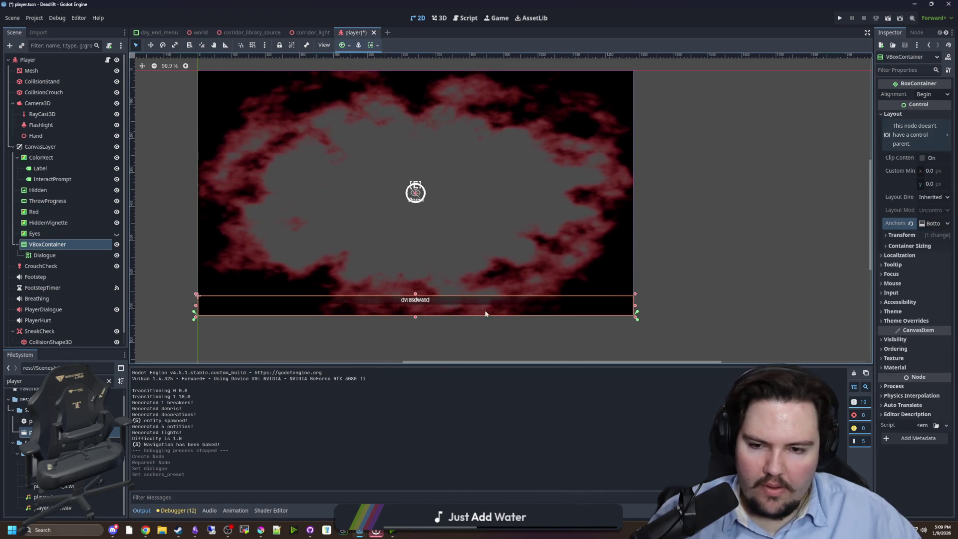
{"action": "scroll", "coordinate": [412, 307], "scroll_direction": "up", "scroll_amount": 2}
{"action": "right_click", "coordinate": [53, 244]}
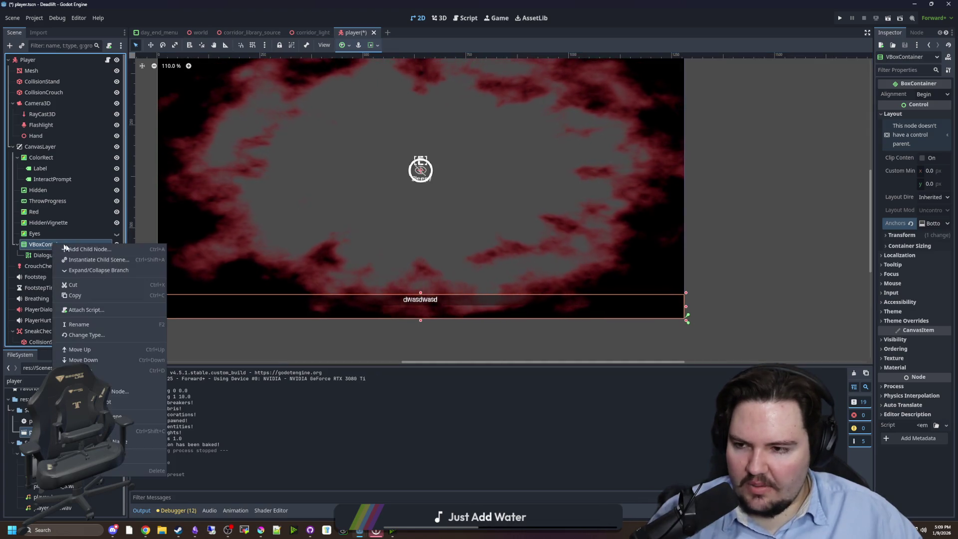
Step: Add an HBoxContainer under VBoxContainer, with a Panel child inside it
{"action": "left_click", "coordinate": [76, 251]}
{"action": "type", "text": "hbox"}
{"action": "key", "text": "Return"}
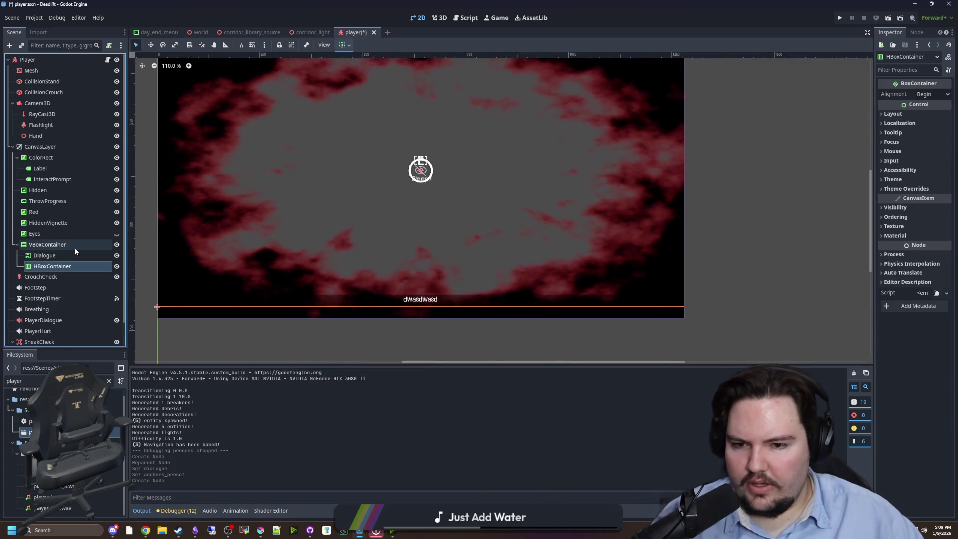
{"action": "right_click", "coordinate": [64, 266]}
{"action": "left_click", "coordinate": [98, 271]}
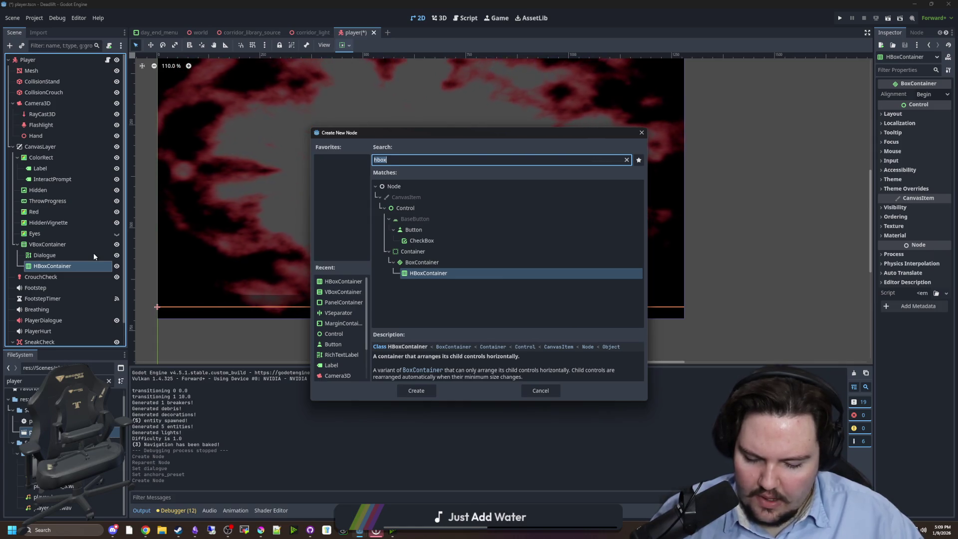
{"action": "type", "text": "pane"}
{"action": "key", "text": "Return"}
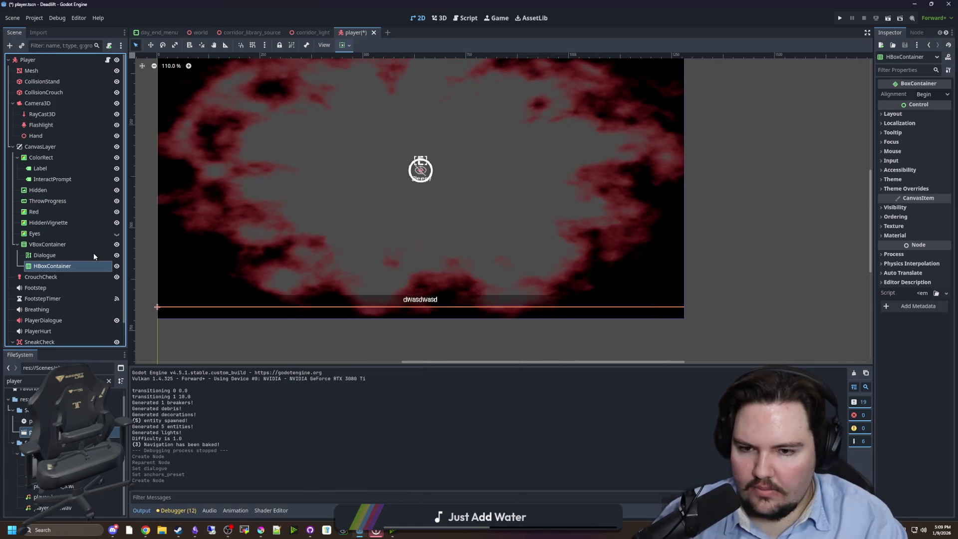
{"action": "scroll", "coordinate": [295, 255], "scroll_direction": "down", "scroll_amount": 2}
{"action": "scroll", "coordinate": [294, 256], "scroll_direction": "up", "scroll_amount": 1}
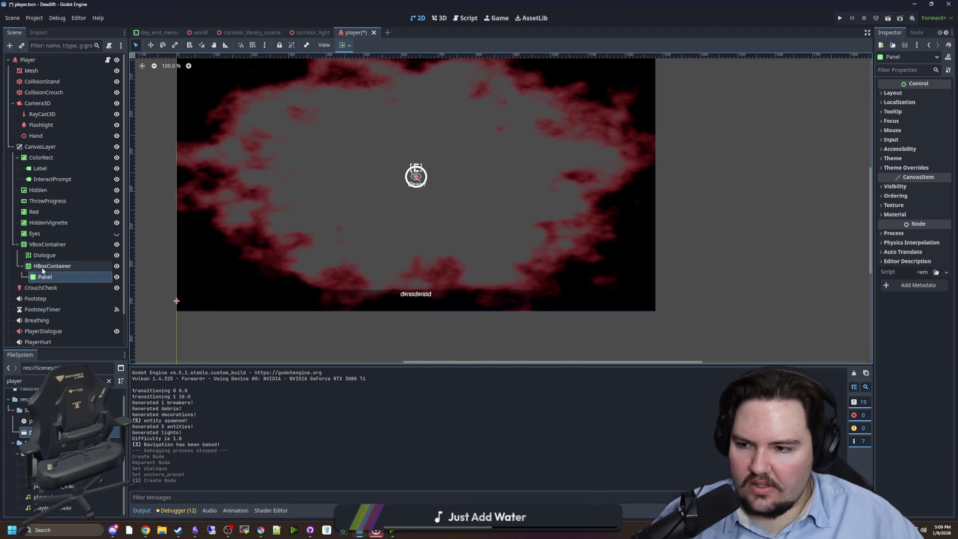
Step: Set the HBoxContainer's alignment to Center and its vertical sizing to Expand
{"action": "left_click", "coordinate": [44, 255]}
{"action": "left_click", "coordinate": [52, 266]}
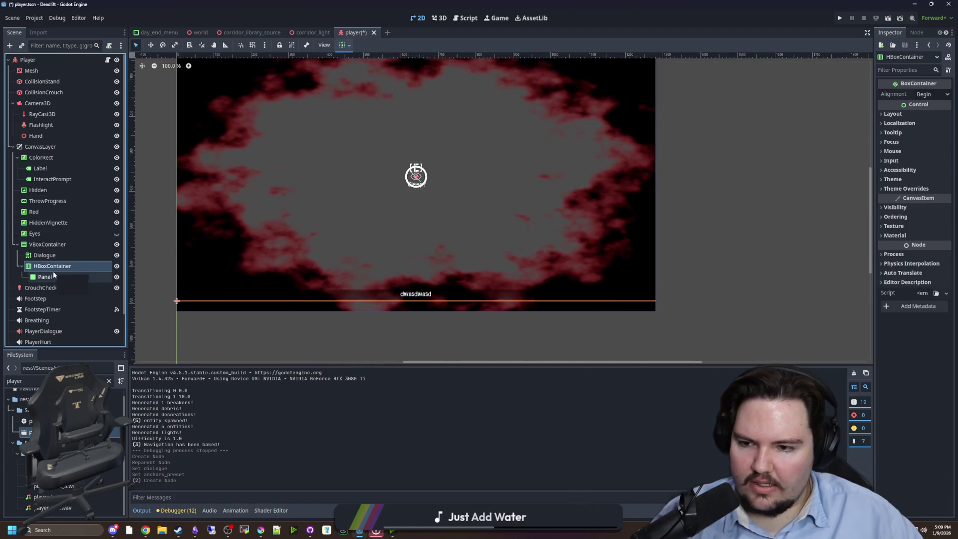
{"action": "left_click", "coordinate": [932, 94]}
{"action": "left_click", "coordinate": [928, 117]}
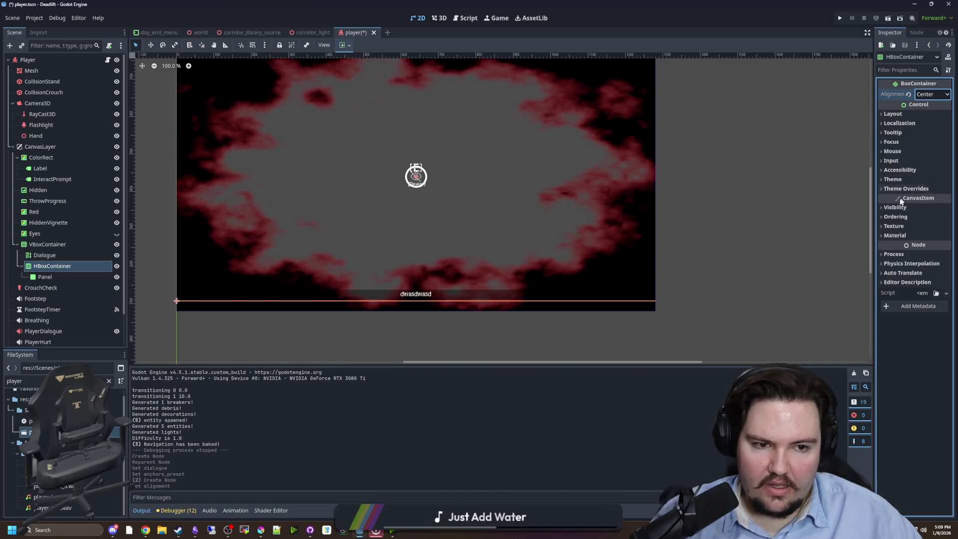
{"action": "left_click", "coordinate": [894, 114]}
{"action": "left_click", "coordinate": [910, 224]}
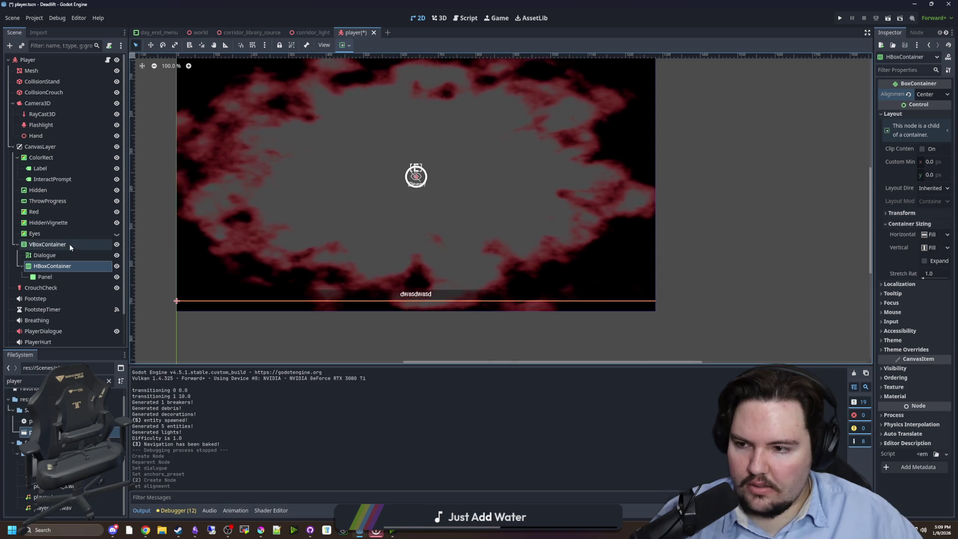
{"action": "left_click_drag", "start_coordinate": [874, 230], "coordinate": [800, 229]}
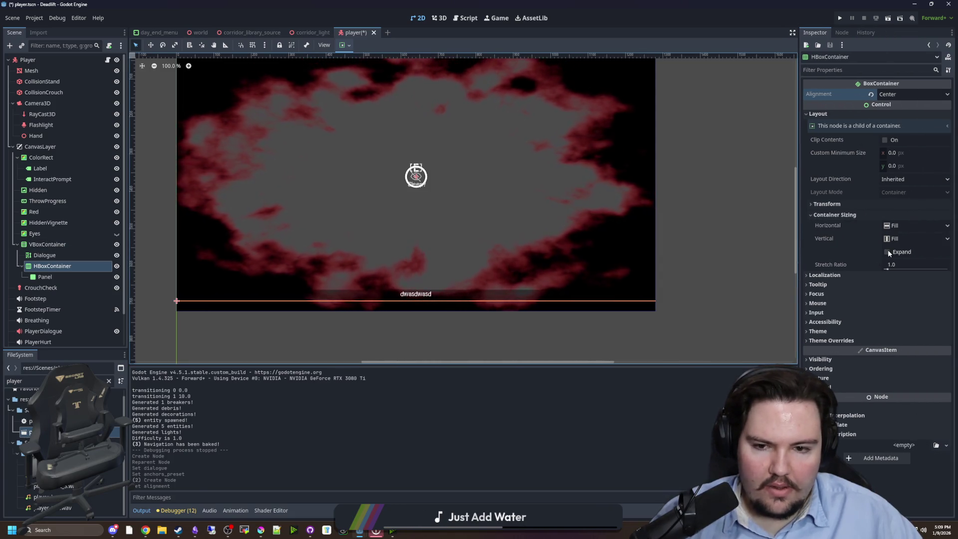
{"action": "left_click", "coordinate": [888, 253]}
Step: Give the Panel a custom minimum size of 32×32
{"action": "left_click", "coordinate": [45, 277]}
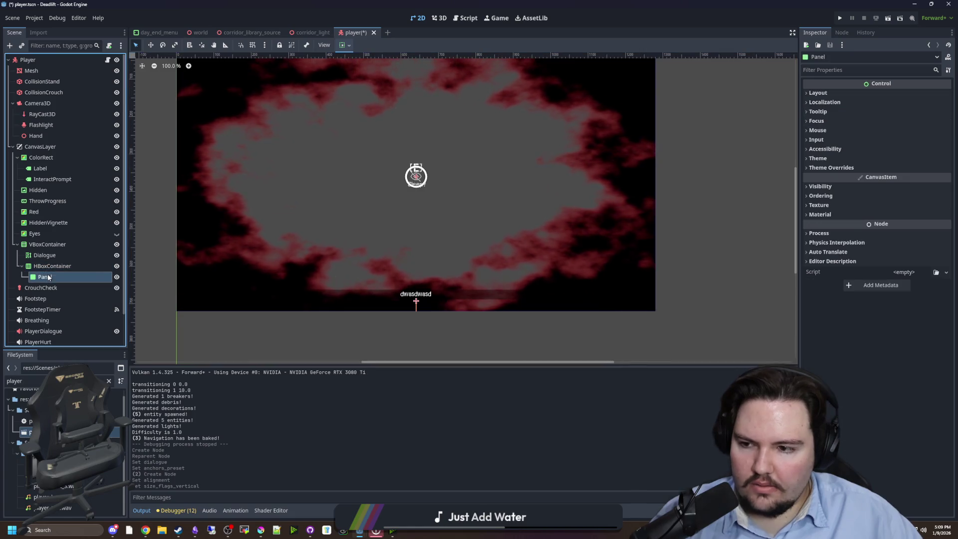
{"action": "scroll", "coordinate": [413, 277], "scroll_direction": "up", "scroll_amount": 5}
{"action": "left_click", "coordinate": [852, 93]}
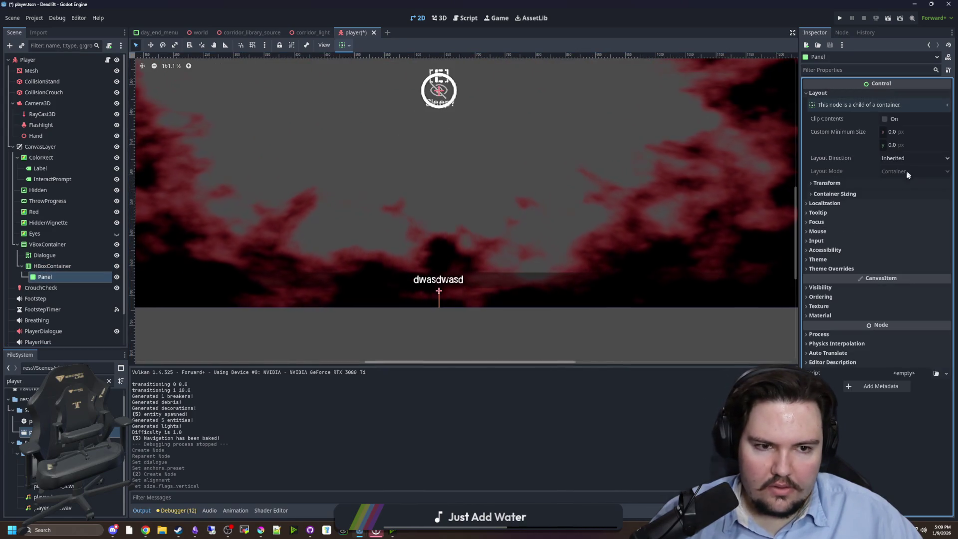
{"action": "left_click", "coordinate": [902, 145]}
{"action": "type", "text": "32"}
{"action": "left_click", "coordinate": [906, 132]}
{"action": "type", "text": "32"}
{"action": "key", "text": "Return"}
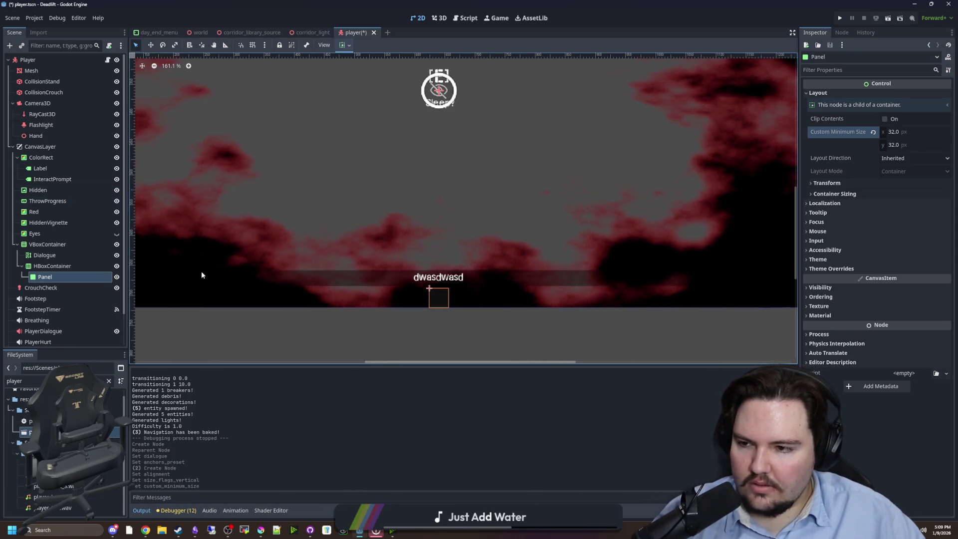
{"action": "scroll", "coordinate": [202, 271], "scroll_direction": "down", "scroll_amount": 2}
{"action": "left_click", "coordinate": [68, 210]}
Step: Hide the Red overlay and add '$CanvasLayer/Red.visible = true' at the start of _ready()
{"action": "left_click", "coordinate": [117, 211]}
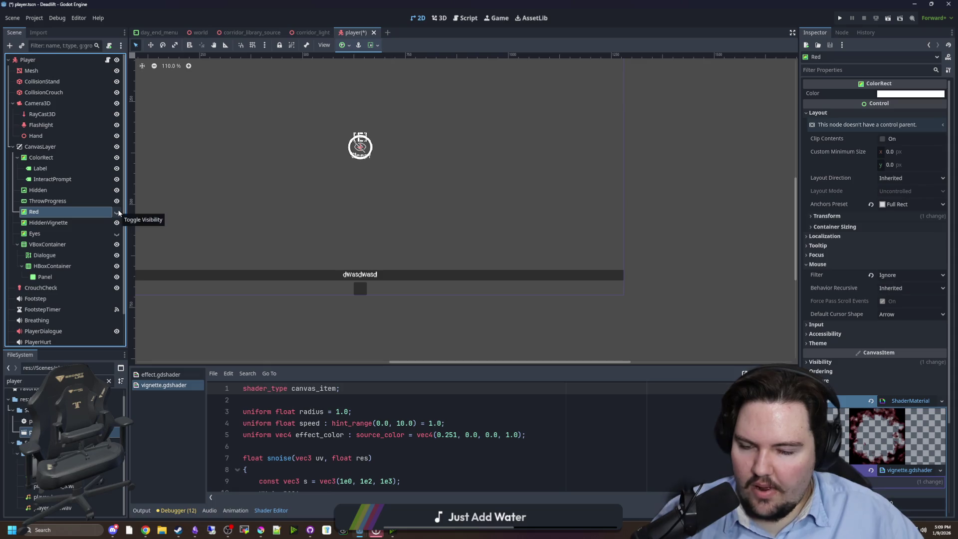
{"action": "left_click", "coordinate": [107, 60]}
{"action": "key", "text": "ctrl+f"}
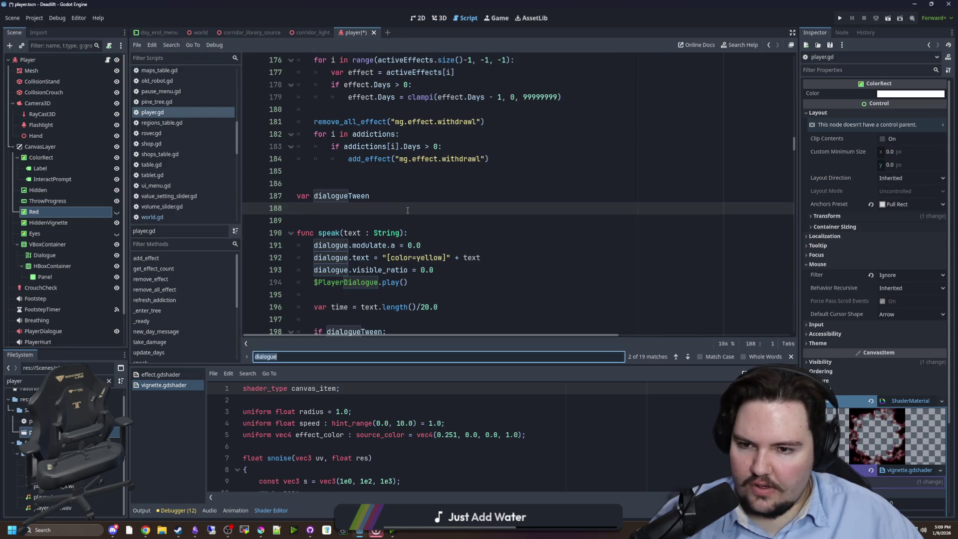
{"action": "type", "text": "_ready"}
{"action": "left_click_drag", "start_coordinate": [84, 218], "coordinate": [392, 196]}
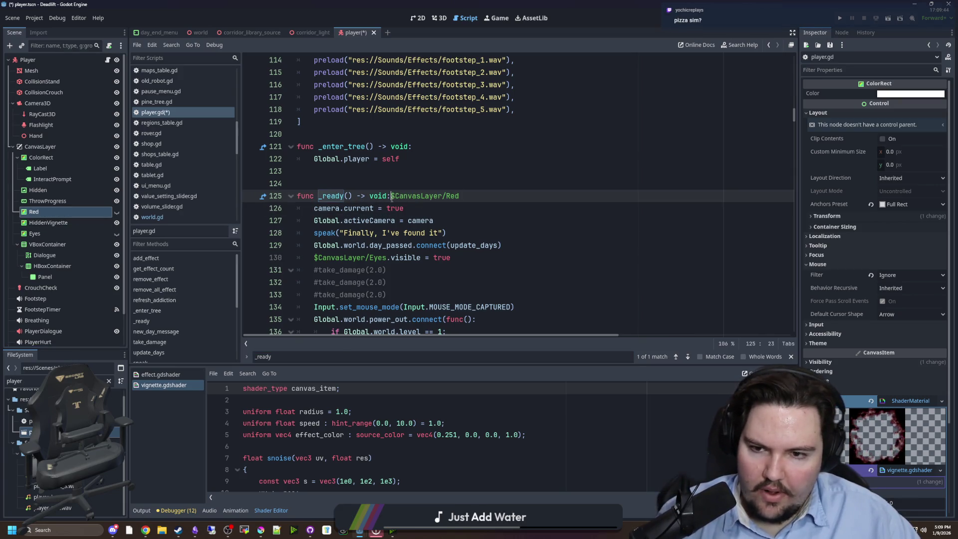
{"action": "key", "text": "Return"}
{"action": "scroll", "coordinate": [415, 210], "scroll_direction": "down", "scroll_amount": 2}
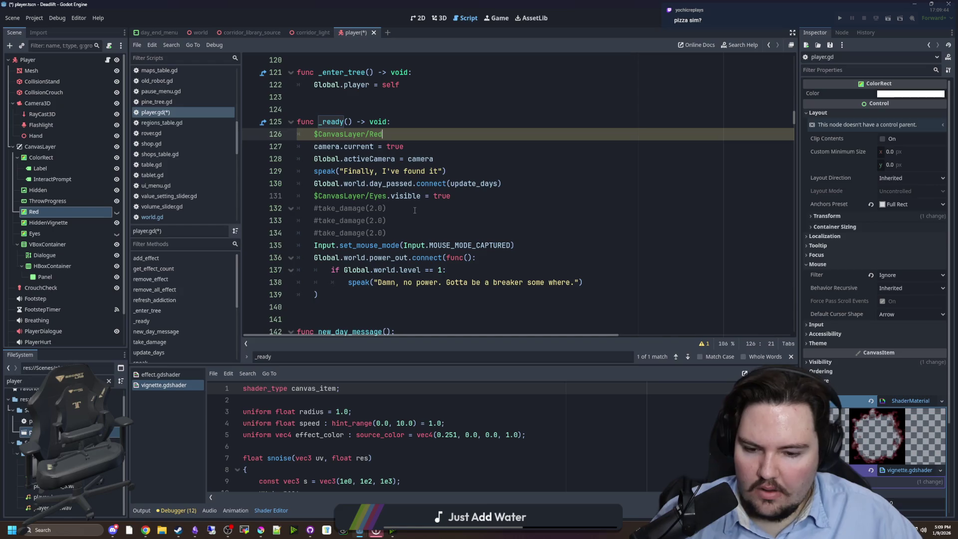
{"action": "type", "text": ".visible "}
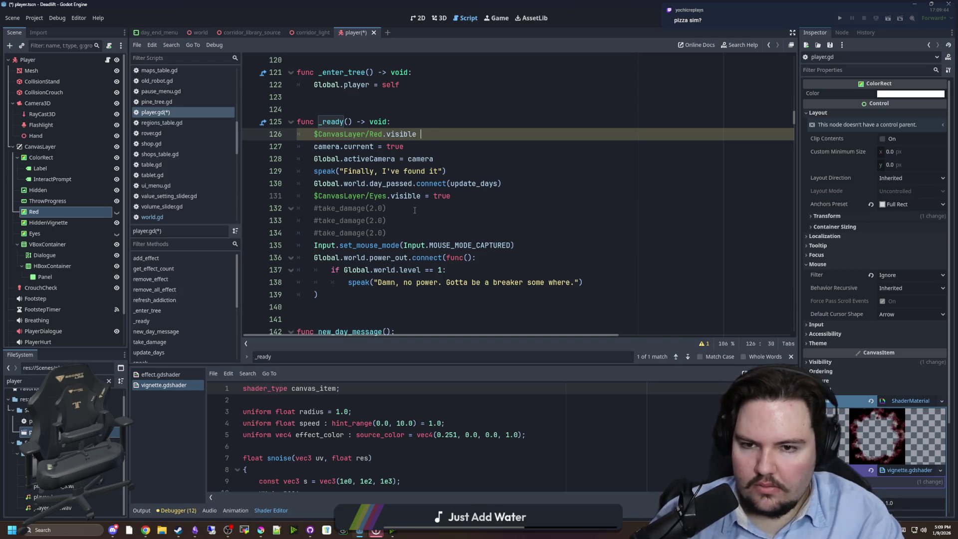
{"action": "type", "text": "= true"}
Step: Save player.gd and return to the 2D view of the player scene
{"action": "scroll", "coordinate": [421, 180], "scroll_direction": "up", "scroll_amount": 1}
{"action": "left_click", "coordinate": [427, 152]}
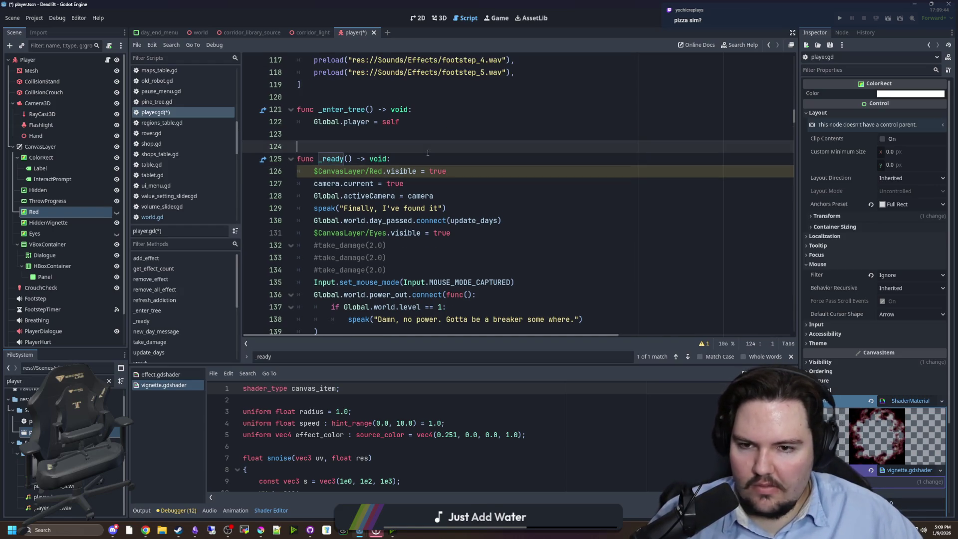
{"action": "key", "text": "ctrl+s"}
{"action": "key", "text": "ctrl+F2"}
{"action": "key", "text": "ctrl+F1"}
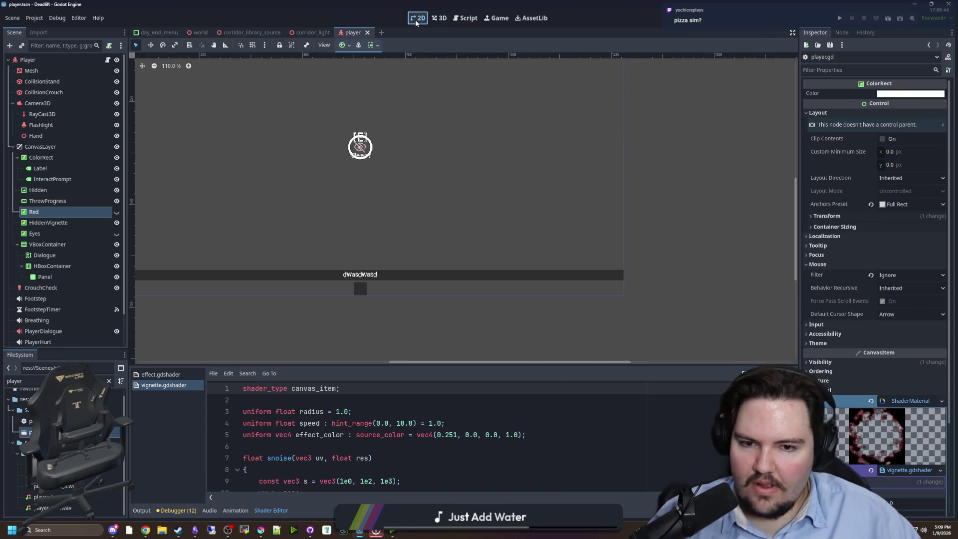
Step: Save the player scene and select the Dialogue text node
{"action": "key", "text": "ctrl+s"}
{"action": "scroll", "coordinate": [339, 276], "scroll_direction": "left", "scroll_amount": 3}
{"action": "key", "text": "ctrl+s"}
{"action": "scroll", "coordinate": [195, 222], "scroll_direction": "down", "scroll_amount": 1}
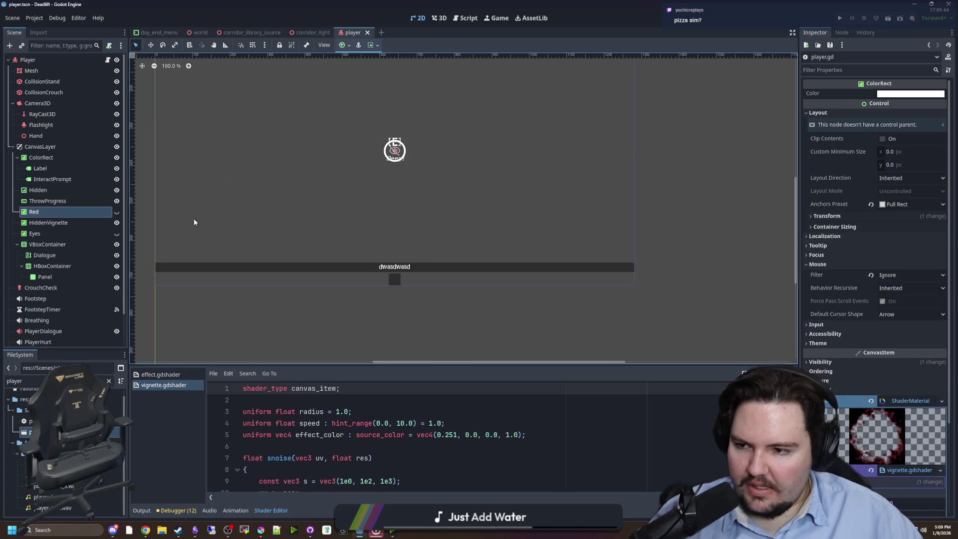
{"action": "left_click", "coordinate": [56, 276]}
{"action": "scroll", "coordinate": [170, 265], "scroll_direction": "up", "scroll_amount": 1}
{"action": "left_click", "coordinate": [57, 255]}
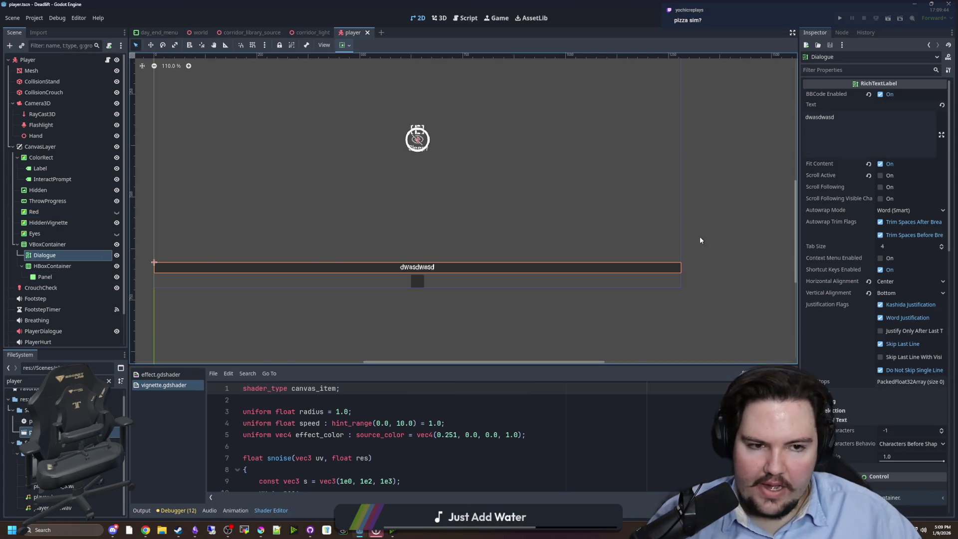
Step: Override the Dialogue's Normal Font Size to 24 (after trying 32) and save the scene
{"action": "scroll", "coordinate": [835, 205], "scroll_direction": "down", "scroll_amount": 5}
{"action": "left_click", "coordinate": [840, 368]}
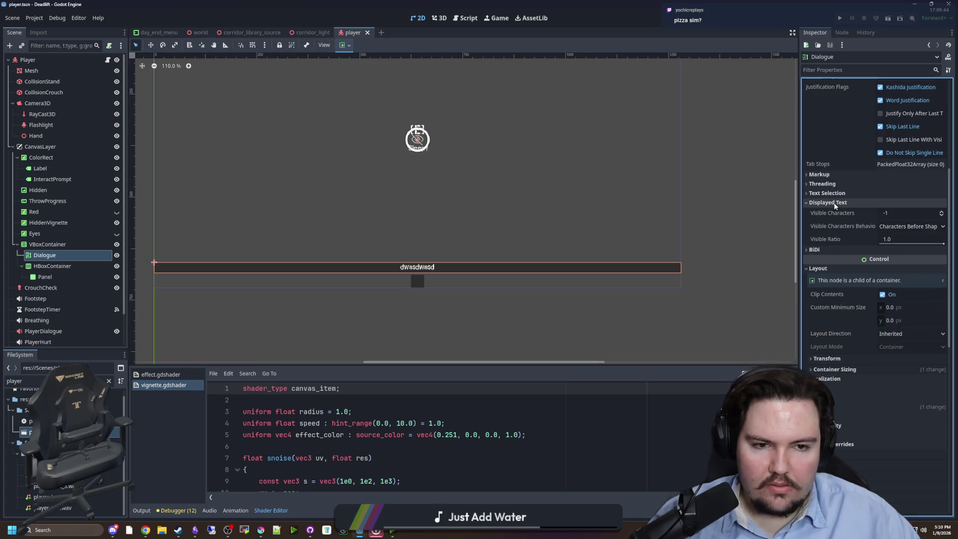
{"action": "scroll", "coordinate": [843, 405], "scroll_direction": "down", "scroll_amount": 1}
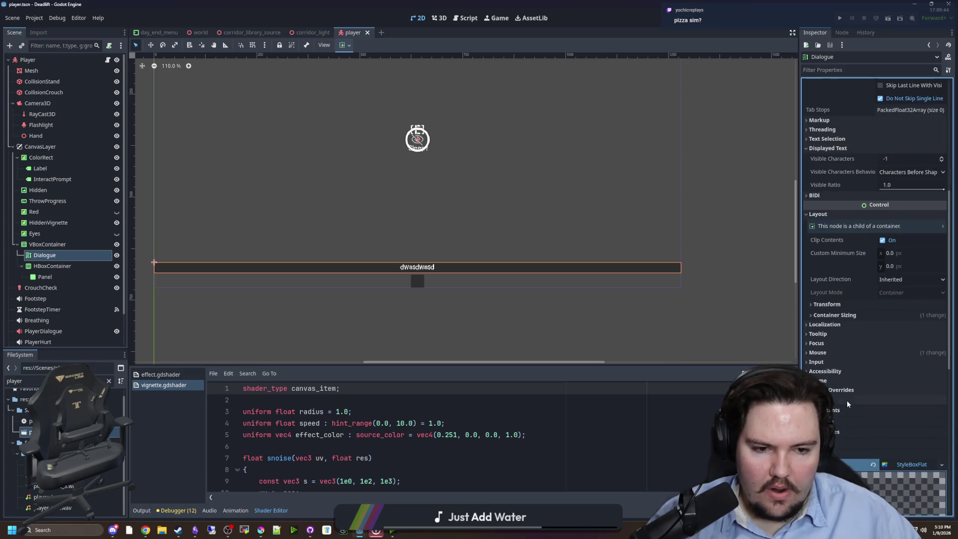
{"action": "scroll", "coordinate": [843, 400], "scroll_direction": "down", "scroll_amount": 3}
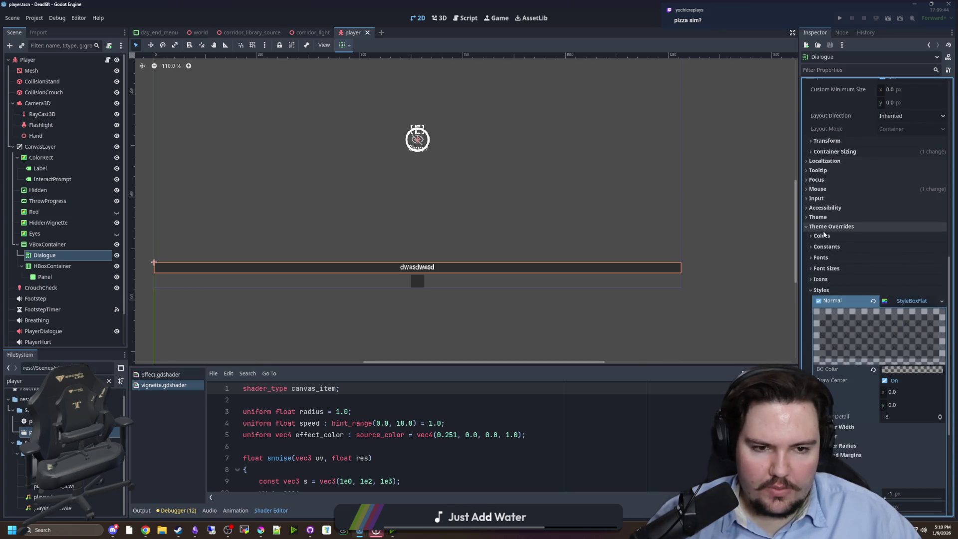
{"action": "left_click", "coordinate": [828, 290]}
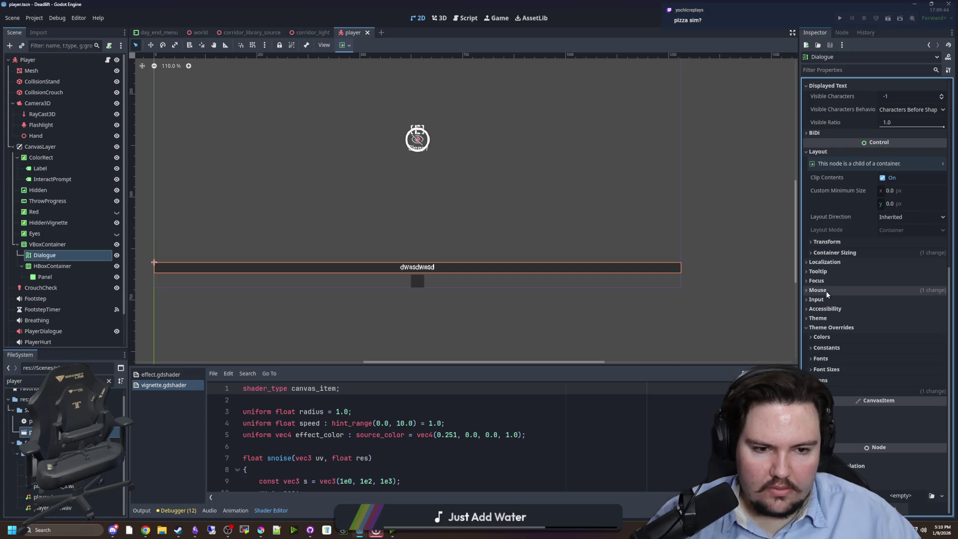
{"action": "left_click", "coordinate": [826, 369]}
{"action": "scroll", "coordinate": [865, 340], "scroll_direction": "down", "scroll_amount": 1}
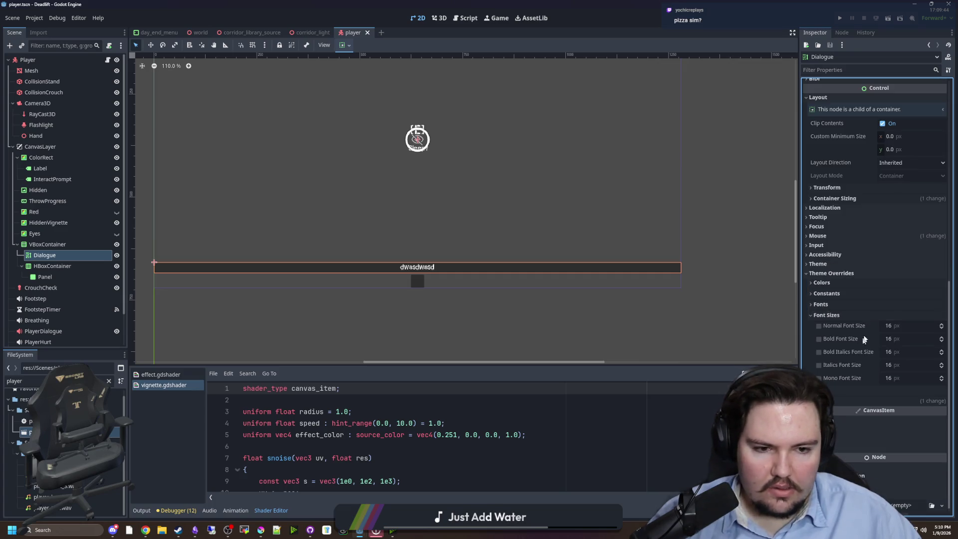
{"action": "left_click", "coordinate": [893, 326]}
{"action": "type", "text": "32"}
{"action": "key", "text": "Return"}
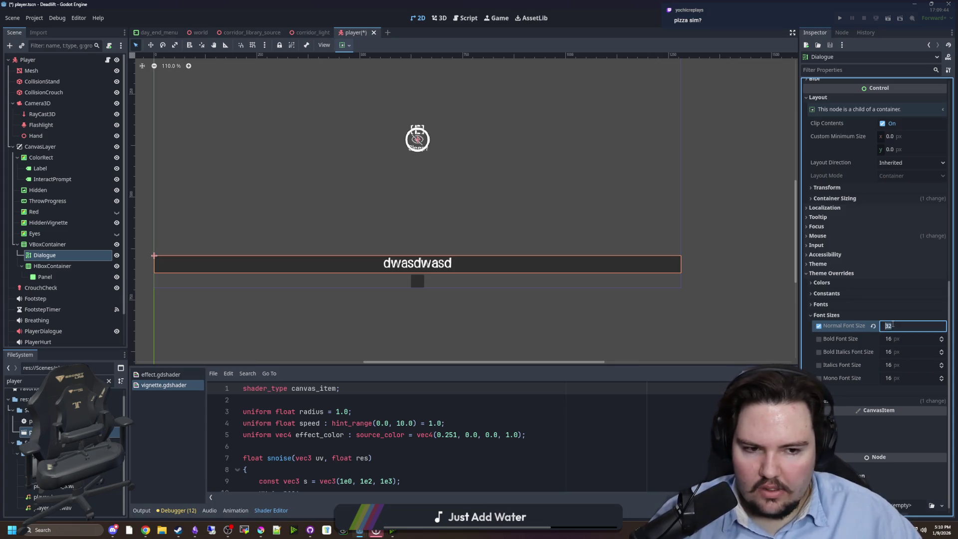
{"action": "type", "text": "24"}
{"action": "key", "text": "Return"}
{"action": "scroll", "coordinate": [481, 299], "scroll_direction": "down", "scroll_amount": 5}
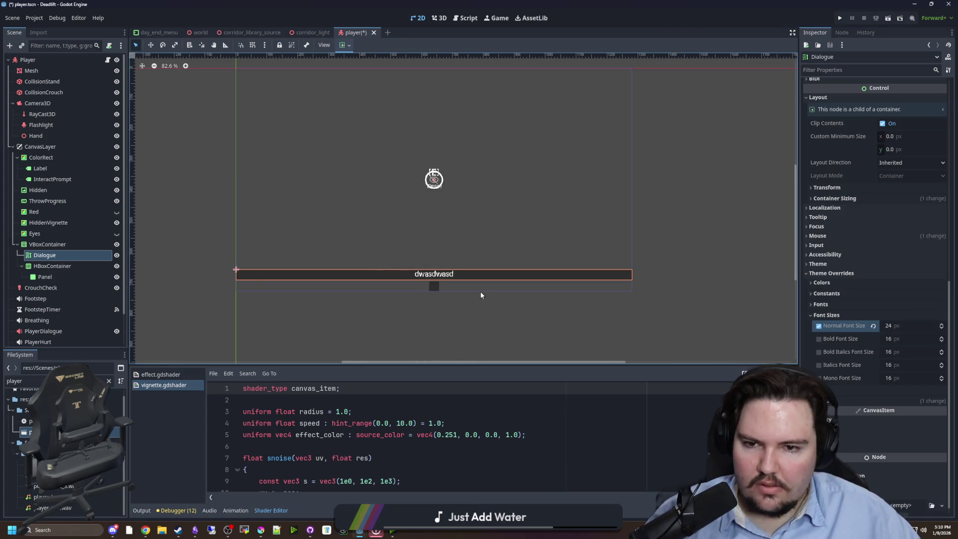
{"action": "scroll", "coordinate": [464, 327], "scroll_direction": "up", "scroll_amount": 2}
{"action": "left_click", "coordinate": [459, 329]}
{"action": "key", "text": "ctrl+s"}
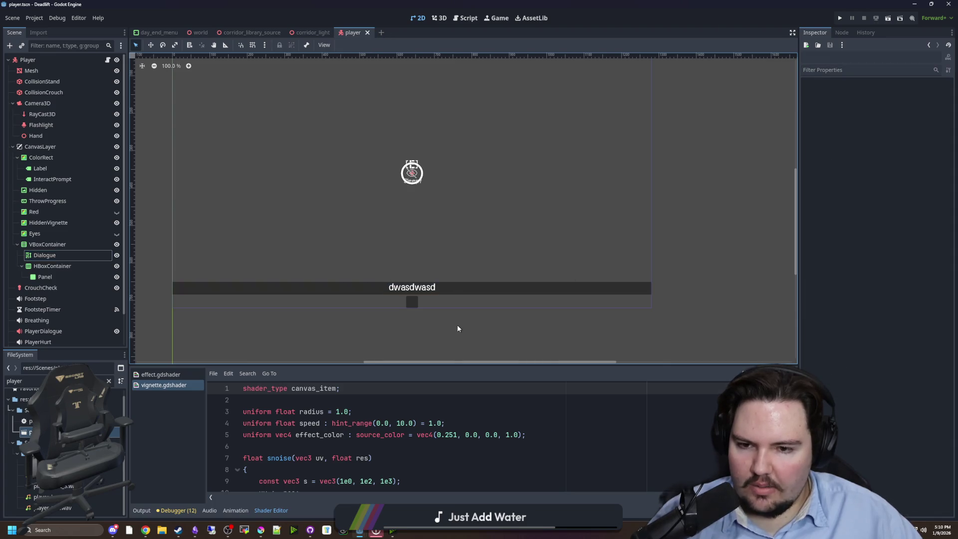
Step: Browse the hotbar nodes and begin adding a child node under HBoxContainer
{"action": "scroll", "coordinate": [457, 325], "scroll_direction": "up", "scroll_amount": 1}
{"action": "left_click", "coordinate": [103, 288]}
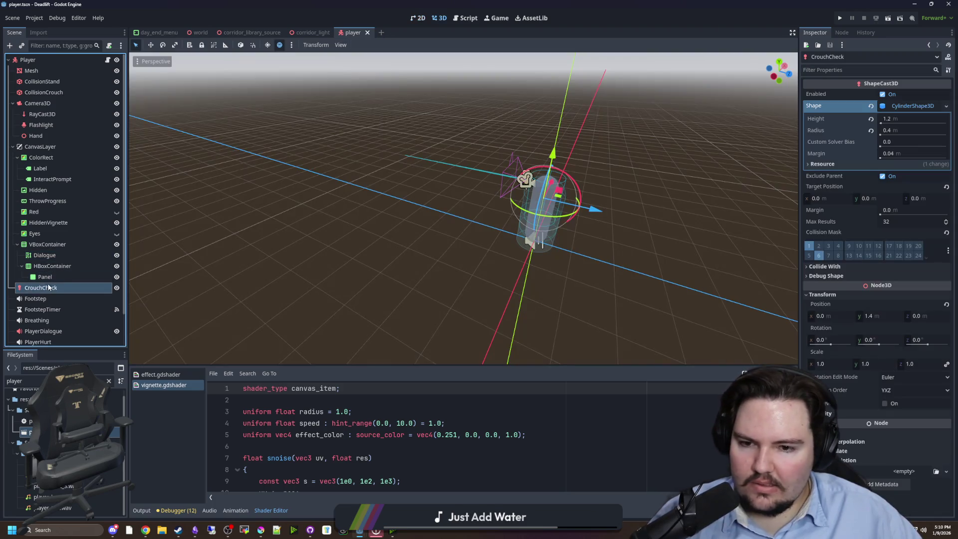
{"action": "left_click", "coordinate": [99, 277]}
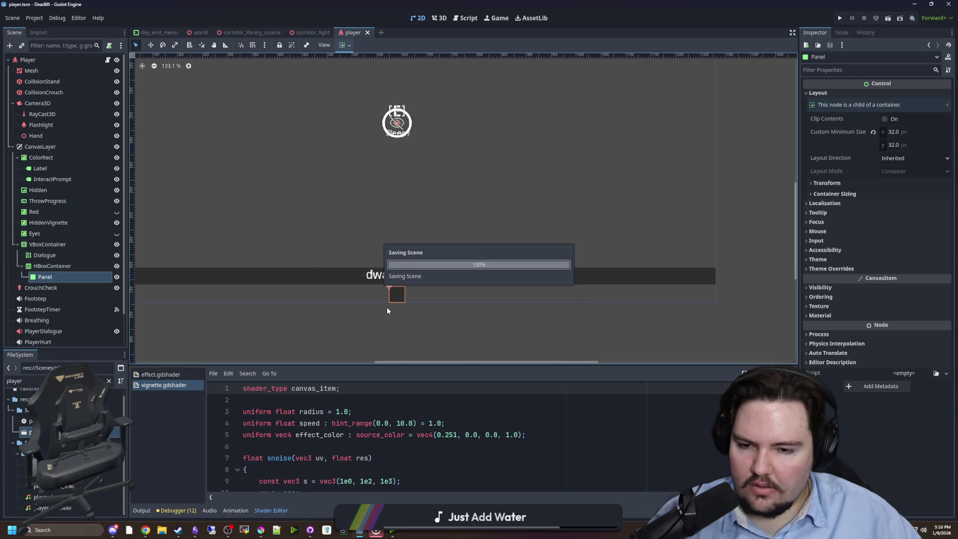
{"action": "right_click", "coordinate": [55, 270]}
{"action": "left_click", "coordinate": [83, 273]}
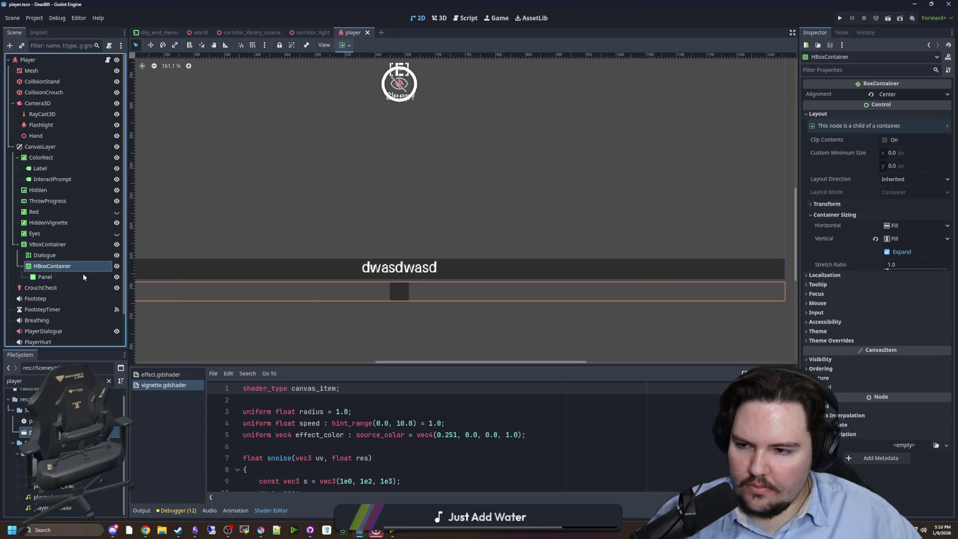
Step: Create a PanelContainer under HBoxContainer, then delete the old Panel and that PanelContainer
{"action": "type", "text": "margin"}
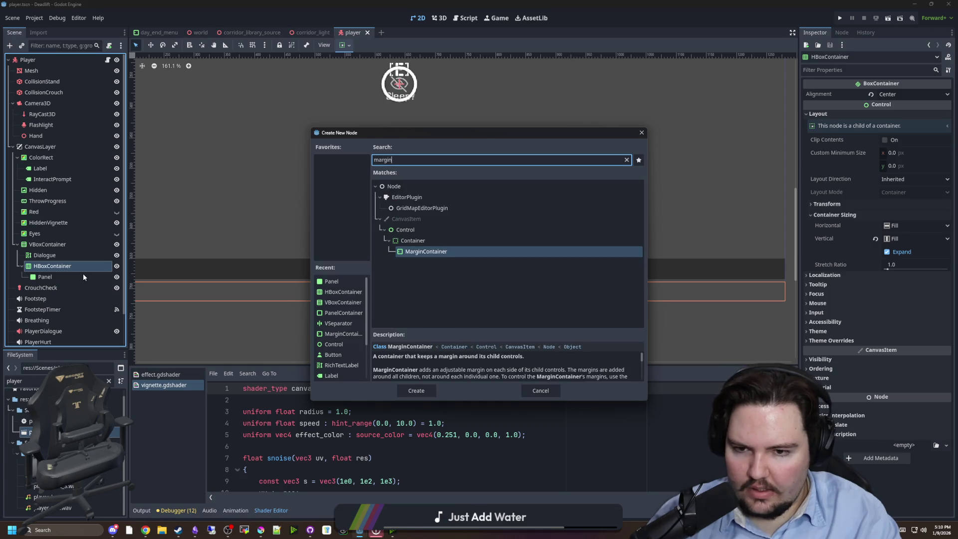
{"action": "key", "text": "BackSpace"}
{"action": "key", "text": "BackSpace"}
{"action": "key", "text": "BackSpace"}
{"action": "type", "text": "panel"}
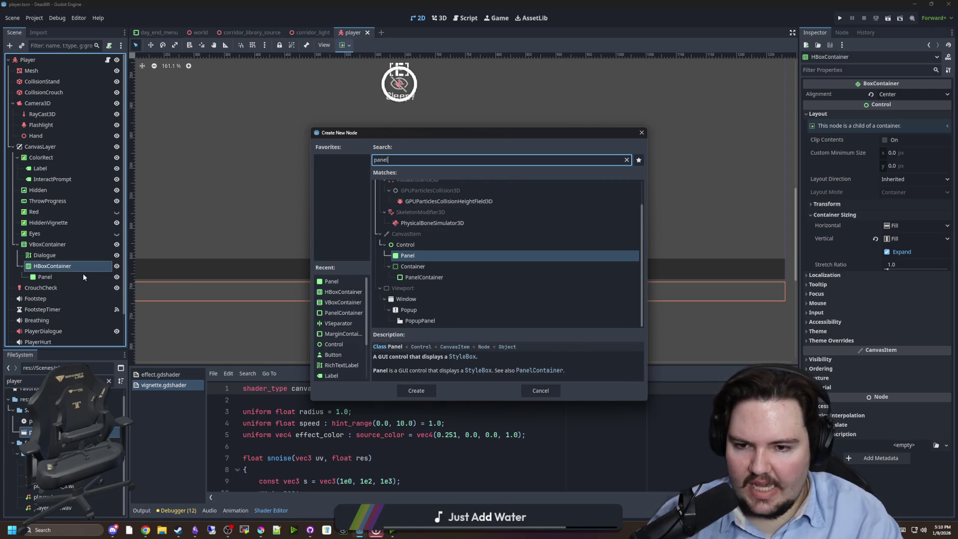
{"action": "key", "text": "Return"}
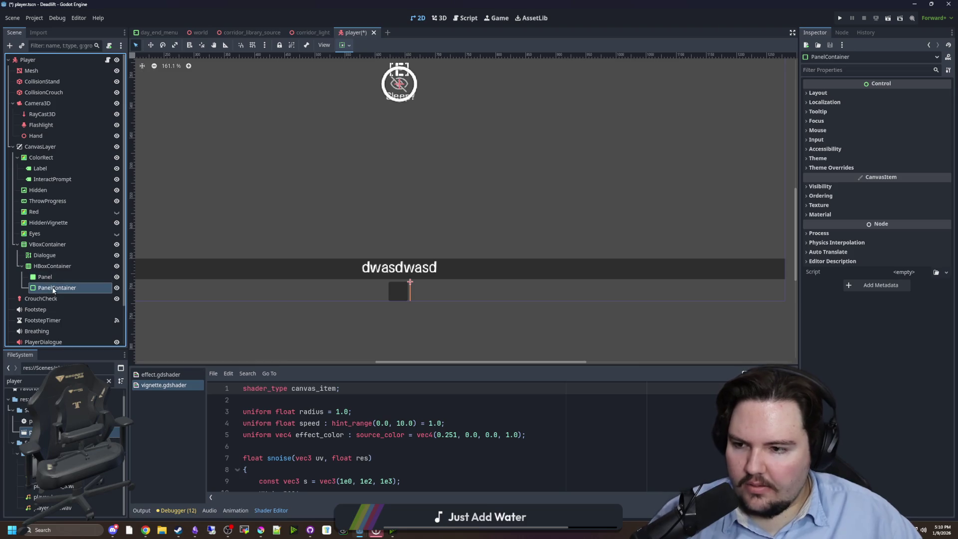
{"action": "right_click", "coordinate": [46, 295]}
{"action": "left_click", "coordinate": [62, 517]}
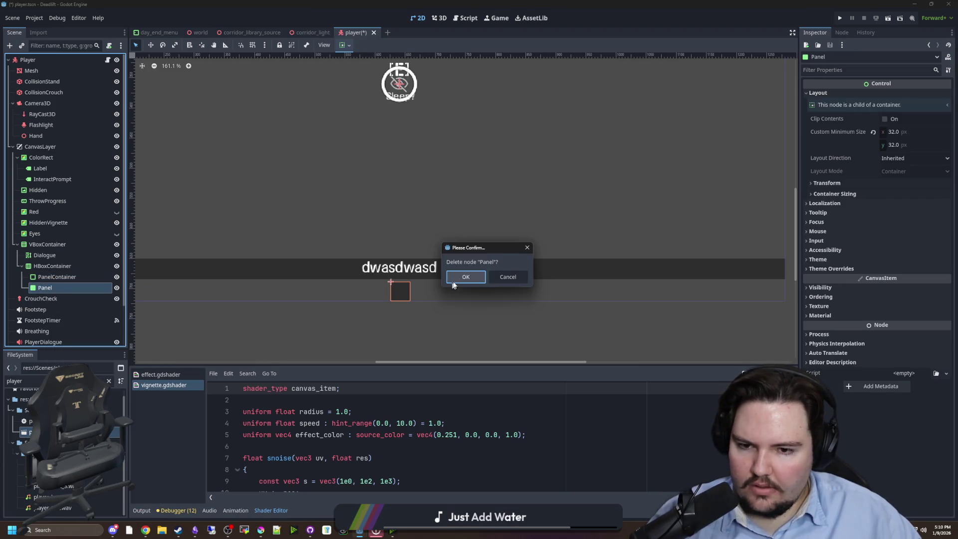
{"action": "key", "text": "Return"}
{"action": "right_click", "coordinate": [56, 277]}
{"action": "left_click", "coordinate": [64, 503]}
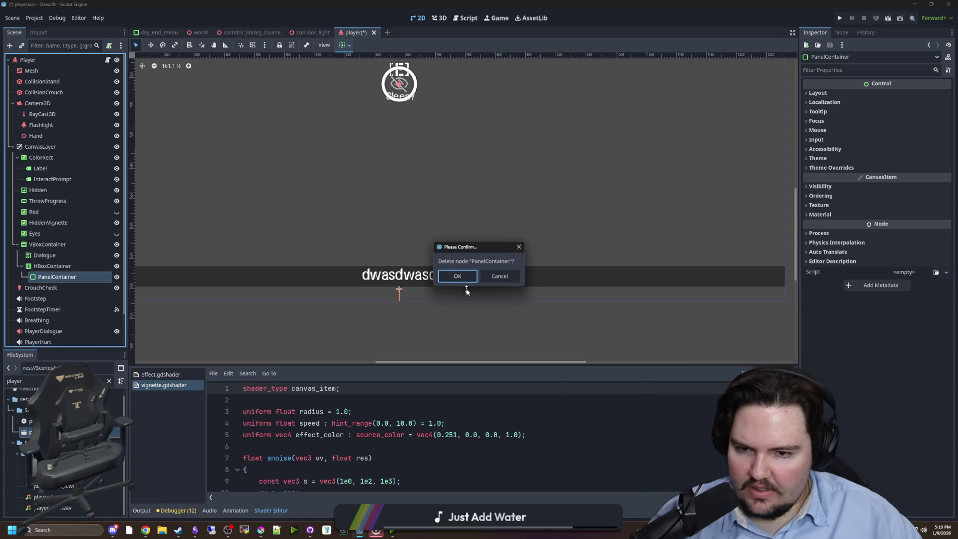
{"action": "left_click", "coordinate": [458, 278]}
Step: Copy the OptionsMenu node from options_menu into HBoxContainer, then remove the pasted copy
{"action": "left_click", "coordinate": [108, 381]}
{"action": "type", "text": "options"}
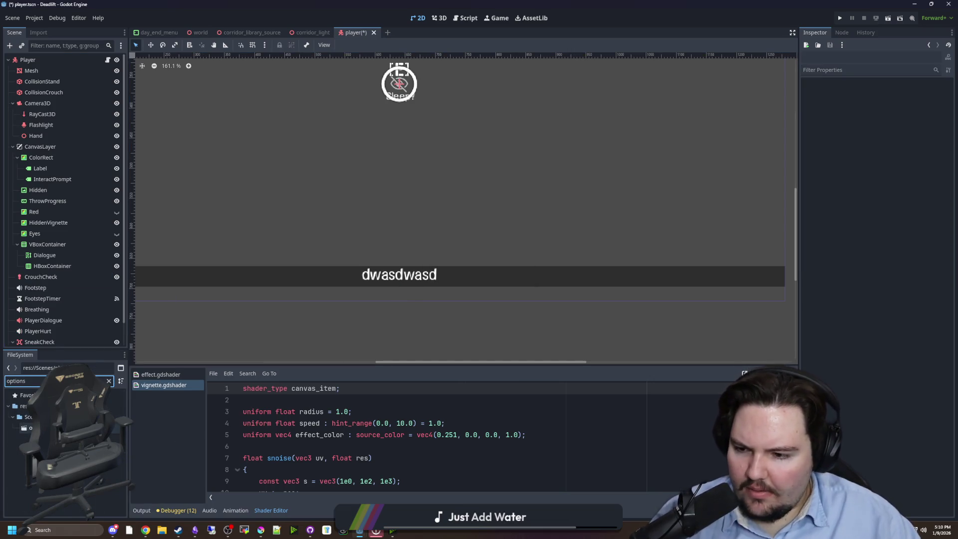
{"action": "double_click", "coordinate": [30, 428]}
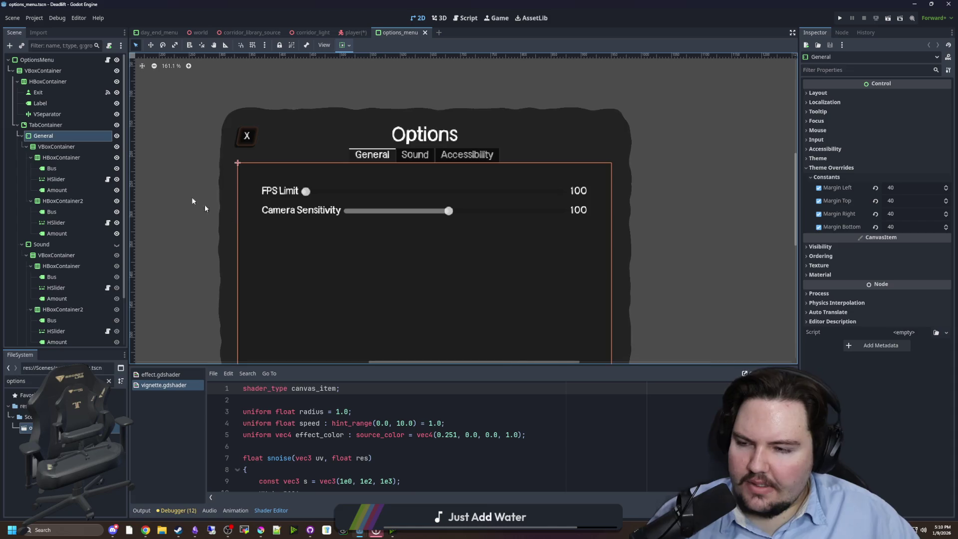
{"action": "left_click", "coordinate": [45, 61]}
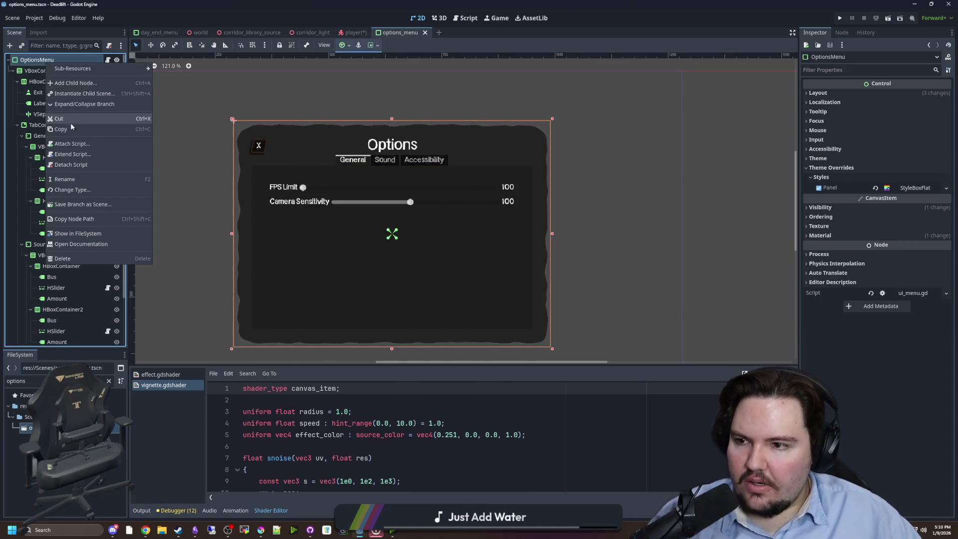
{"action": "left_click", "coordinate": [344, 32]}
{"action": "right_click", "coordinate": [55, 266]}
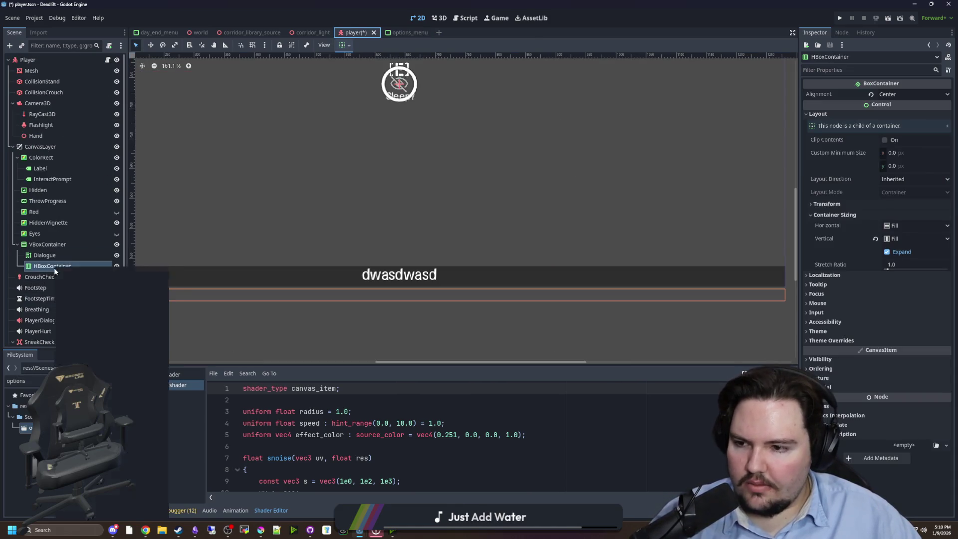
{"action": "left_click", "coordinate": [77, 329]}
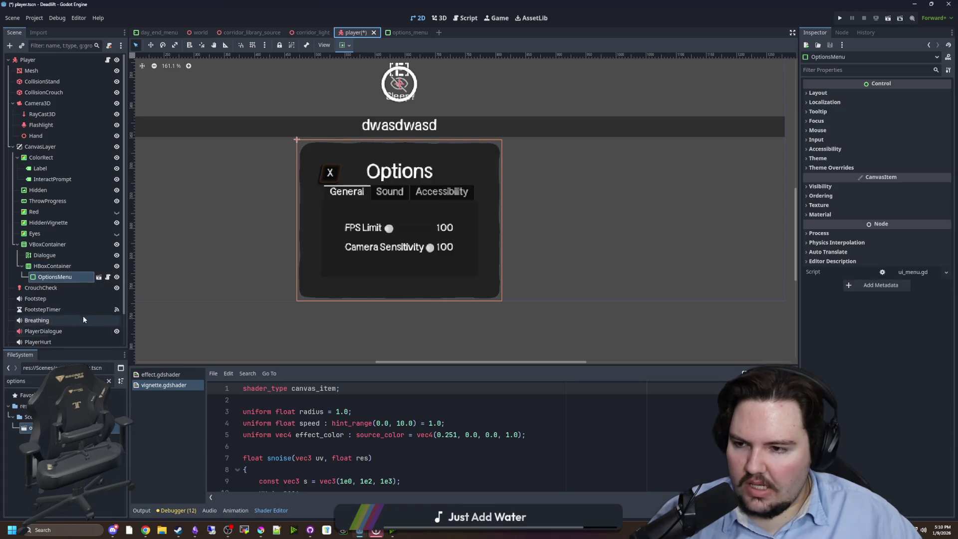
{"action": "right_click", "coordinate": [73, 278]}
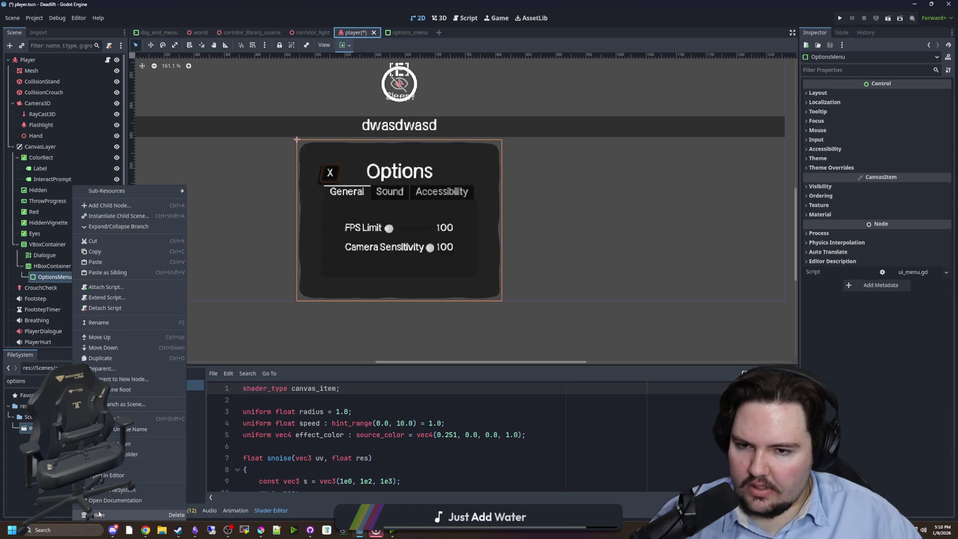
{"action": "left_click", "coordinate": [104, 514]}
{"action": "key", "text": "Return"}
Step: Add a new PanelContainer child under HBoxContainer
{"action": "right_click", "coordinate": [55, 266]}
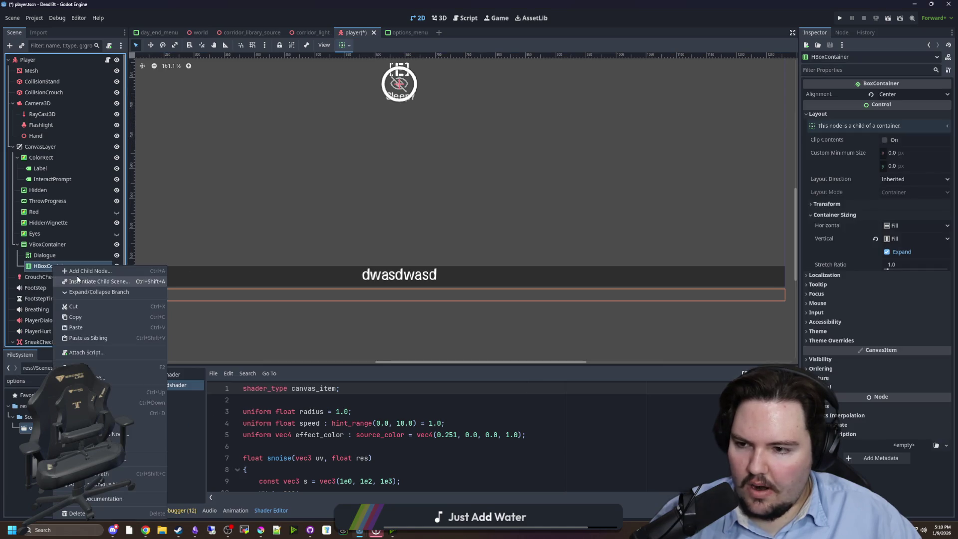
{"action": "left_click", "coordinate": [77, 280]}
{"action": "left_click", "coordinate": [617, 140]}
{"action": "right_click", "coordinate": [59, 266]}
{"action": "left_click", "coordinate": [62, 274]}
{"action": "type", "text": "panel"}
{"action": "key", "text": "Down"}
{"action": "key", "text": "Down"}
{"action": "key", "text": "Return"}
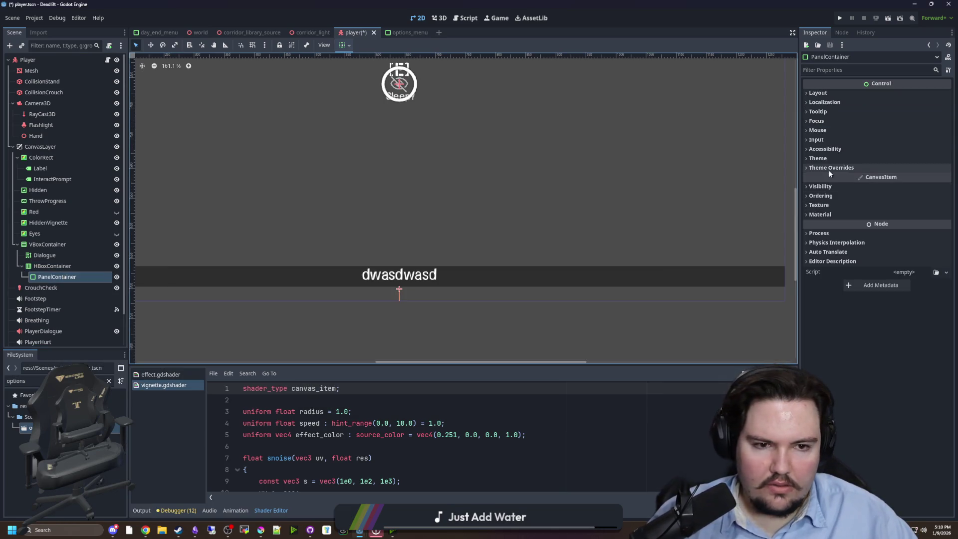
Step: Paste the copied StyleBoxFlat into the PanelContainer's Theme Overrides Panel style
{"action": "left_click", "coordinate": [406, 32]}
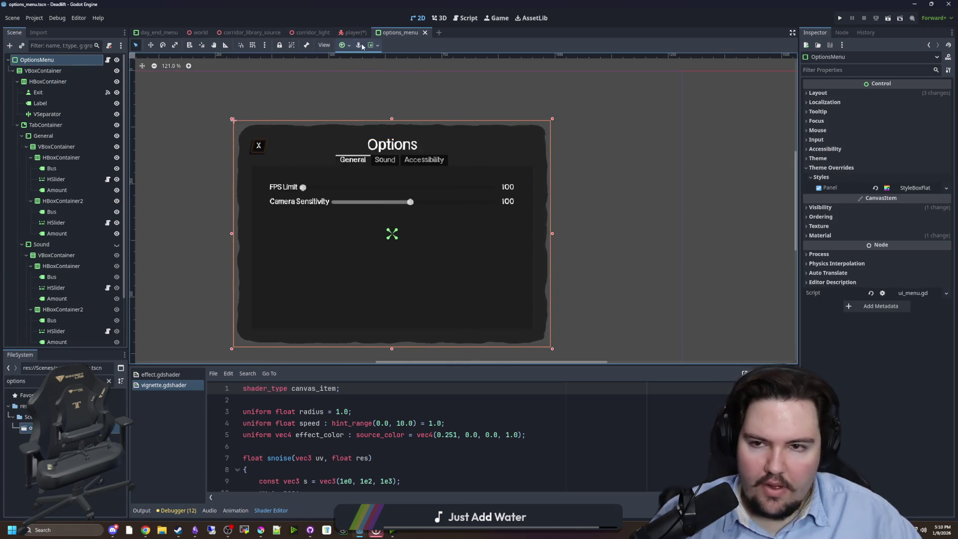
{"action": "left_click", "coordinate": [353, 32]}
{"action": "right_click", "coordinate": [64, 277]}
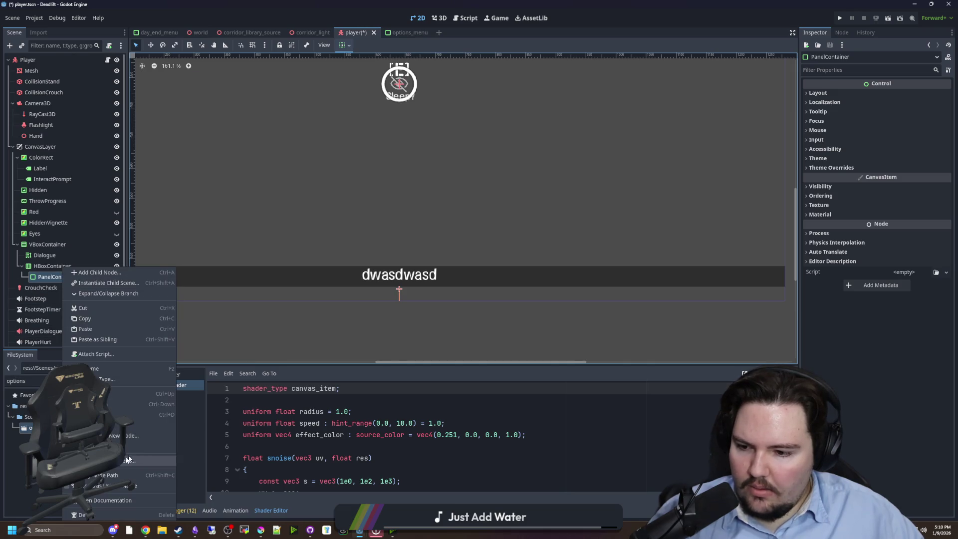
{"action": "left_click", "coordinate": [845, 170]}
{"action": "left_click", "coordinate": [845, 169]}
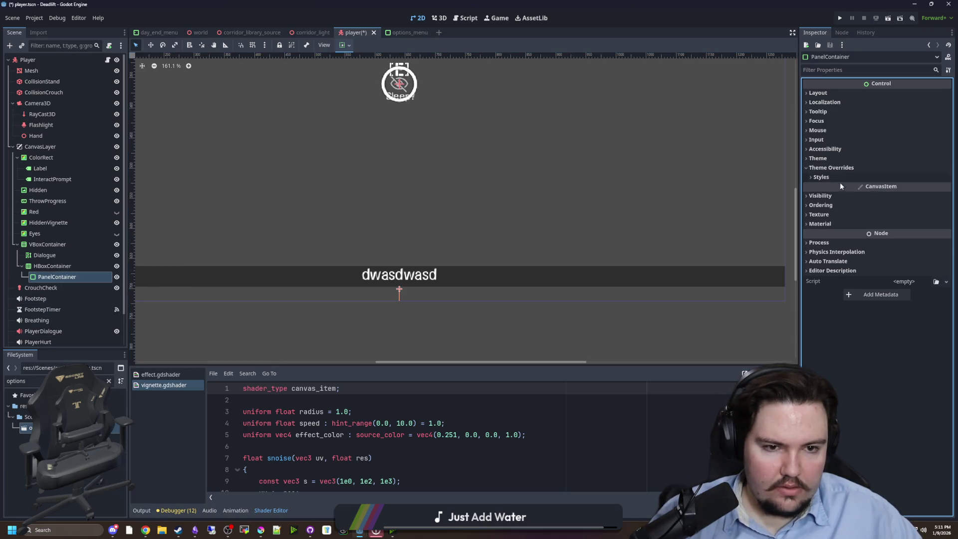
{"action": "left_click", "coordinate": [840, 181]}
{"action": "right_click", "coordinate": [904, 190]}
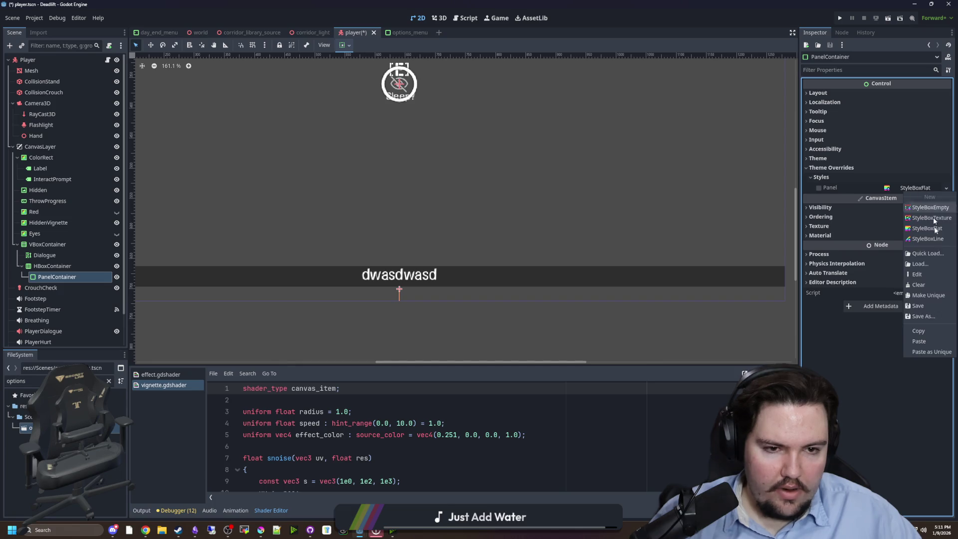
{"action": "left_click", "coordinate": [924, 338]}
Step: Assign the wobbly_ui.tres material to the PanelContainer
{"action": "scroll", "coordinate": [397, 277], "scroll_direction": "down", "scroll_amount": 2}
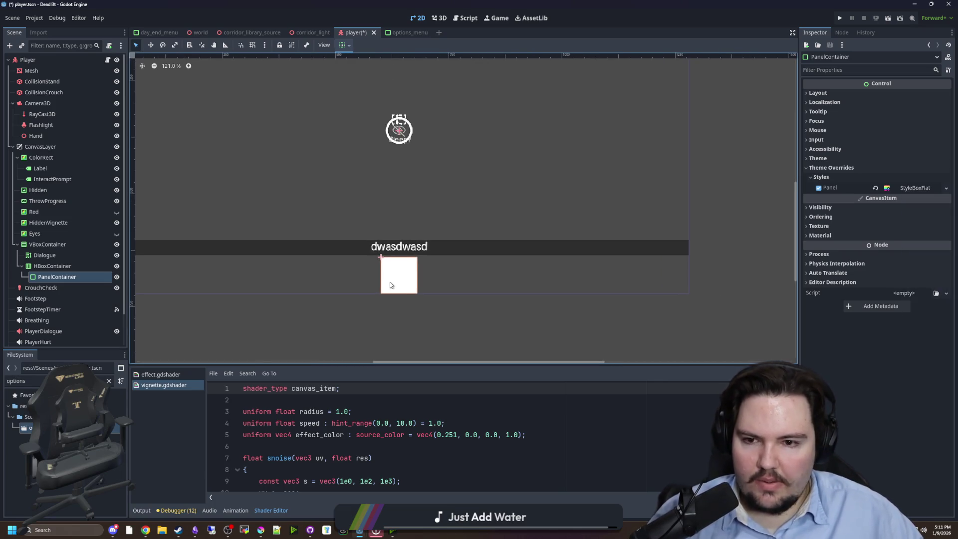
{"action": "scroll", "coordinate": [391, 285], "scroll_direction": "up", "scroll_amount": 1}
{"action": "left_click", "coordinate": [820, 235]}
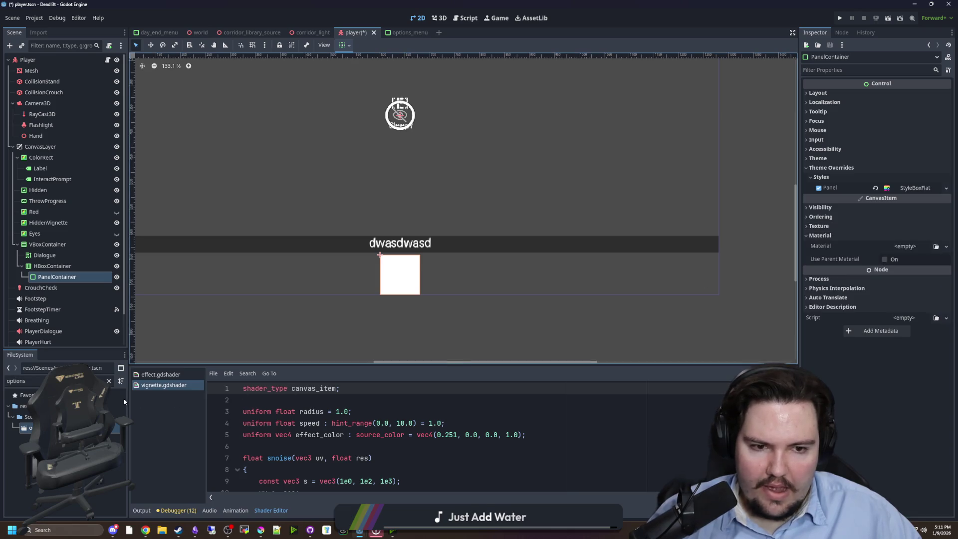
{"action": "left_click", "coordinate": [109, 381]}
{"action": "type", "text": "wobbl"}
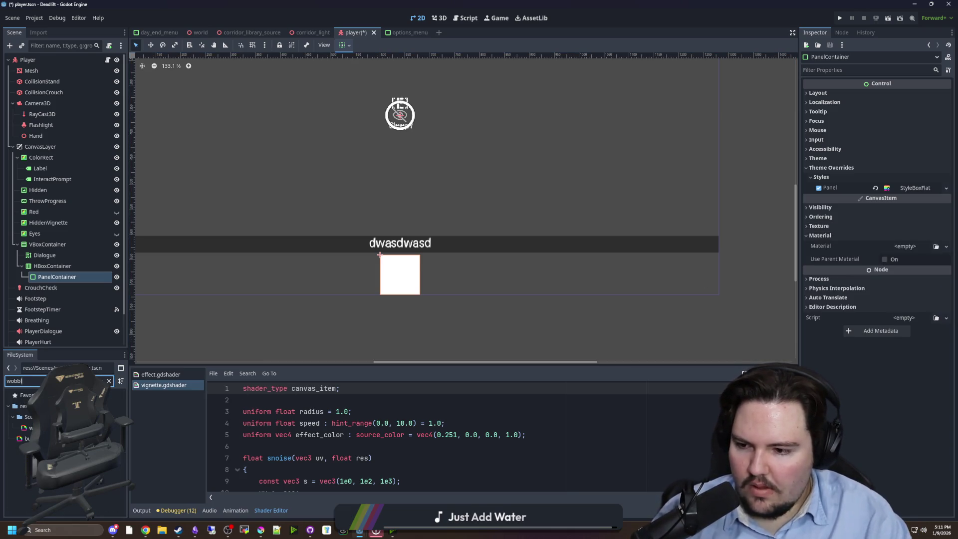
{"action": "left_click_drag", "start_coordinate": [27, 428], "coordinate": [926, 251]}
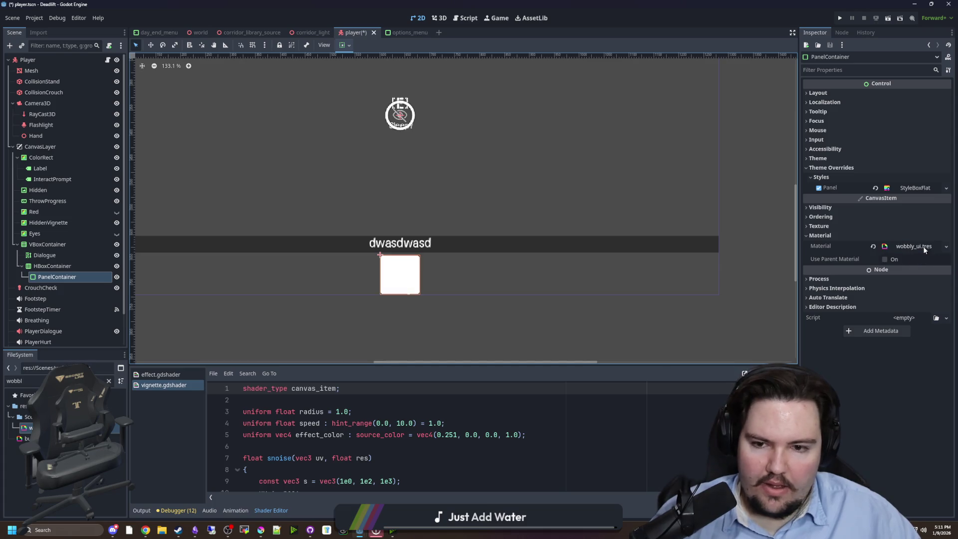
Step: Check the options menu's Modulate and Self Modulate colours for reference
{"action": "left_click", "coordinate": [405, 32]}
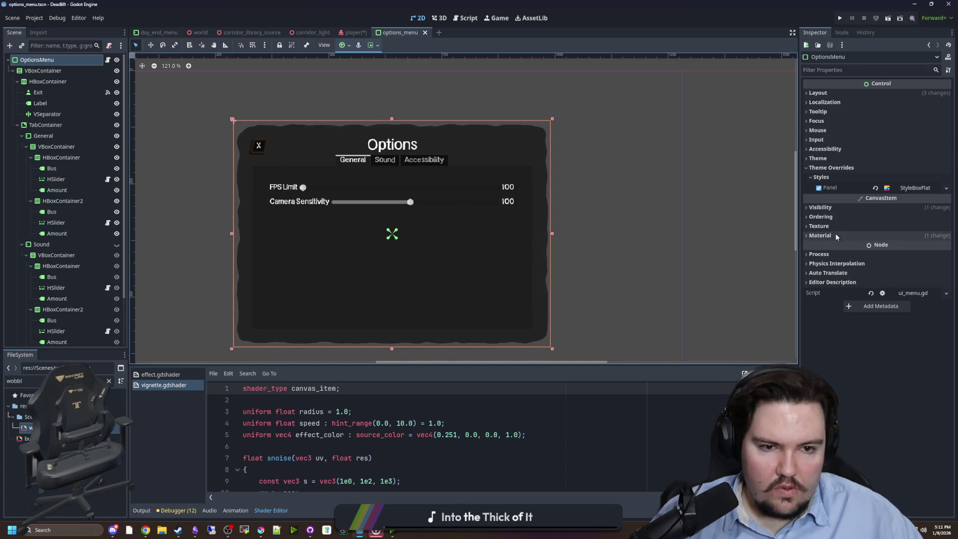
{"action": "left_click", "coordinate": [824, 207]}
{"action": "left_click", "coordinate": [910, 232]}
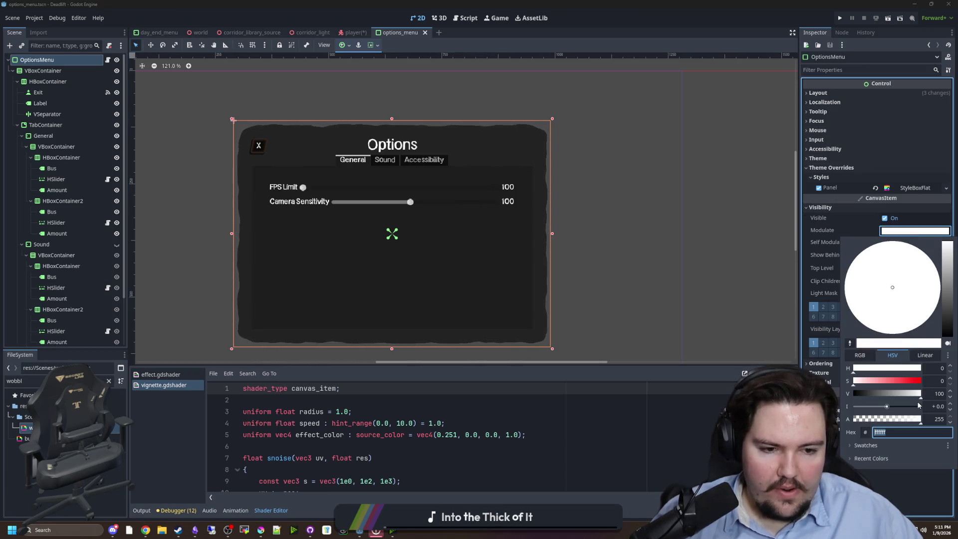
{"action": "left_click", "coordinate": [848, 255]}
{"action": "left_click", "coordinate": [892, 254]}
{"action": "left_click", "coordinate": [891, 244]}
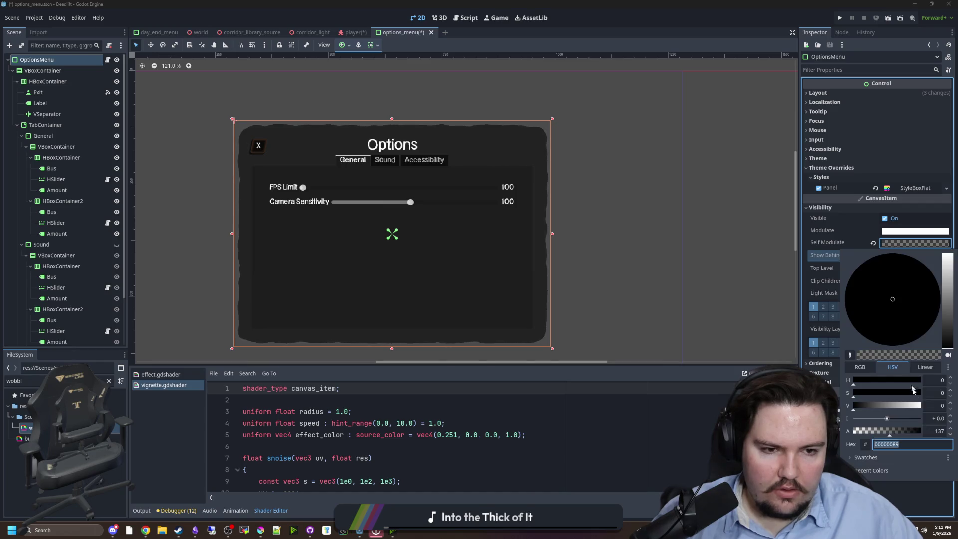
{"action": "left_click", "coordinate": [624, 383]}
Step: Set the PanelContainer's Self Modulate to a dark translucent tint
{"action": "left_click", "coordinate": [353, 33]}
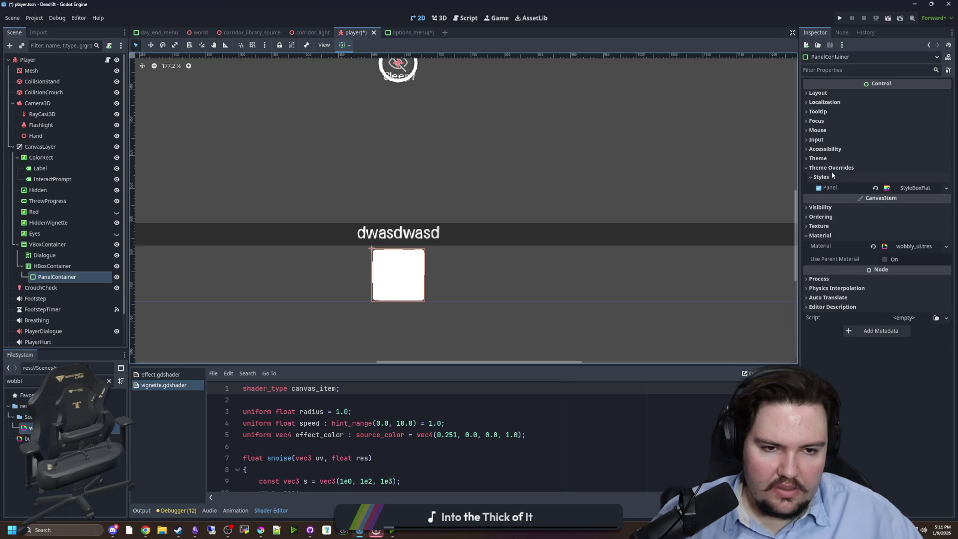
{"action": "left_click", "coordinate": [830, 208]}
{"action": "left_click", "coordinate": [908, 243]}
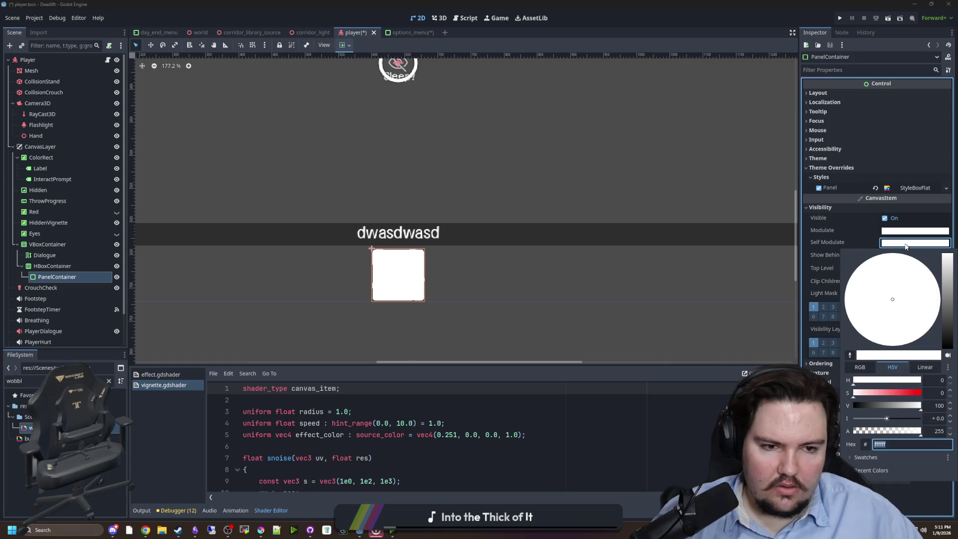
{"action": "left_click_drag", "start_coordinate": [938, 424], "coordinate": [849, 424]}
{"action": "left_click", "coordinate": [906, 244]}
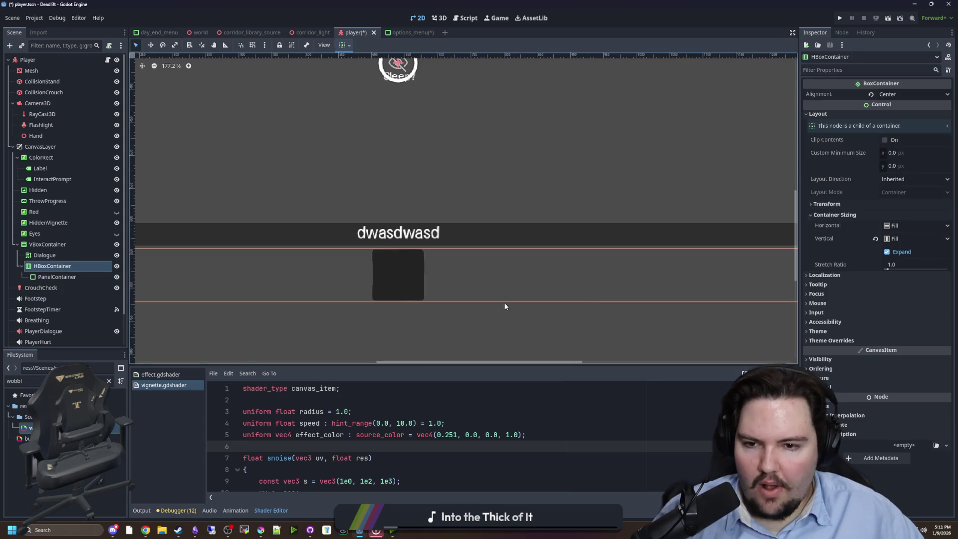
{"action": "scroll", "coordinate": [504, 303], "scroll_direction": "up", "scroll_amount": 3}
{"action": "left_click", "coordinate": [458, 336]}
{"action": "left_click", "coordinate": [75, 266]}
{"action": "left_click", "coordinate": [64, 277]}
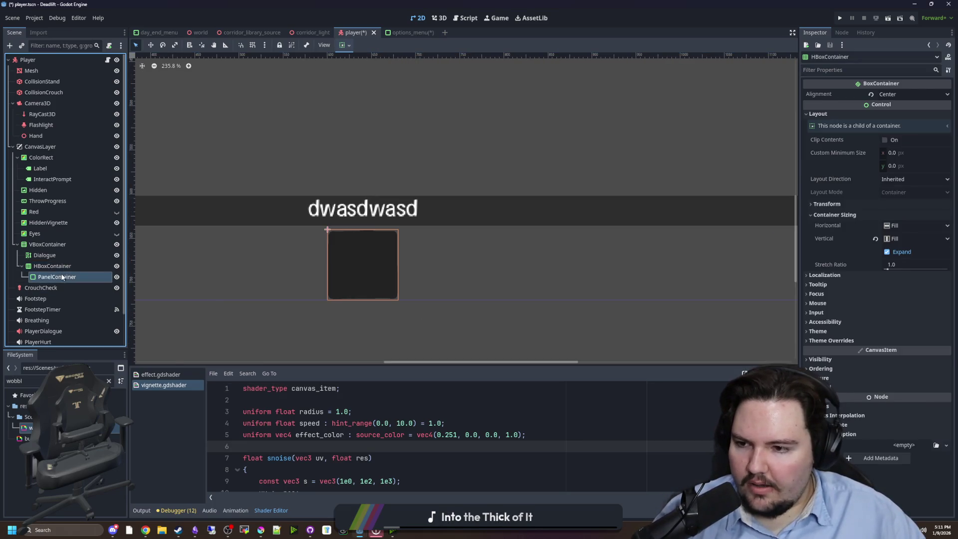
Step: Copy the PanelContainer and paste two more panels as siblings
{"action": "right_click", "coordinate": [63, 277]}
{"action": "left_click", "coordinate": [78, 313]}
{"action": "right_click", "coordinate": [65, 279]}
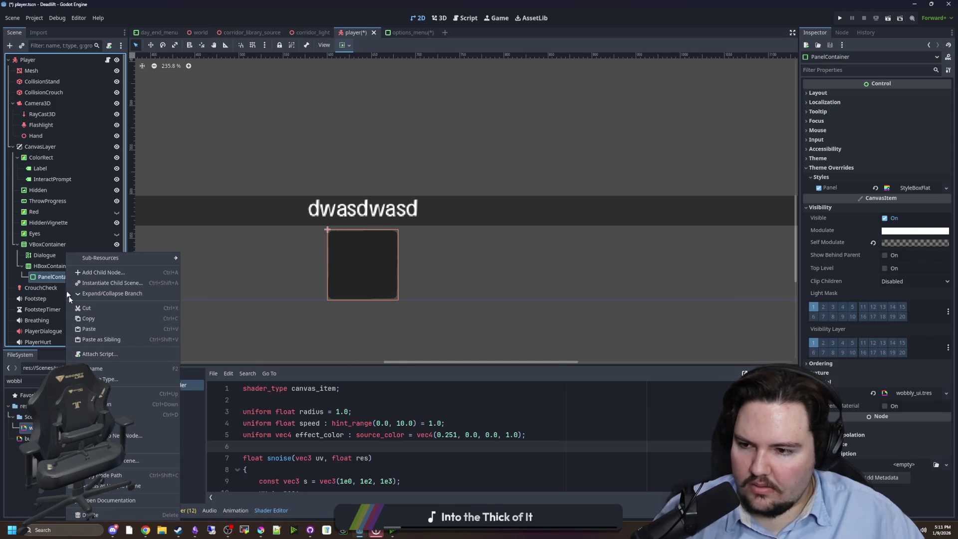
{"action": "left_click", "coordinate": [99, 340]}
{"action": "right_click", "coordinate": [73, 290]}
{"action": "left_click", "coordinate": [103, 339]}
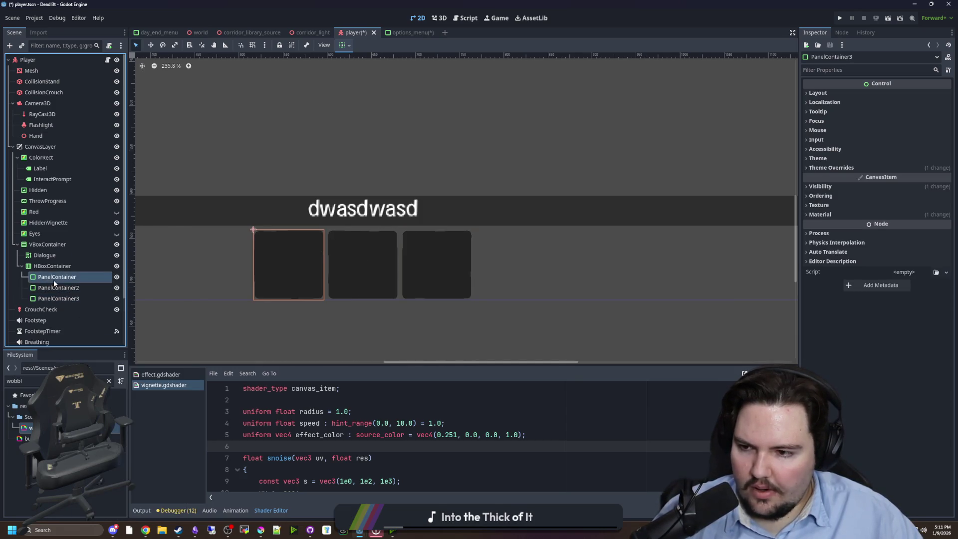
Step: Rename the three panels Hotbar1, Hotbar2 and Hotbar3, then save the player scene
{"action": "double_click", "coordinate": [90, 276]}
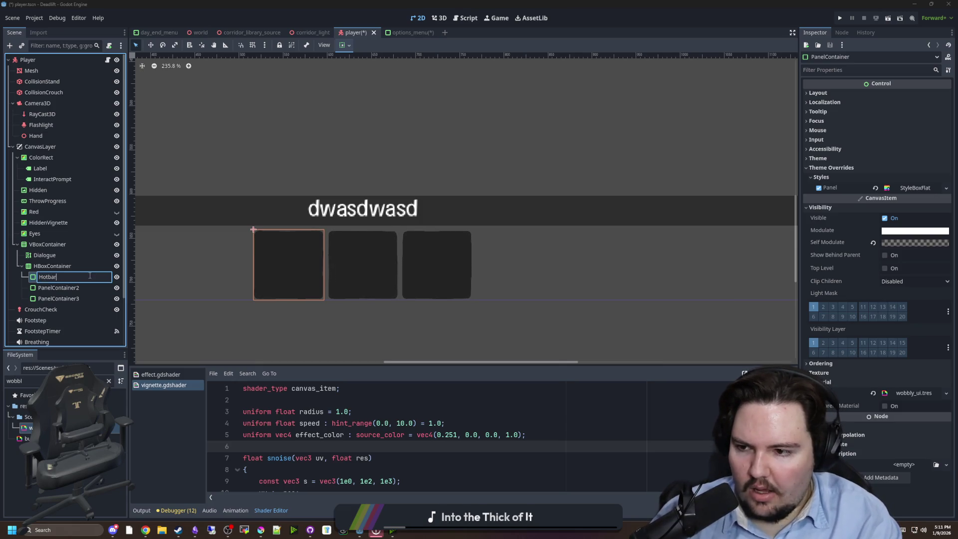
{"action": "type", "text": "1"}
{"action": "key", "text": "Return"}
{"action": "double_click", "coordinate": [80, 287]}
{"action": "type", "text": "bar2"}
{"action": "key", "text": "Return"}
{"action": "left_click", "coordinate": [41, 300]}
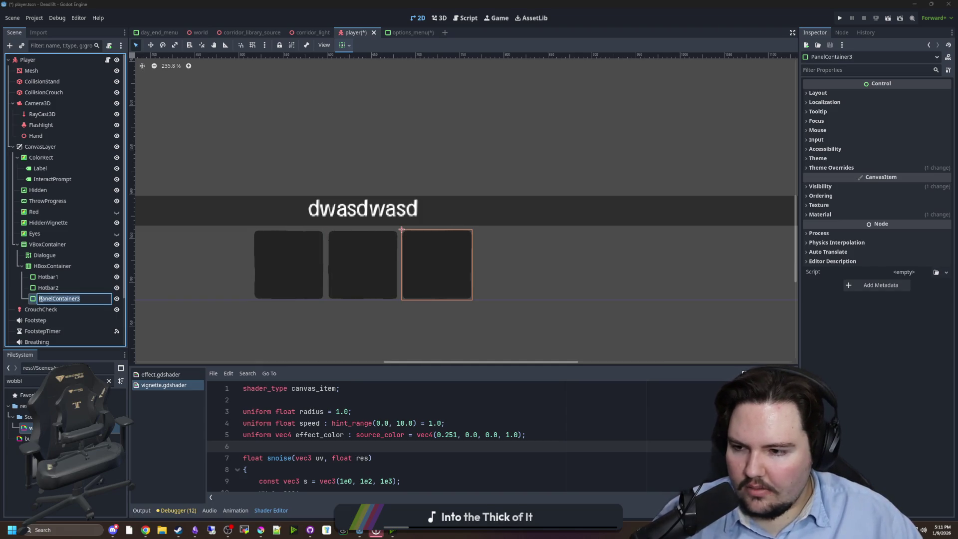
{"action": "type", "text": "Hotbar3"}
{"action": "key", "text": "Return"}
{"action": "scroll", "coordinate": [478, 292], "scroll_direction": "down", "scroll_amount": 1}
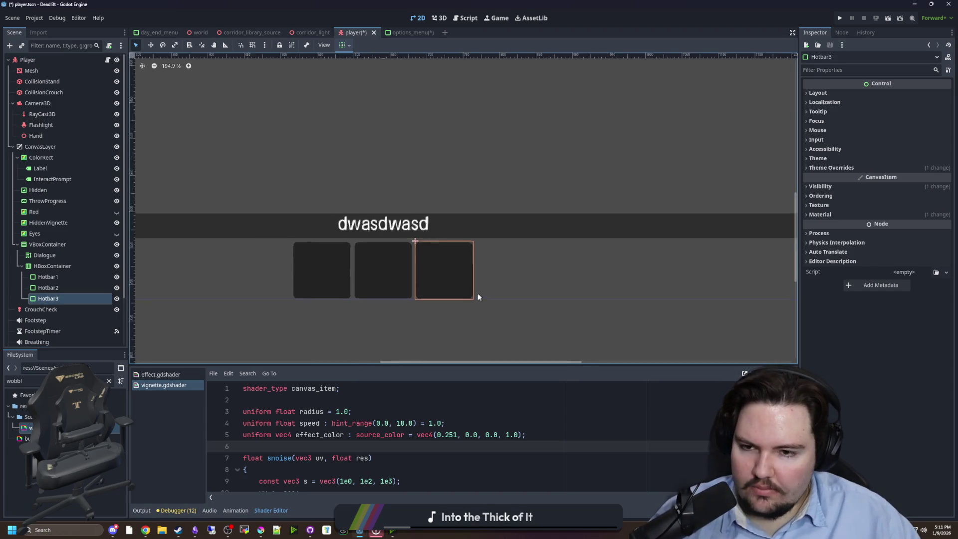
{"action": "key", "text": "ctrl+s"}
Step: Add a Label child node under Hotbar1
{"action": "left_click", "coordinate": [50, 277]}
{"action": "right_click", "coordinate": [65, 277]}
{"action": "left_click", "coordinate": [83, 269]}
{"action": "type", "text": "label"}
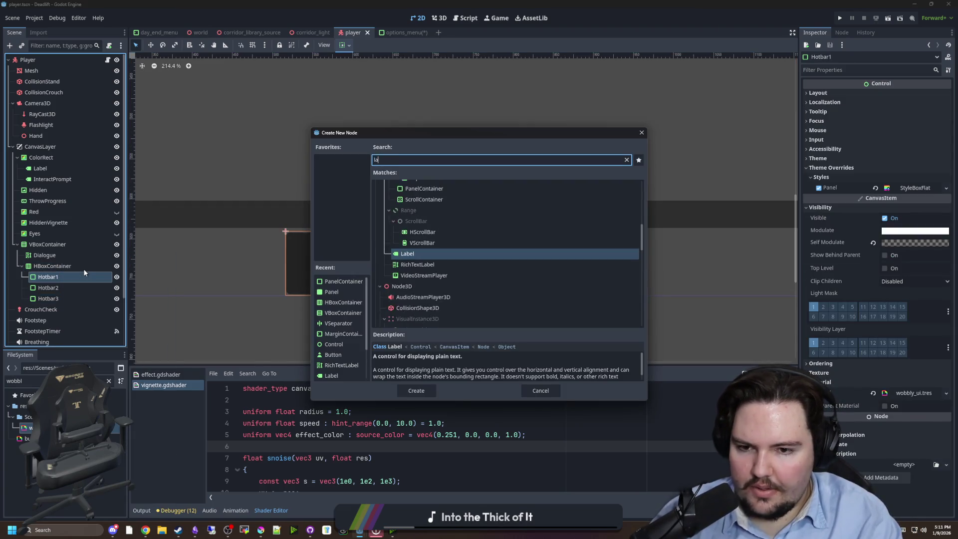
{"action": "key", "text": "Return"}
Step: Make Hotbar1's panel style override unique
{"action": "left_click", "coordinate": [75, 276]}
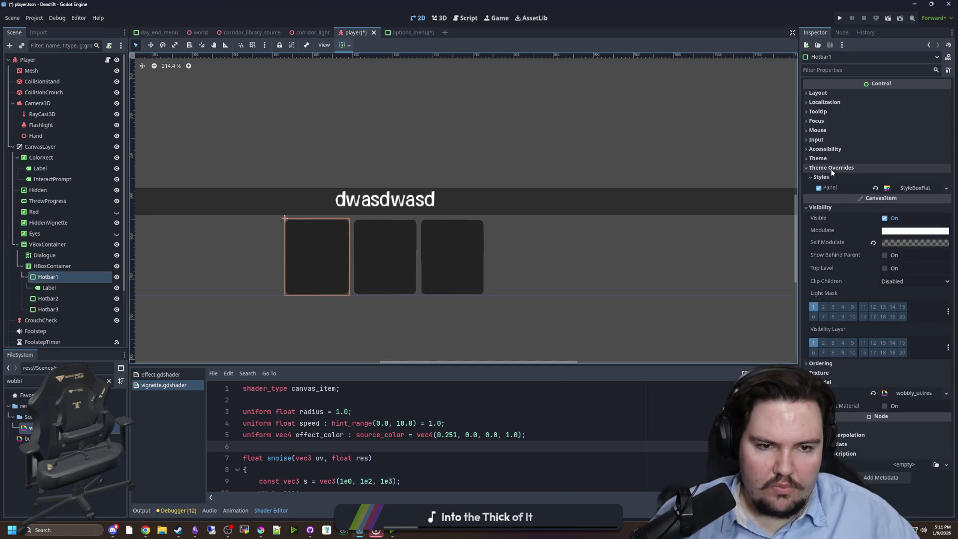
{"action": "left_click", "coordinate": [831, 168]}
{"action": "left_click", "coordinate": [836, 170]}
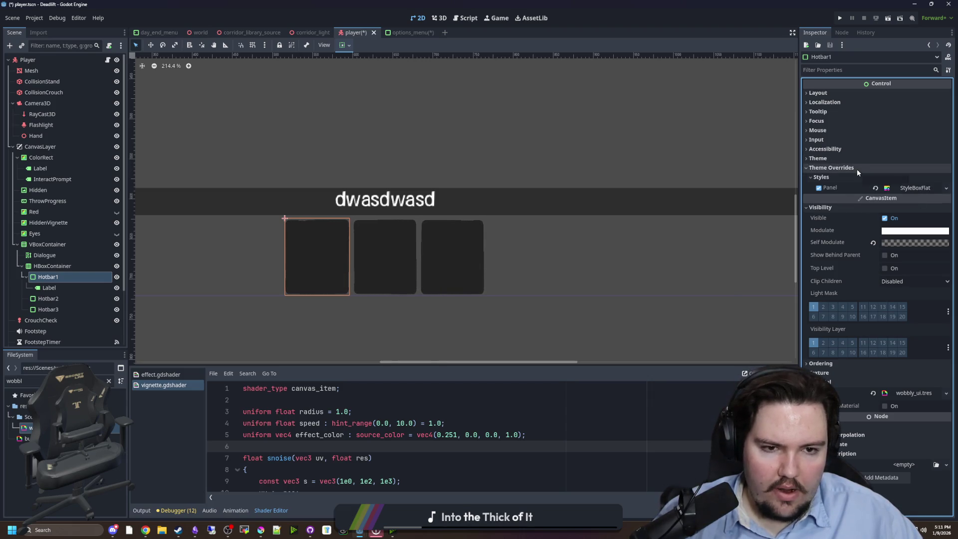
{"action": "left_click", "coordinate": [916, 188]}
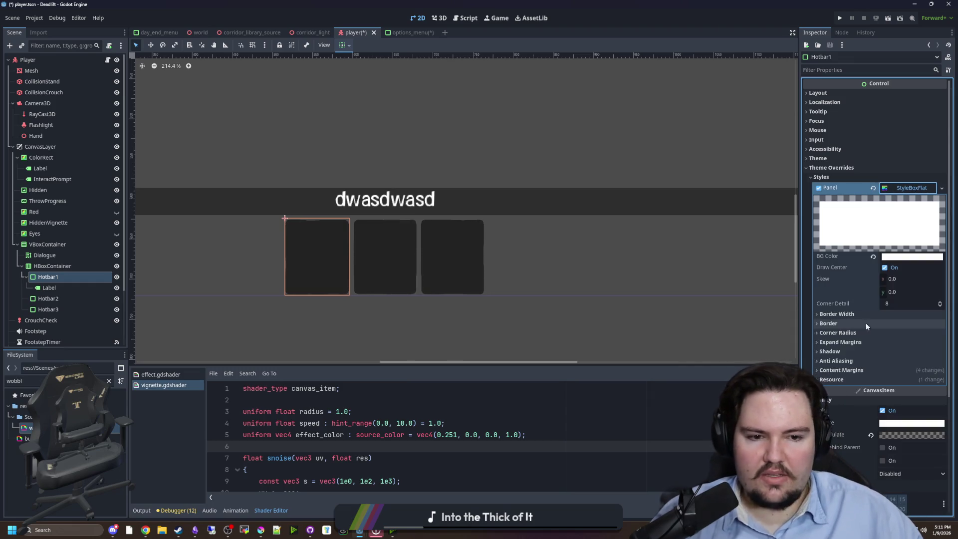
{"action": "right_click", "coordinate": [918, 188]}
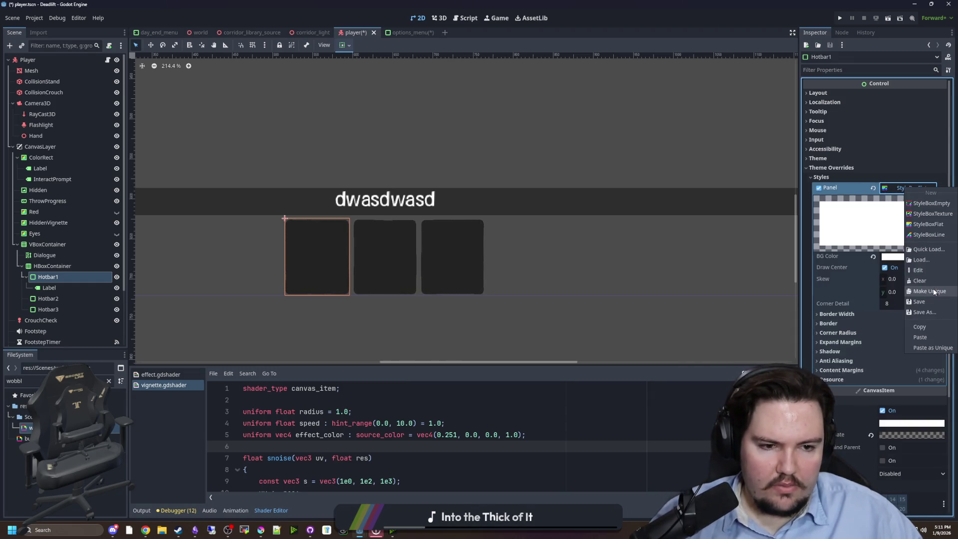
{"action": "left_click", "coordinate": [935, 292]}
Step: Set Hotbar1's panel style content margins to 5 px on left, top, right and bottom
{"action": "left_click", "coordinate": [842, 370]}
{"action": "scroll", "coordinate": [899, 329], "scroll_direction": "down", "scroll_amount": 2}
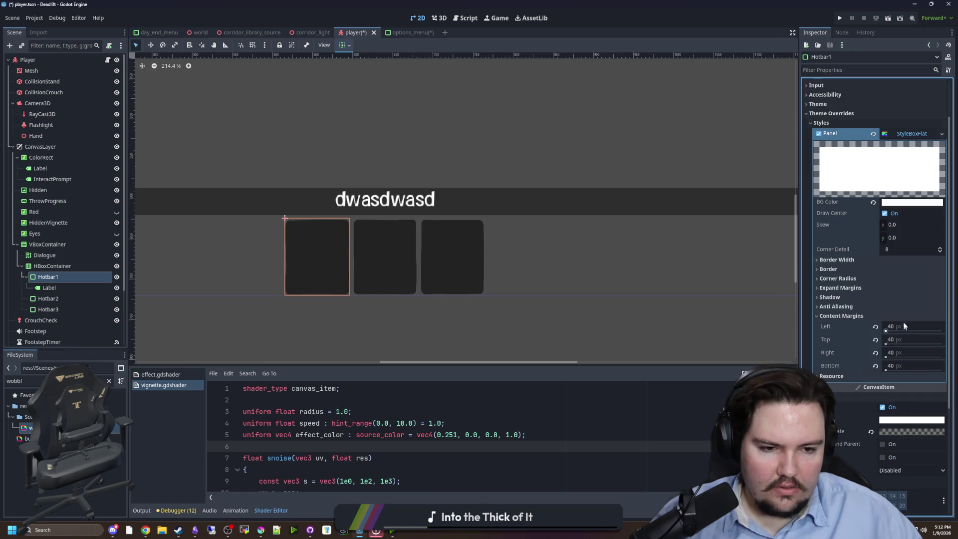
{"action": "left_click", "coordinate": [902, 325]}
{"action": "type", "text": "5"}
{"action": "left_click", "coordinate": [904, 338]}
{"action": "type", "text": "5"}
{"action": "left_click", "coordinate": [899, 352]}
{"action": "type", "text": "5"}
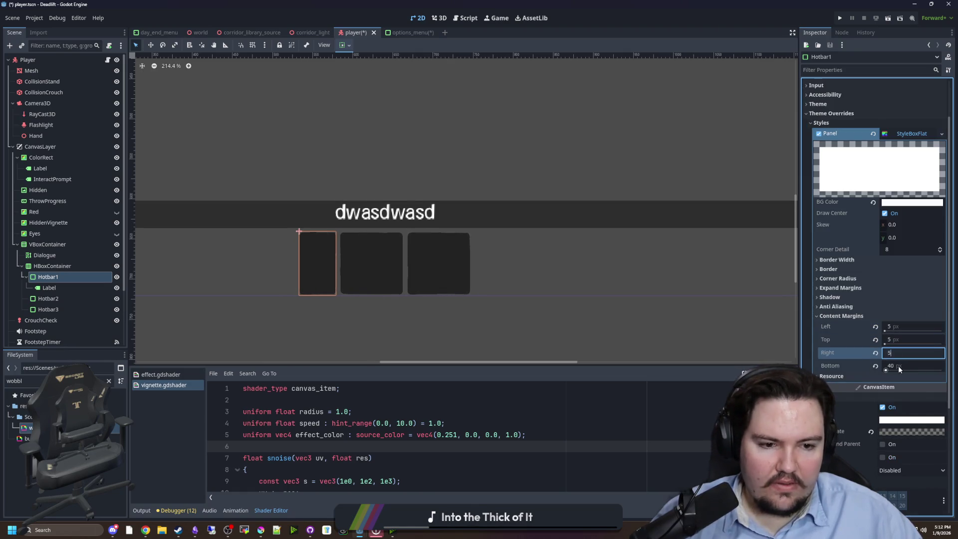
{"action": "left_click", "coordinate": [900, 369]}
{"action": "type", "text": "5"}
Step: Copy Hotbar1's panel style and paste it onto Hotbar2 and Hotbar3
{"action": "right_click", "coordinate": [910, 132]}
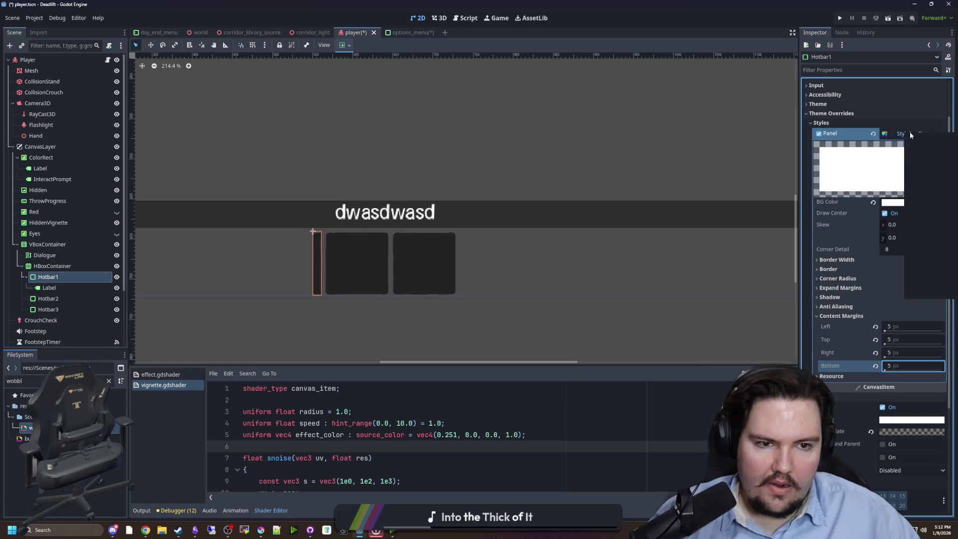
{"action": "left_click", "coordinate": [929, 271]}
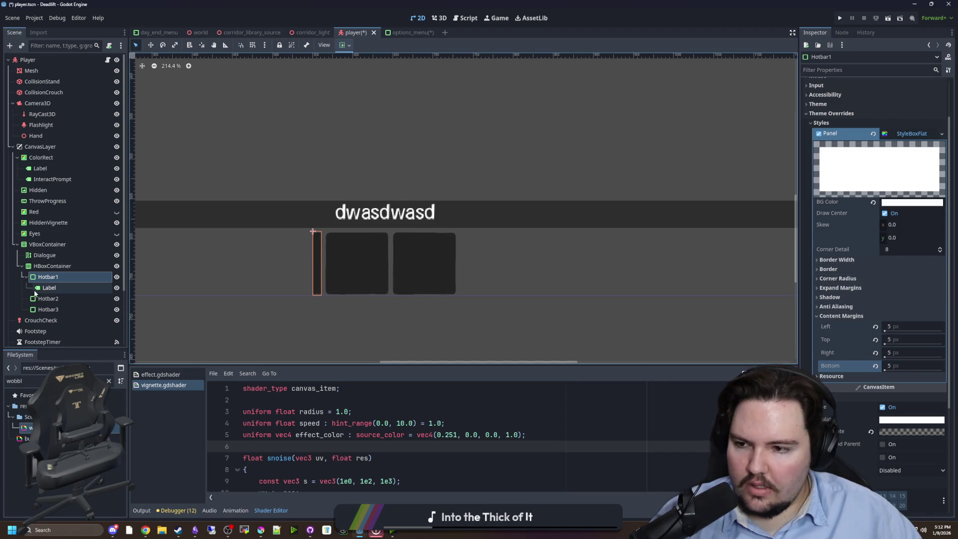
{"action": "left_click", "coordinate": [48, 298]}
{"action": "left_click", "coordinate": [62, 309], "text": "shift"}
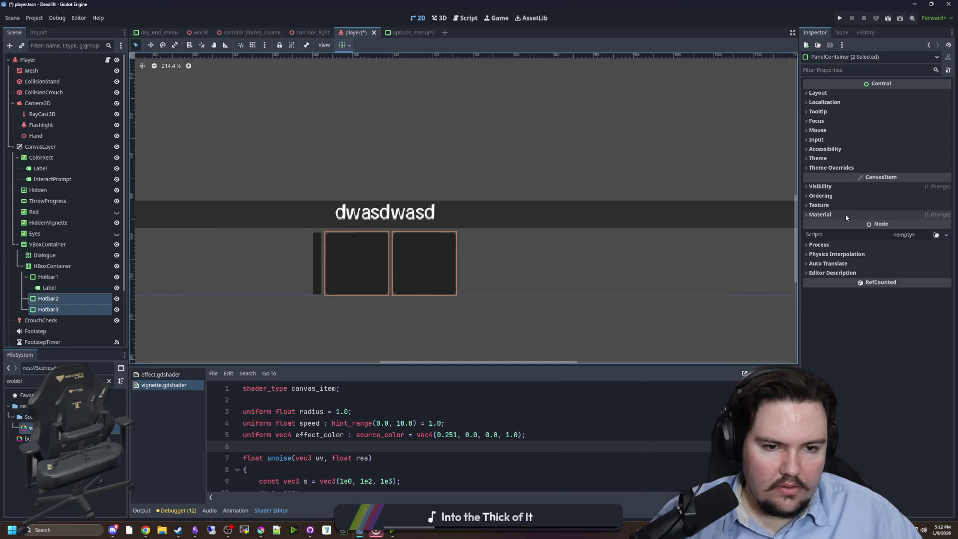
{"action": "left_click", "coordinate": [848, 168]}
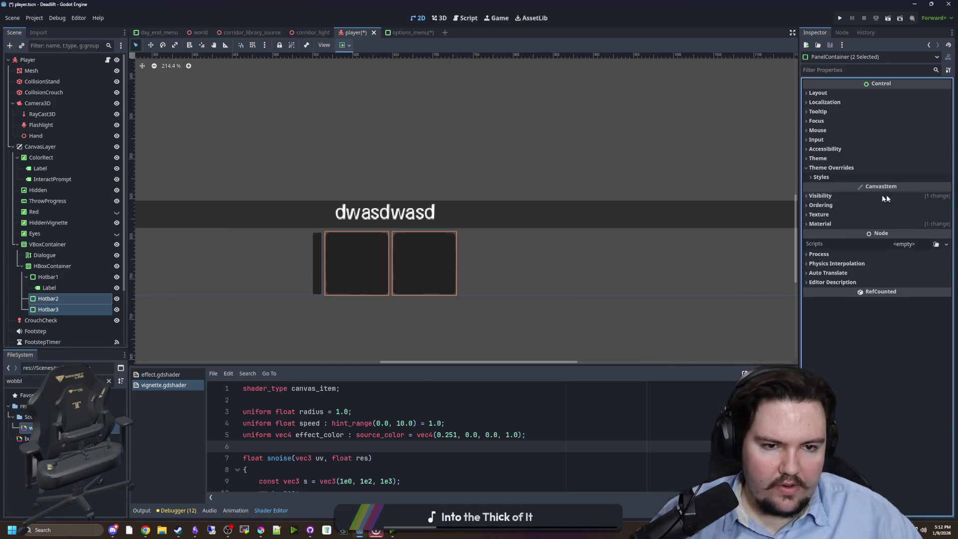
{"action": "left_click", "coordinate": [870, 176]}
{"action": "right_click", "coordinate": [905, 190]}
{"action": "left_click", "coordinate": [919, 340]}
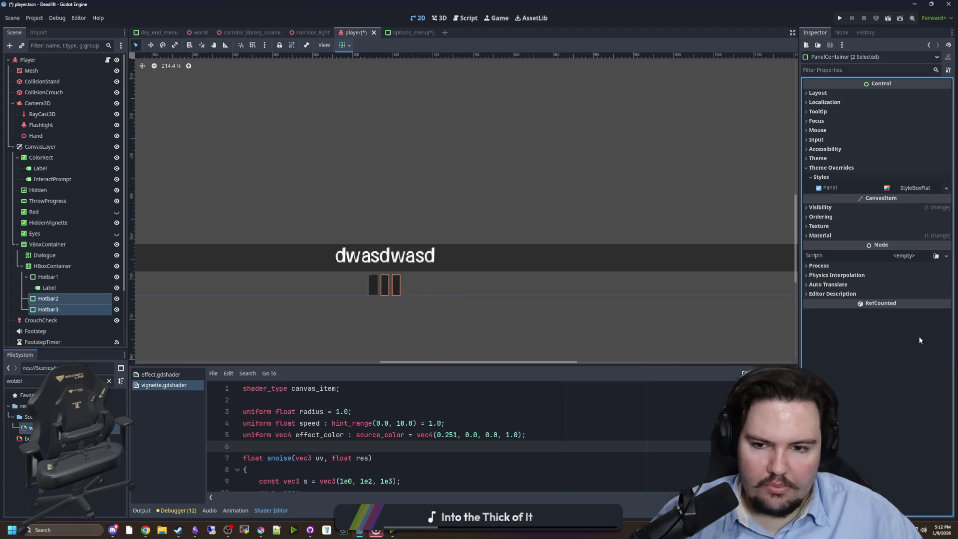
Step: Copy Hotbar1's number Label and paste it into Hotbar2 and Hotbar3
{"action": "left_click", "coordinate": [80, 291]}
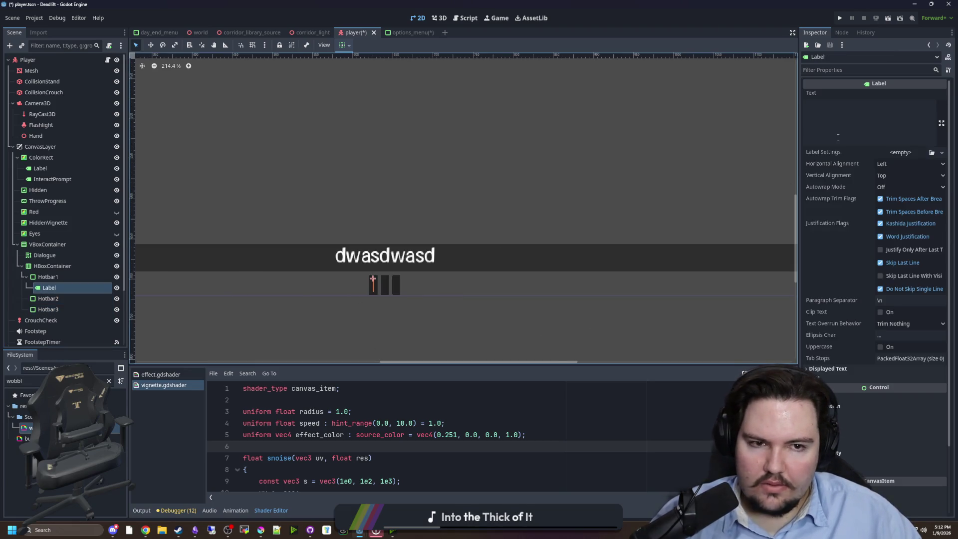
{"action": "right_click", "coordinate": [71, 287]}
{"action": "left_click", "coordinate": [74, 298]}
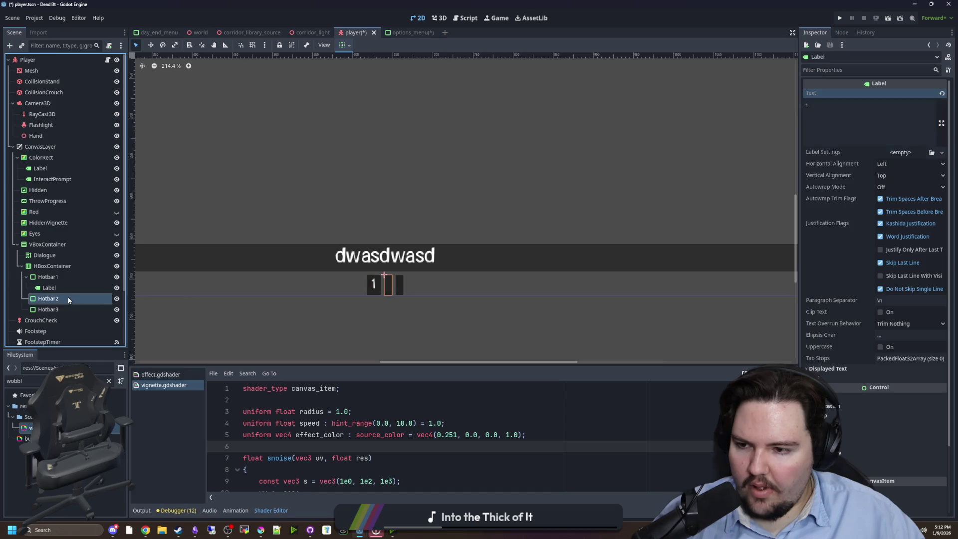
{"action": "right_click", "coordinate": [67, 298]}
{"action": "key", "text": "Escape"}
{"action": "right_click", "coordinate": [53, 287]}
{"action": "key", "text": "Escape"}
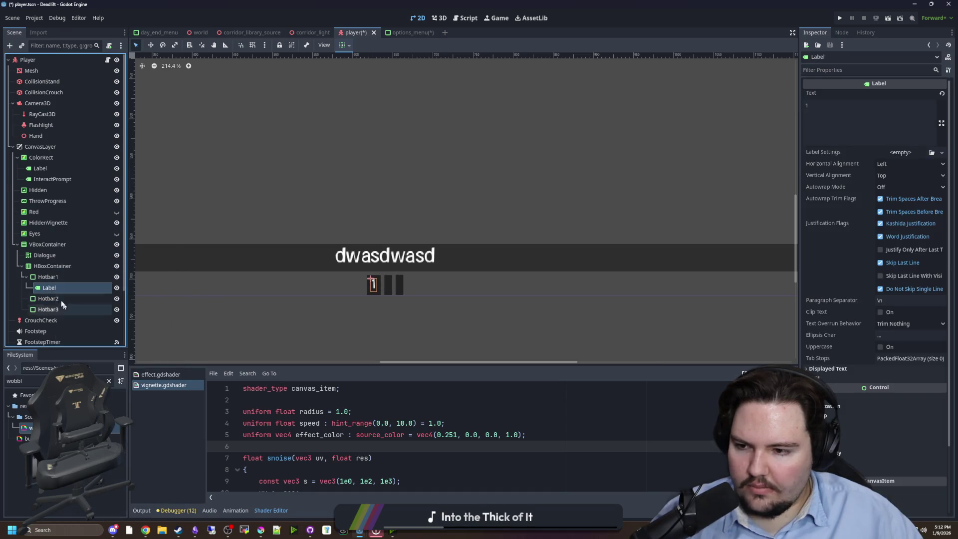
{"action": "right_click", "coordinate": [59, 299]}
{"action": "left_click", "coordinate": [81, 331]}
{"action": "right_click", "coordinate": [55, 318]}
{"action": "left_click", "coordinate": [80, 328]}
Step: Select Hotbar1 and begin adding a new child node to it
{"action": "left_click", "coordinate": [56, 288]}
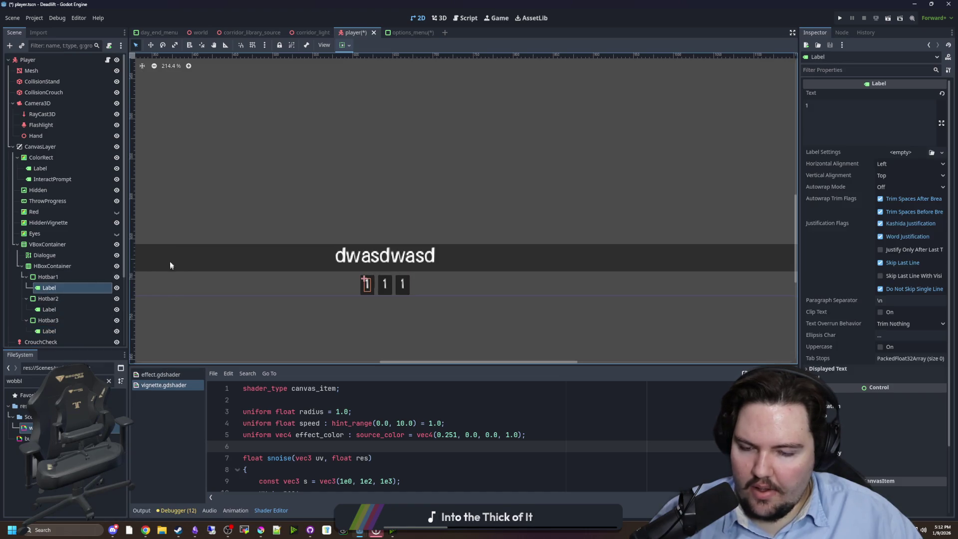
{"action": "scroll", "coordinate": [336, 160], "scroll_direction": "down", "scroll_amount": 2}
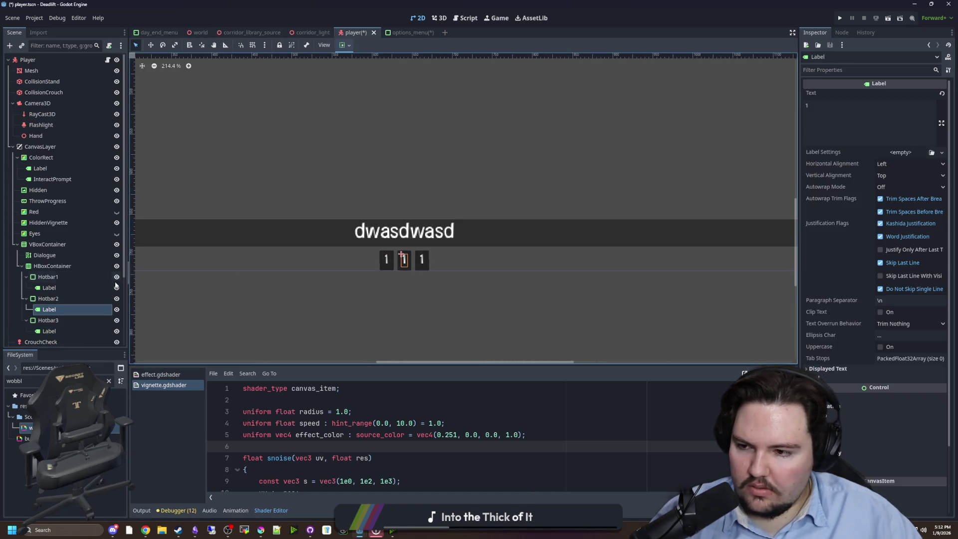
{"action": "left_click", "coordinate": [55, 280]}
{"action": "left_click", "coordinate": [83, 271]}
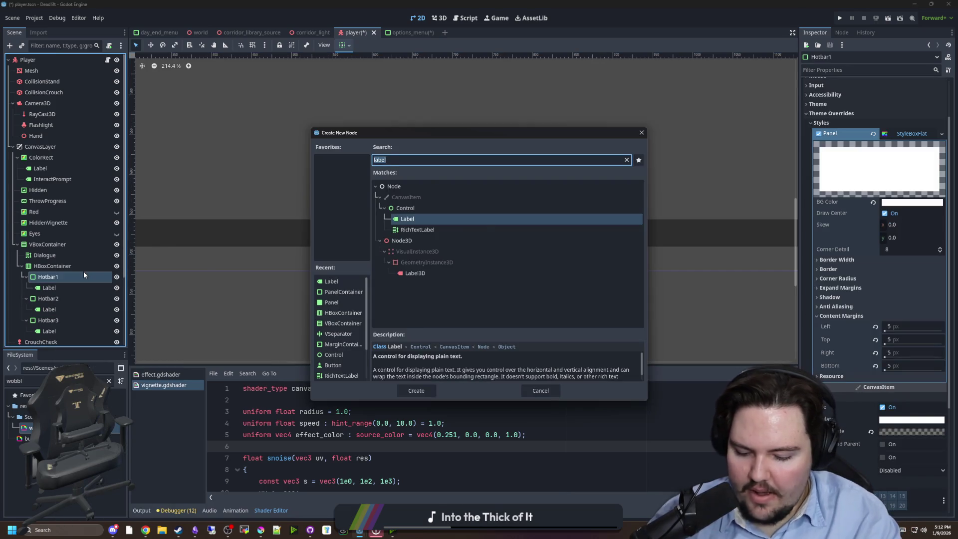
Step: Create a TextureRect under Hotbar1 and move it above the Label
{"action": "type", "text": "texturerect"}
{"action": "key", "text": "Return"}
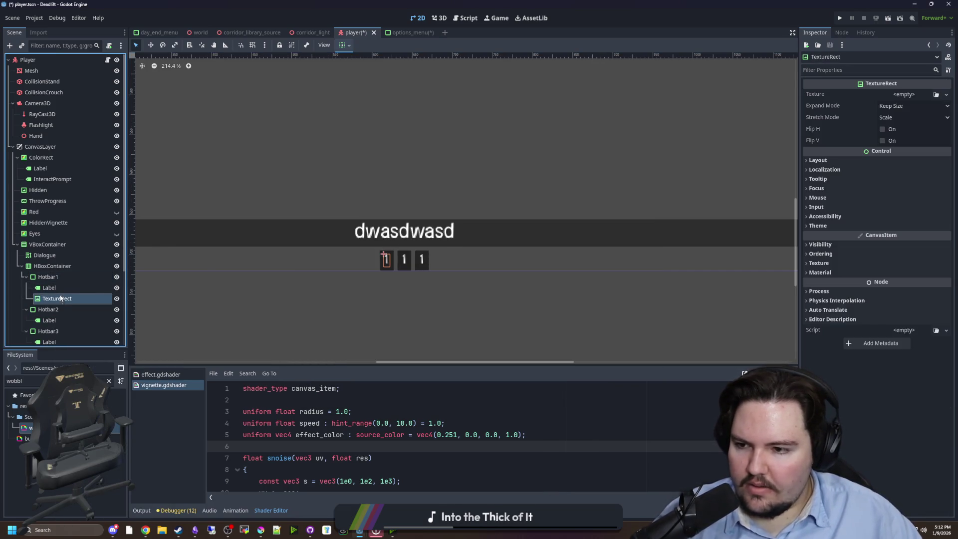
{"action": "left_click_drag", "start_coordinate": [61, 299], "coordinate": [60, 291]}
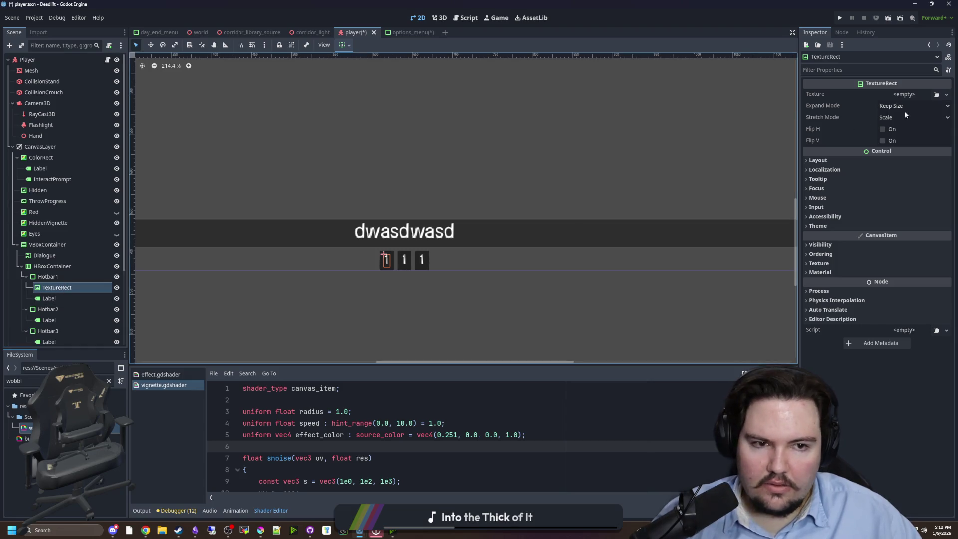
Step: Give the TextureRect a 64×64 custom minimum size and nest the Label inside it
{"action": "left_click", "coordinate": [818, 160]}
{"action": "type", "text": "32"}
{"action": "key", "text": "Tab"}
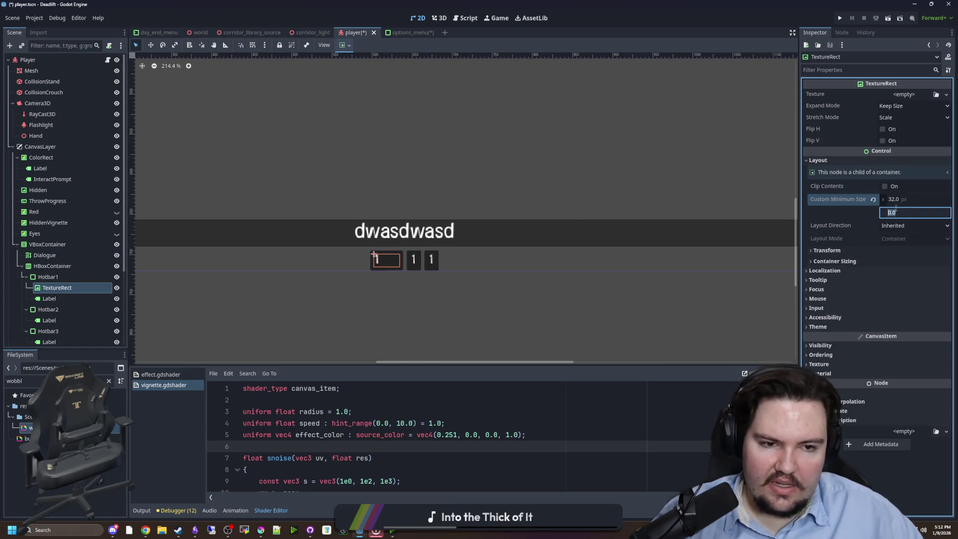
{"action": "type", "text": "32"}
{"action": "key", "text": "Return"}
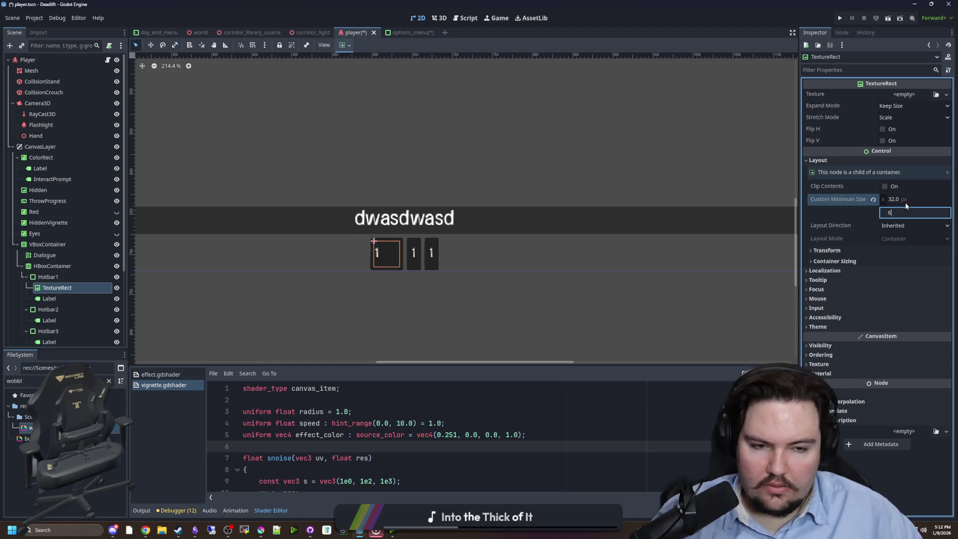
{"action": "type", "text": "4"}
{"action": "key", "text": "Return"}
{"action": "left_click", "coordinate": [898, 199]}
{"action": "type", "text": "64"}
{"action": "key", "text": "Return"}
{"action": "scroll", "coordinate": [392, 249], "scroll_direction": "down", "scroll_amount": 5}
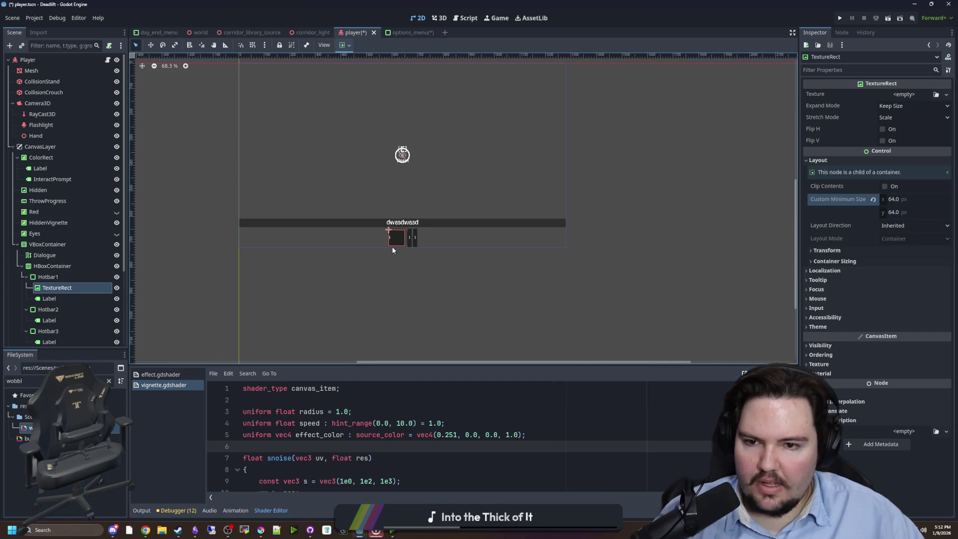
{"action": "scroll", "coordinate": [392, 246], "scroll_direction": "up", "scroll_amount": 5}
{"action": "left_click_drag", "start_coordinate": [58, 301], "coordinate": [62, 289]}
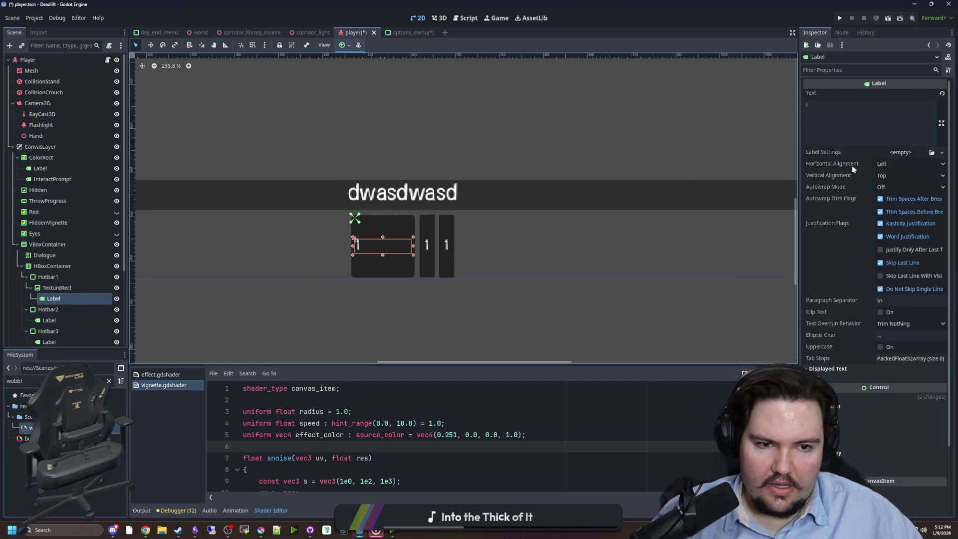
Step: Set the number Label's horizontal alignment to Right
{"action": "left_click", "coordinate": [880, 165]}
{"action": "left_click", "coordinate": [900, 197]}
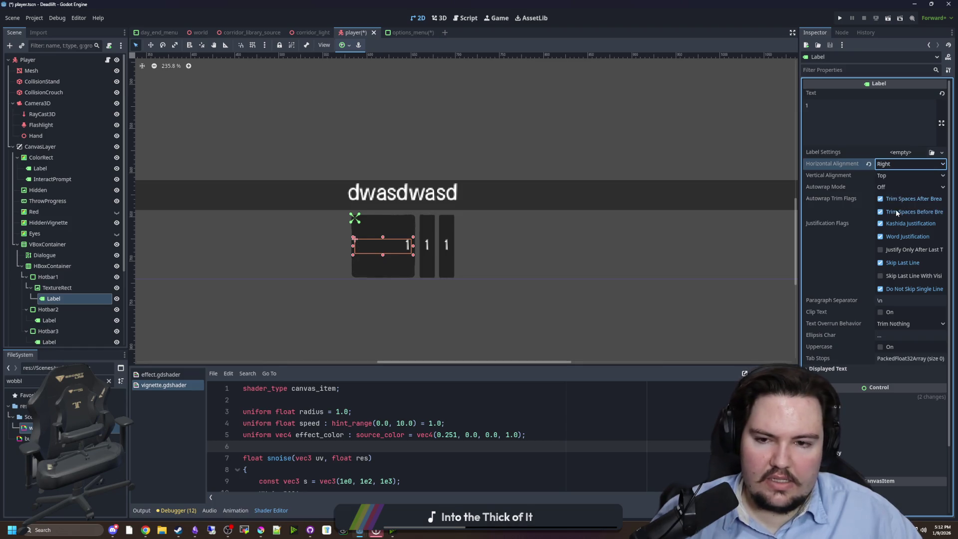
{"action": "left_click", "coordinate": [890, 165]}
{"action": "left_click", "coordinate": [892, 175]}
{"action": "left_click", "coordinate": [891, 165]}
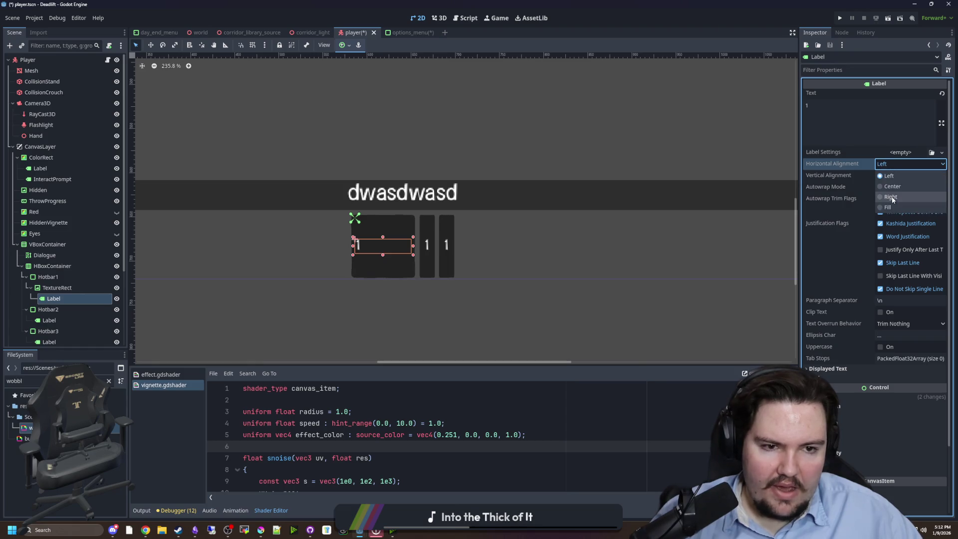
{"action": "left_click", "coordinate": [899, 197]}
Step: Switch the Label's layout mode to Anchors with the Bottom Right preset
{"action": "scroll", "coordinate": [823, 266], "scroll_direction": "down", "scroll_amount": 2}
{"action": "left_click", "coordinate": [838, 316]}
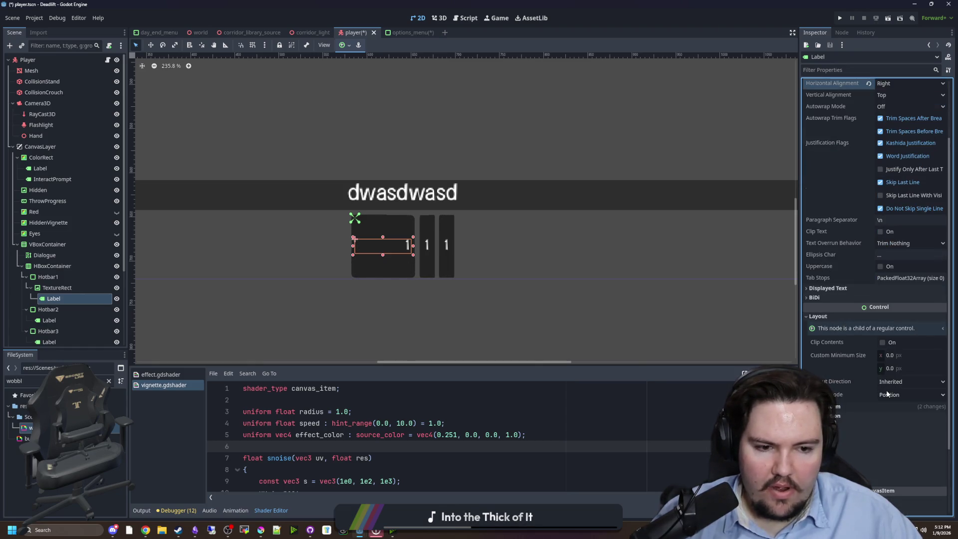
{"action": "left_click", "coordinate": [898, 395]}
{"action": "left_click", "coordinate": [898, 415]}
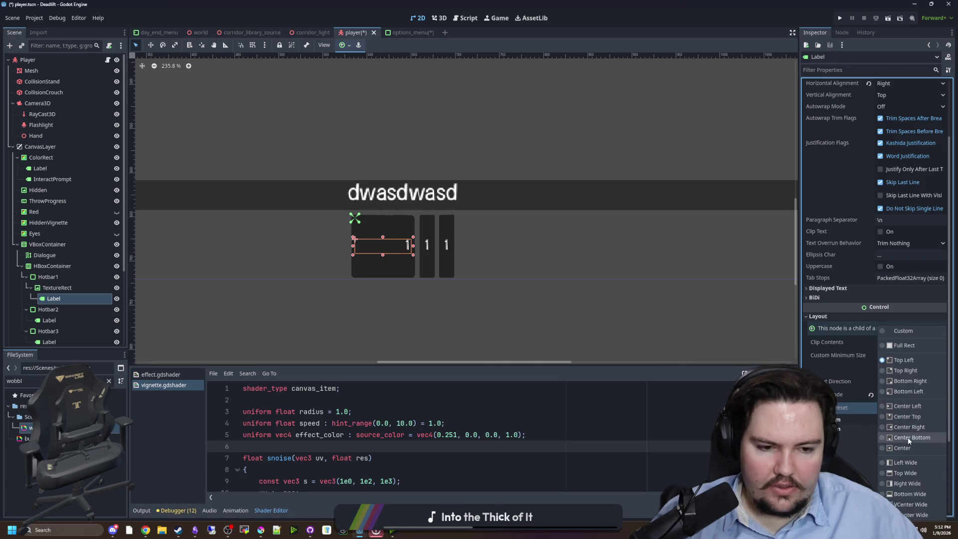
{"action": "left_click", "coordinate": [914, 381]}
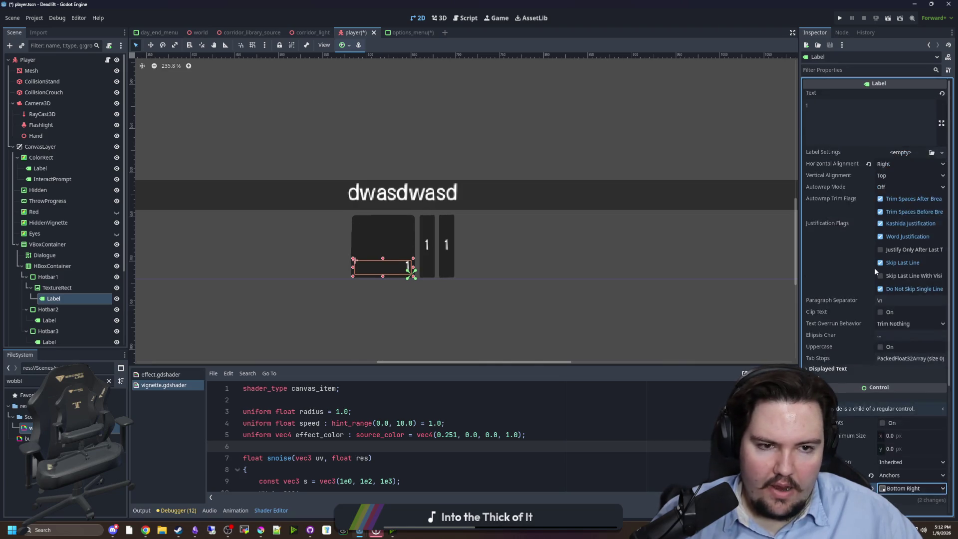
{"action": "scroll", "coordinate": [868, 300], "scroll_direction": "down", "scroll_amount": 3}
{"action": "left_click", "coordinate": [848, 326]}
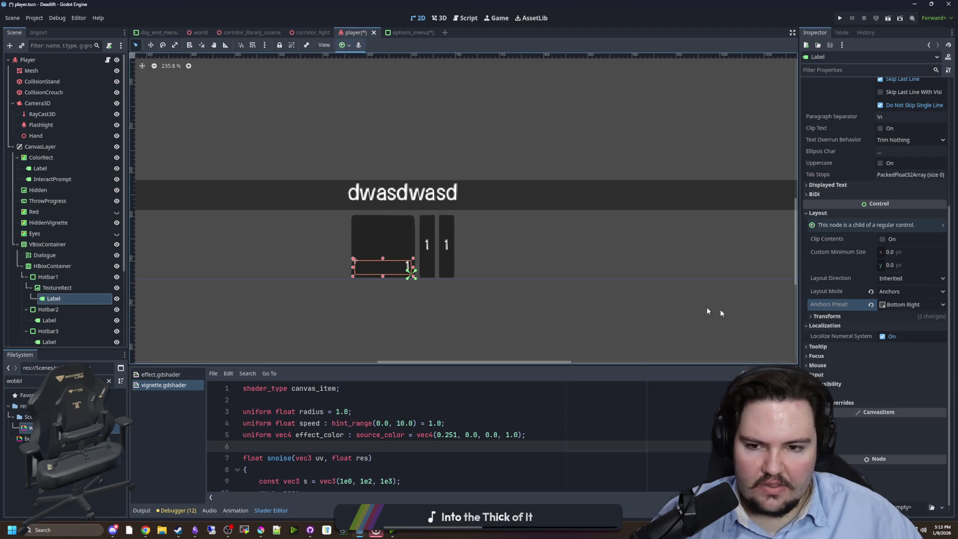
{"action": "scroll", "coordinate": [584, 292], "scroll_direction": "up", "scroll_amount": 1}
{"action": "scroll", "coordinate": [870, 232], "scroll_direction": "up", "scroll_amount": 4}
{"action": "left_click", "coordinate": [872, 119]}
Step: Remove stray characters from the first slot's label text
{"action": "type", "text": "dwasd"}
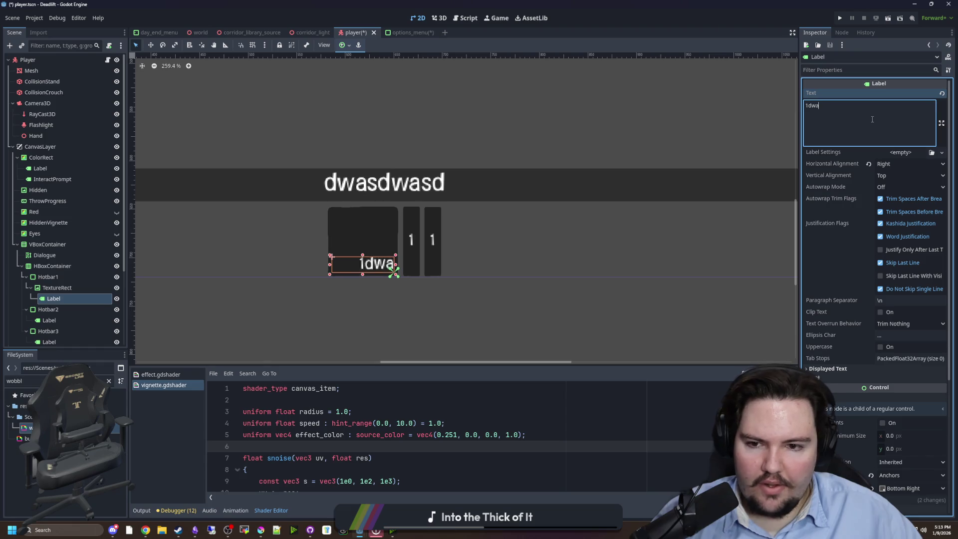
{"action": "key", "text": "BackSpace"}
{"action": "key", "text": "BackSpace"}
{"action": "key", "text": "BackSpace"}
{"action": "left_click", "coordinate": [624, 248]}
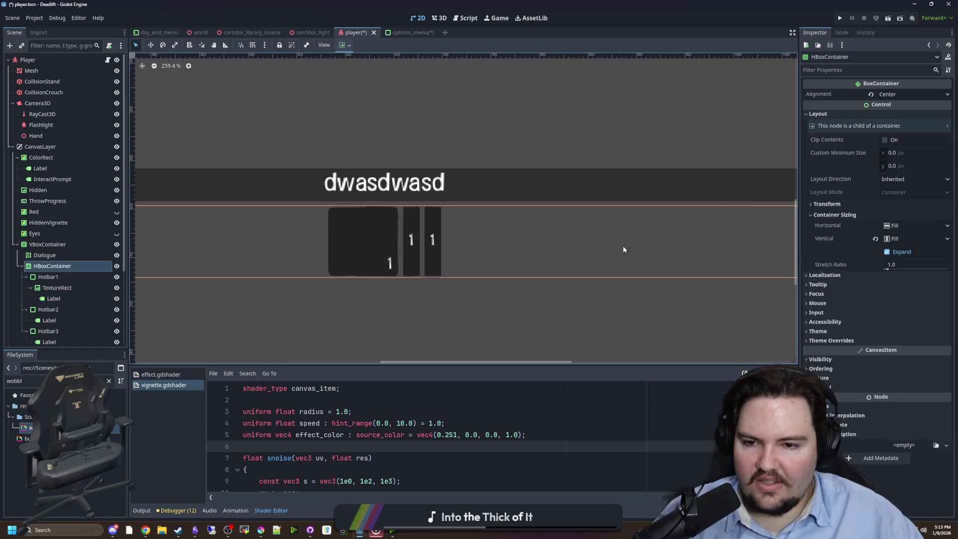
{"action": "left_click", "coordinate": [52, 259]}
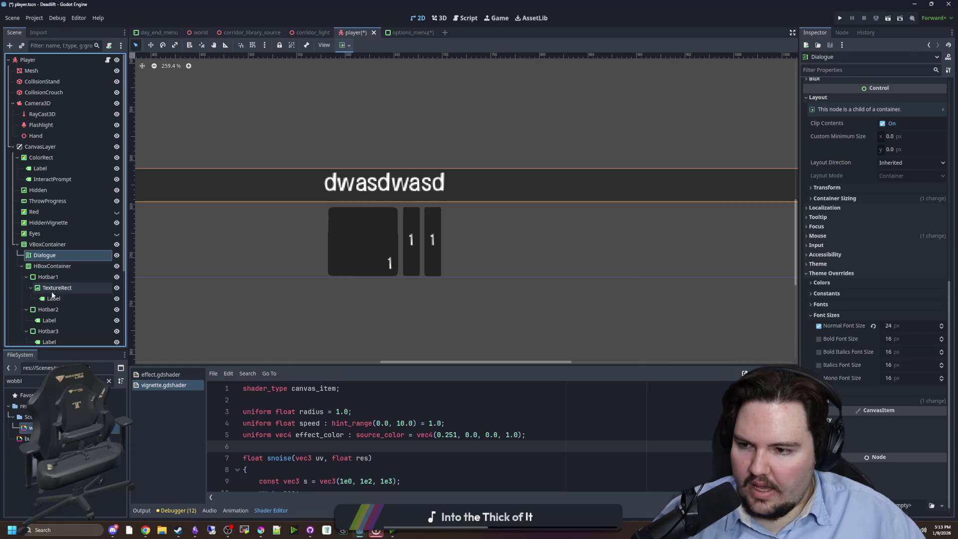
Step: Replace Hotbar2's and Hotbar3's Labels with copies of the first slot's TextureRect and label
{"action": "right_click", "coordinate": [52, 287]}
{"action": "left_click", "coordinate": [50, 320]}
{"action": "key", "text": "Delete"}
{"action": "left_click", "coordinate": [457, 276]}
{"action": "key", "text": "Delete"}
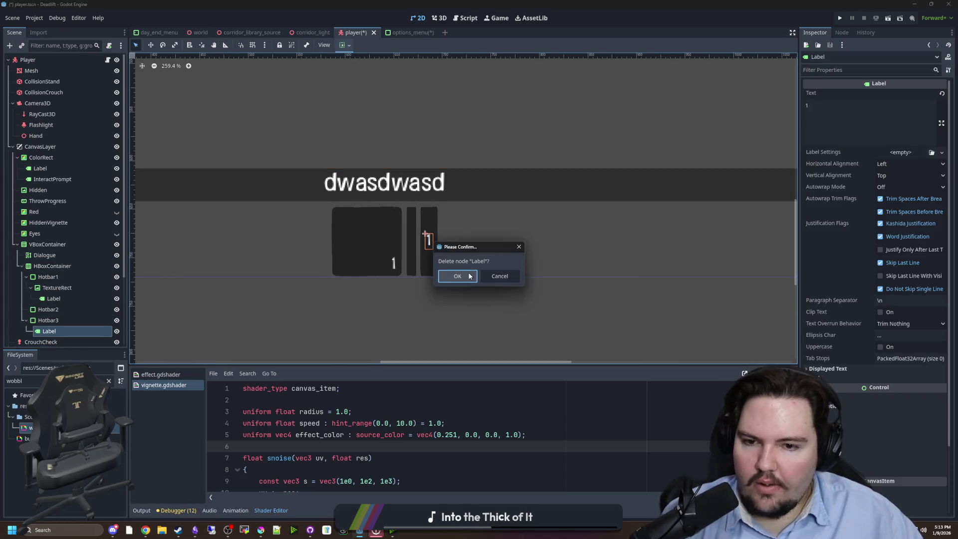
{"action": "key", "text": "Return"}
{"action": "right_click", "coordinate": [45, 309]}
{"action": "left_click", "coordinate": [71, 328]}
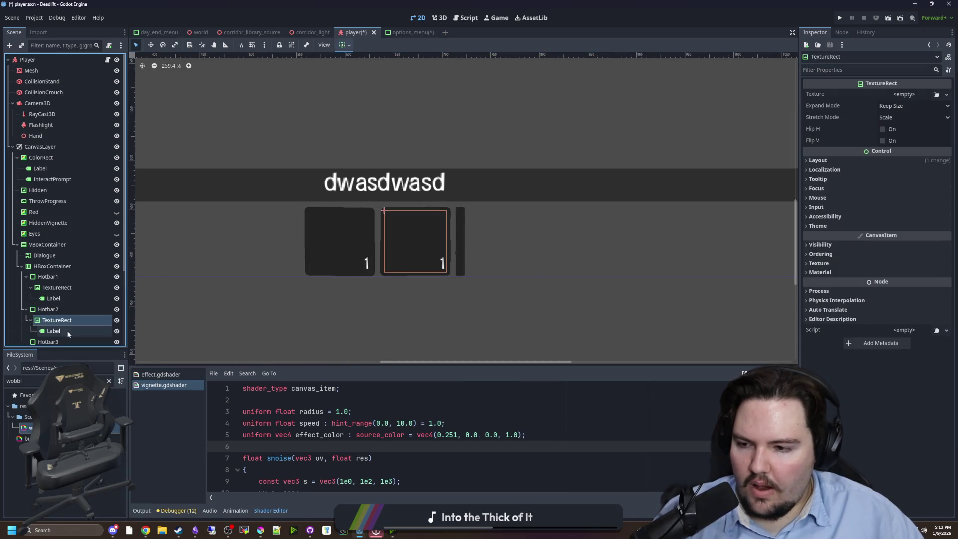
{"action": "left_click", "coordinate": [58, 341]}
{"action": "right_click", "coordinate": [59, 341]}
{"action": "left_click", "coordinate": [79, 327]}
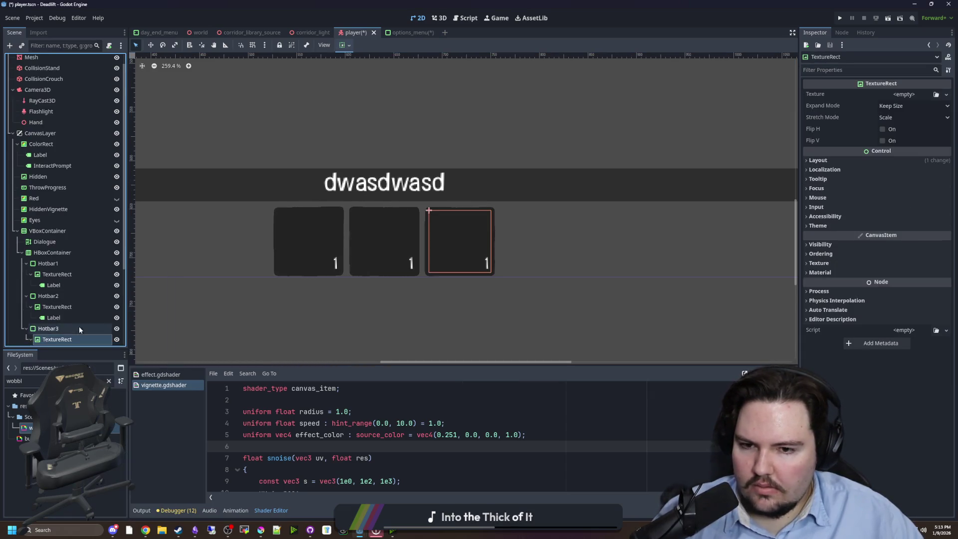
Step: Change the Hotbar2 and Hotbar3 label texts to 2 and 3
{"action": "left_click", "coordinate": [54, 281]}
{"action": "double_click", "coordinate": [807, 105]}
{"action": "type", "text": "2"}
{"action": "left_click", "coordinate": [53, 314]}
{"action": "double_click", "coordinate": [806, 105]}
{"action": "type", "text": "3"}
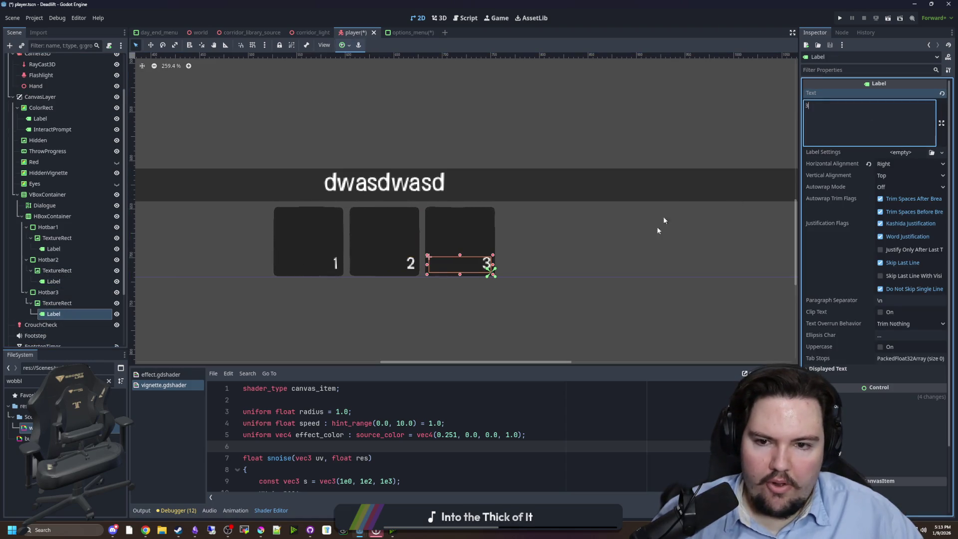
Step: Clear the selection and save the player scene
{"action": "left_click", "coordinate": [663, 220]}
{"action": "left_click", "coordinate": [433, 296]}
{"action": "scroll", "coordinate": [435, 300], "scroll_direction": "down", "scroll_amount": 5}
{"action": "key", "text": "ctrl+s"}
{"action": "scroll", "coordinate": [401, 273], "scroll_direction": "up", "scroll_amount": 1}
{"action": "scroll", "coordinate": [403, 280], "scroll_direction": "down", "scroll_amount": 1}
{"action": "scroll", "coordinate": [415, 274], "scroll_direction": "up", "scroll_amount": 2}
{"action": "scroll", "coordinate": [417, 278], "scroll_direction": "down", "scroll_amount": 2}
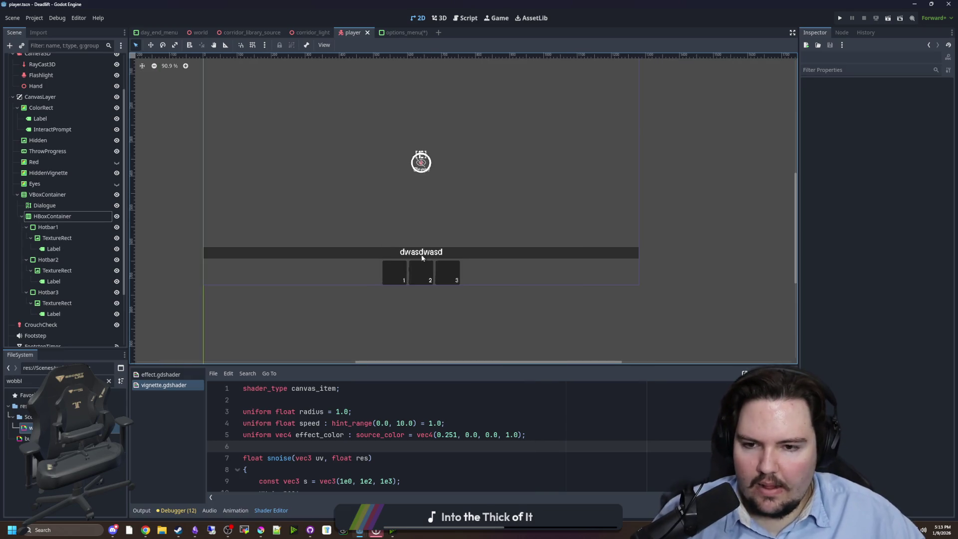
{"action": "key", "text": "ctrl+s"}
{"action": "scroll", "coordinate": [414, 279], "scroll_direction": "up", "scroll_amount": 3}
{"action": "key", "text": "ctrl+s"}
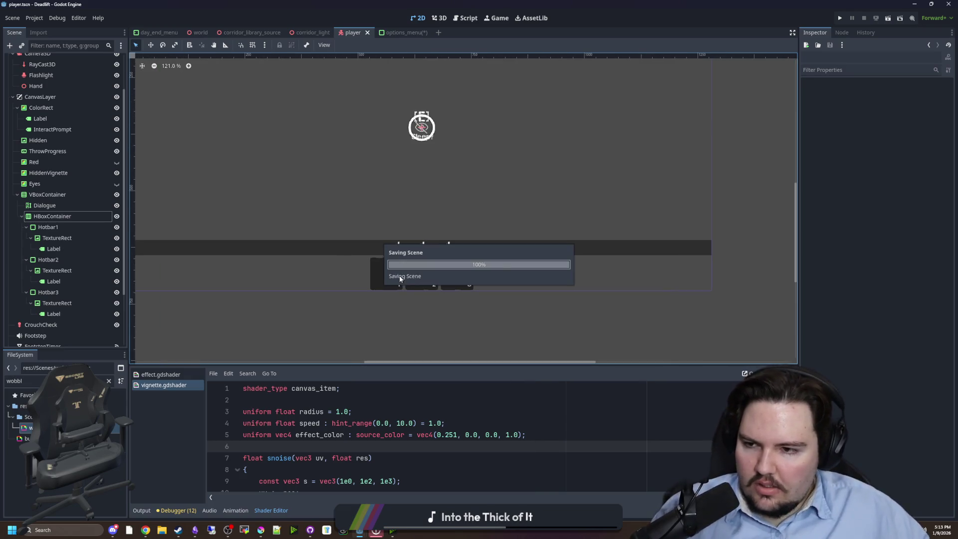
Step: Open the player.gd script
{"action": "left_click", "coordinate": [61, 228]}
{"action": "scroll", "coordinate": [65, 150], "scroll_direction": "up", "scroll_amount": 3}
{"action": "left_click", "coordinate": [107, 59]}
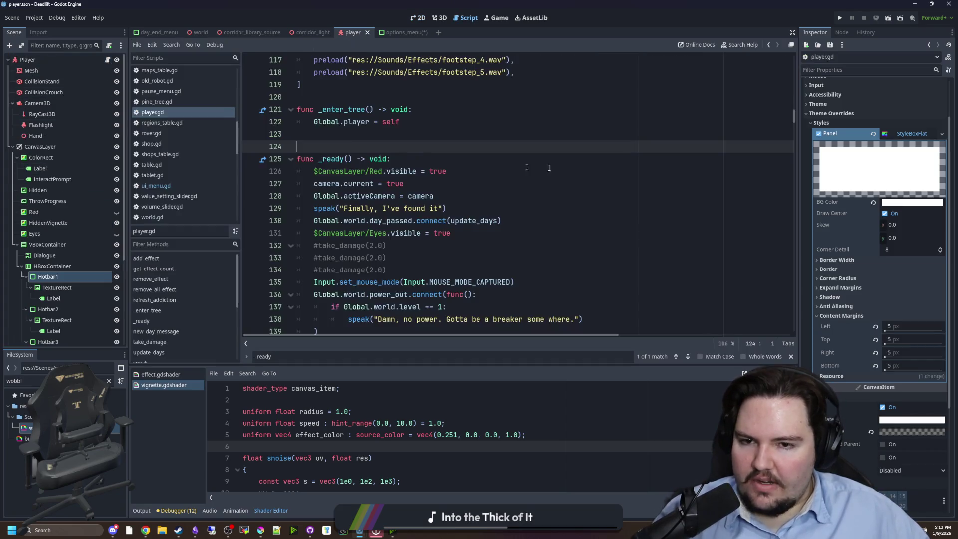
Step: Declare var selectedHotbar : int = 0 on line 17 of player.gd
{"action": "scroll", "coordinate": [549, 167], "scroll_direction": "up", "scroll_amount": 20}
{"action": "left_click", "coordinate": [374, 196]}
{"action": "left_click", "coordinate": [369, 221]}
{"action": "left_click", "coordinate": [365, 245]}
{"action": "key", "text": "Return"}
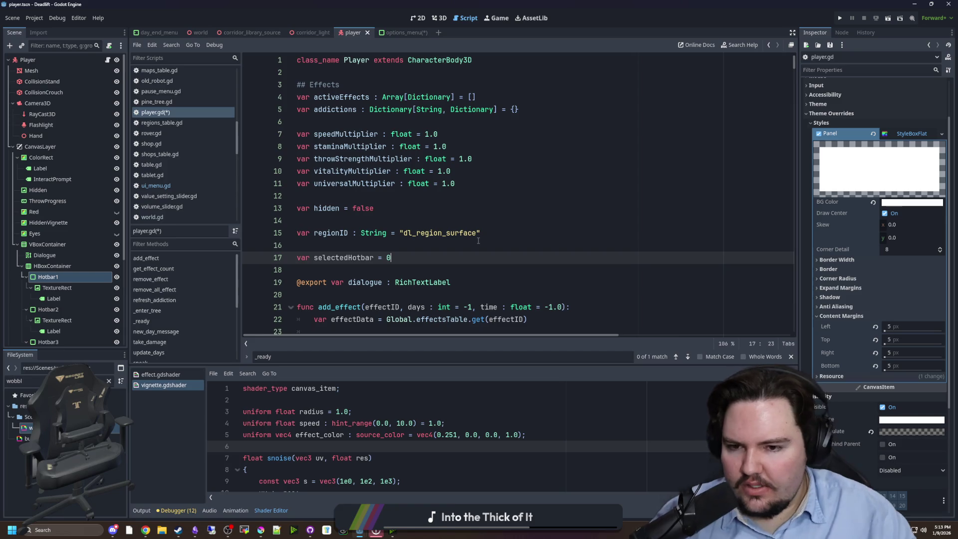
{"action": "scroll", "coordinate": [283, 205], "scroll_direction": "down", "scroll_amount": 1}
{"action": "left_click", "coordinate": [378, 220]}
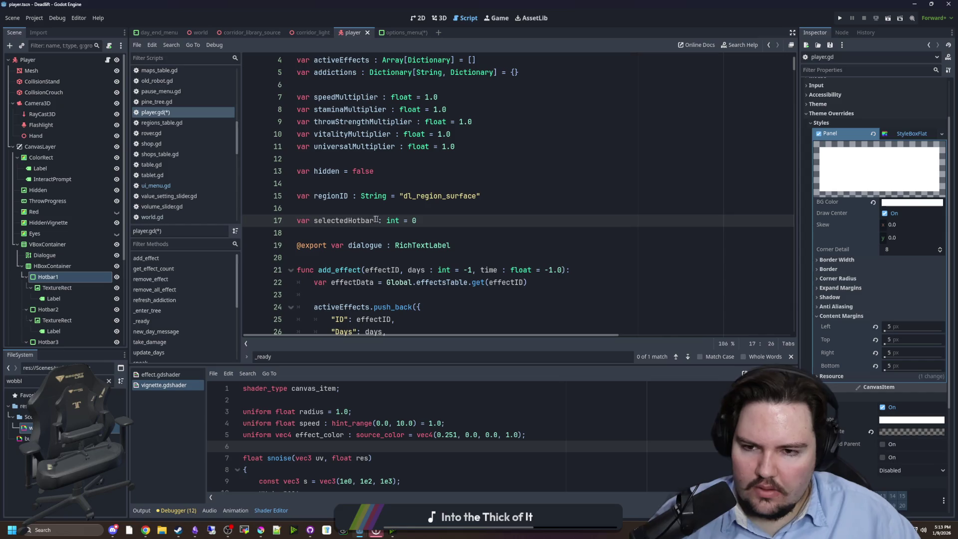
{"action": "double_click", "coordinate": [360, 220]}
{"action": "left_click", "coordinate": [359, 232]}
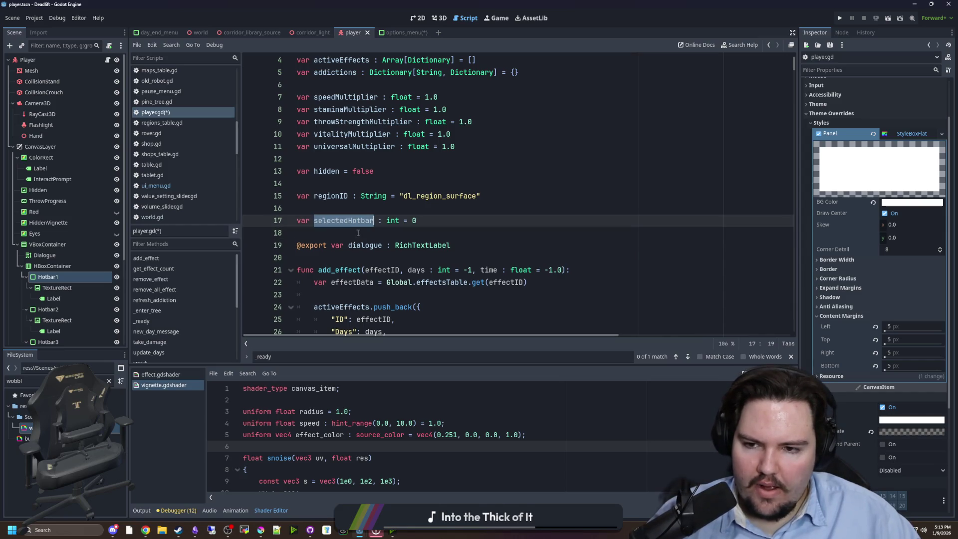
Step: Search the script for '_process' and place the cursor inside its body
{"action": "scroll", "coordinate": [359, 235], "scroll_direction": "down", "scroll_amount": 2}
{"action": "key", "text": "ctrl+f"}
{"action": "type", "text": "_process"}
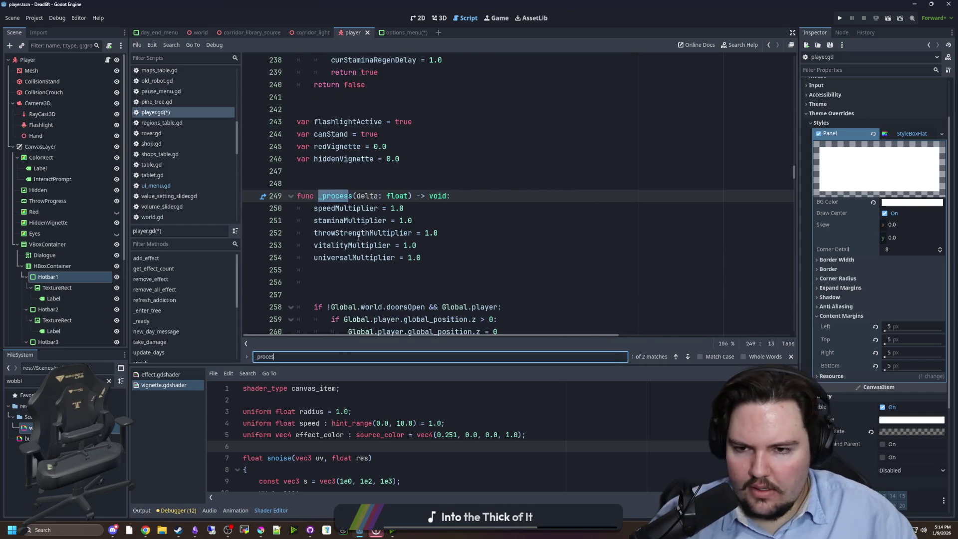
{"action": "scroll", "coordinate": [360, 200], "scroll_direction": "down", "scroll_amount": 2}
{"action": "left_click", "coordinate": [359, 197]}
{"action": "key", "text": "Down"}
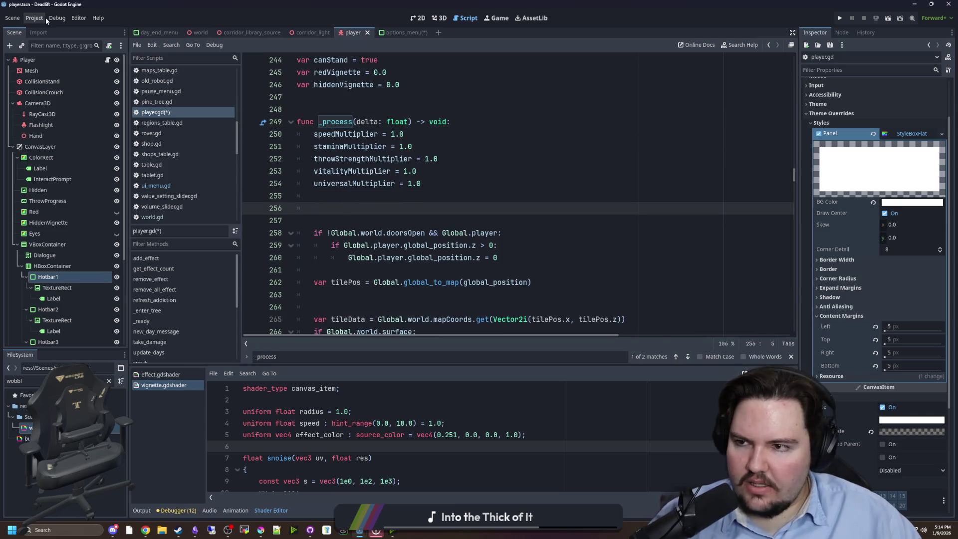
{"action": "left_click", "coordinate": [34, 18]}
Step: Open the Input Map in Project Settings and scroll to the hotbar actions
{"action": "left_click", "coordinate": [45, 29]}
{"action": "left_click", "coordinate": [102, 139]}
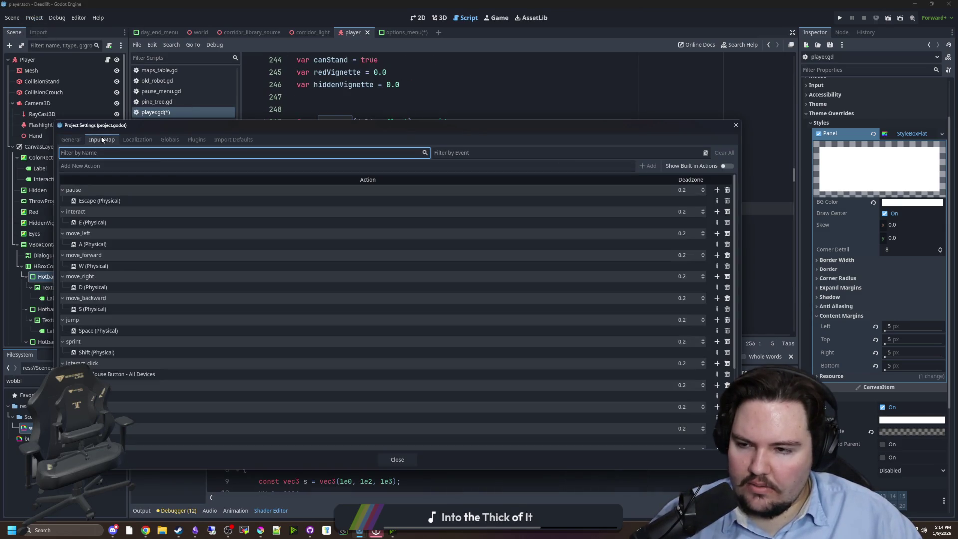
{"action": "left_click", "coordinate": [517, 167]}
{"action": "type", "text": "hotbar_1"}
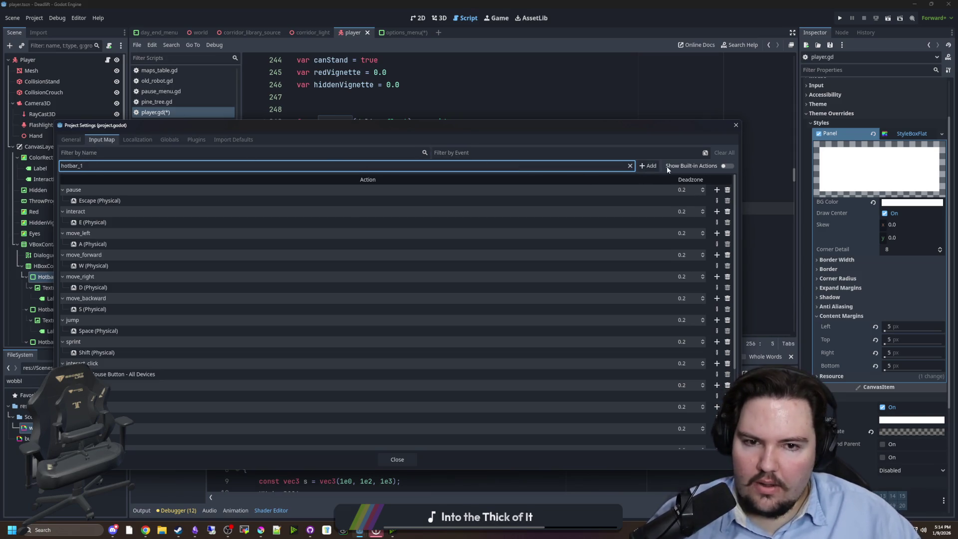
{"action": "left_click", "coordinate": [630, 165]}
{"action": "type", "text": "hot"}
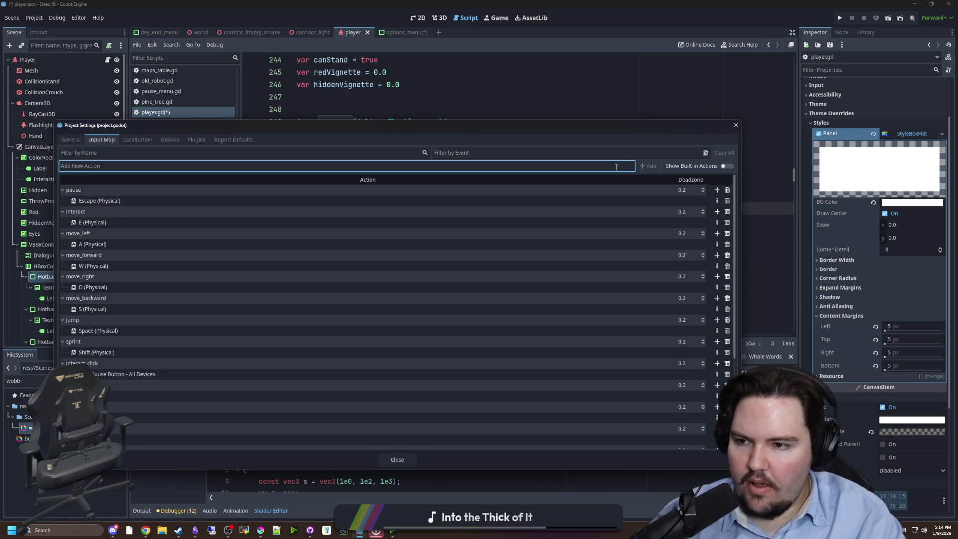
{"action": "left_click", "coordinate": [630, 166]}
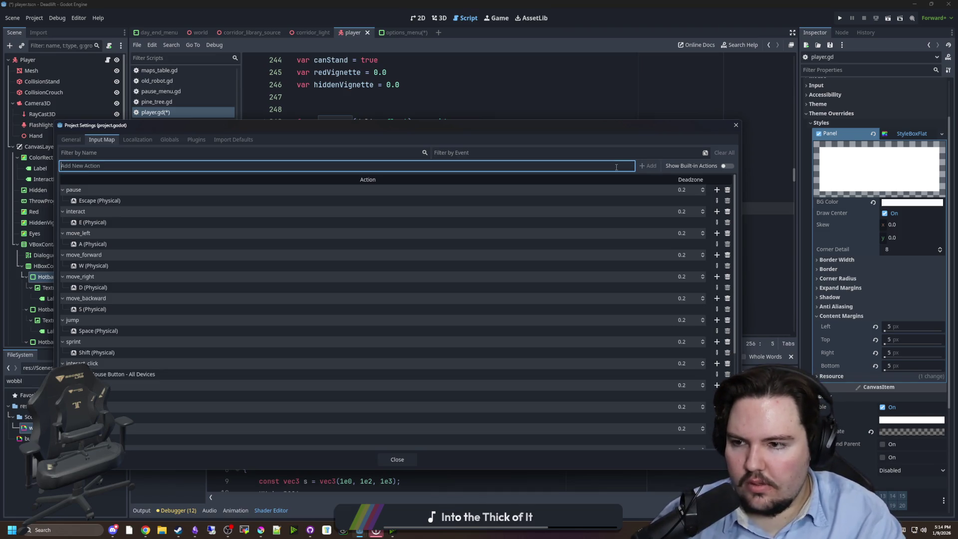
{"action": "scroll", "coordinate": [654, 298], "scroll_direction": "down", "scroll_amount": 5}
Step: Bind number keys 1, 2 and 3 to hotbar_1, hotbar_2 and hotbar_3, then close settings
{"action": "left_click", "coordinate": [717, 418]}
{"action": "key", "text": "q"}
{"action": "left_click", "coordinate": [428, 334]}
{"action": "scroll", "coordinate": [400, 310], "scroll_direction": "down", "scroll_amount": 1}
{"action": "left_click", "coordinate": [717, 397]}
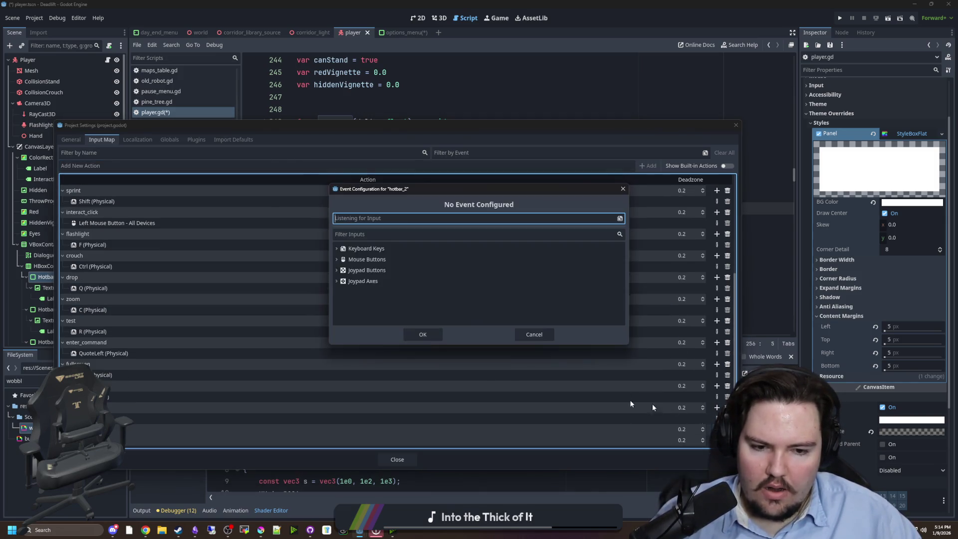
{"action": "key", "text": "j"}
{"action": "left_click", "coordinate": [421, 335]}
{"action": "left_click", "coordinate": [717, 440]}
{"action": "key", "text": "k"}
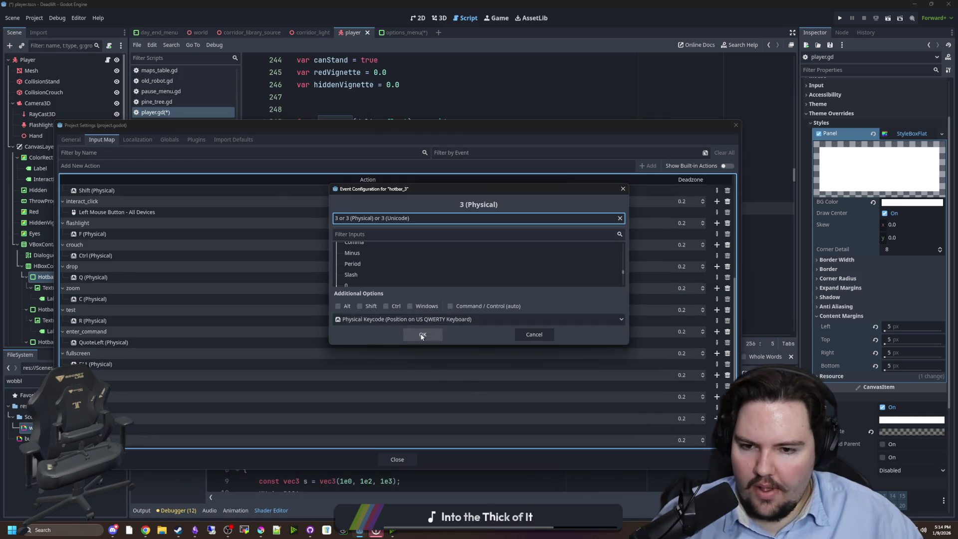
{"action": "left_click", "coordinate": [421, 335]}
{"action": "left_click", "coordinate": [396, 458]}
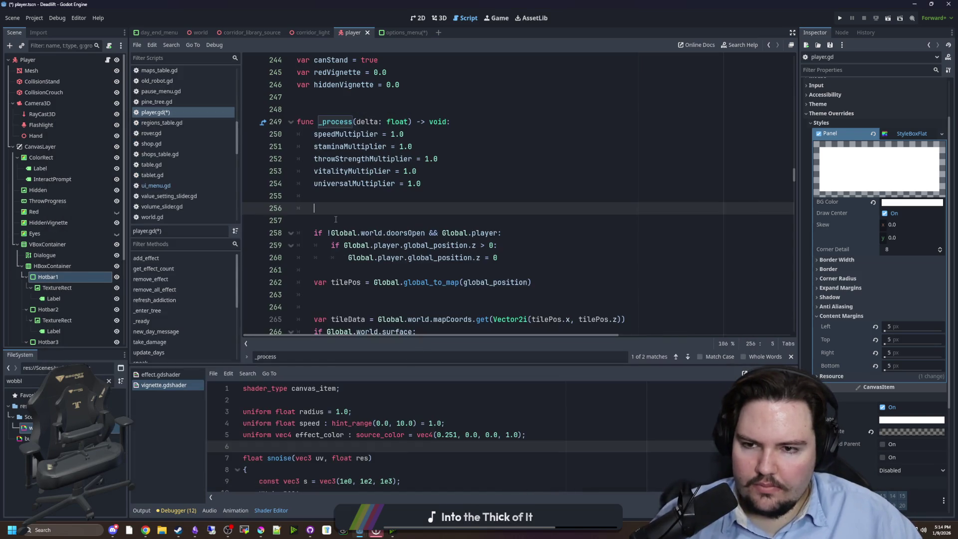
Step: Add an if Input.is_action_just_pressed("hotbar_1") check in _process
{"action": "type", "text": "if Input.is_a"}
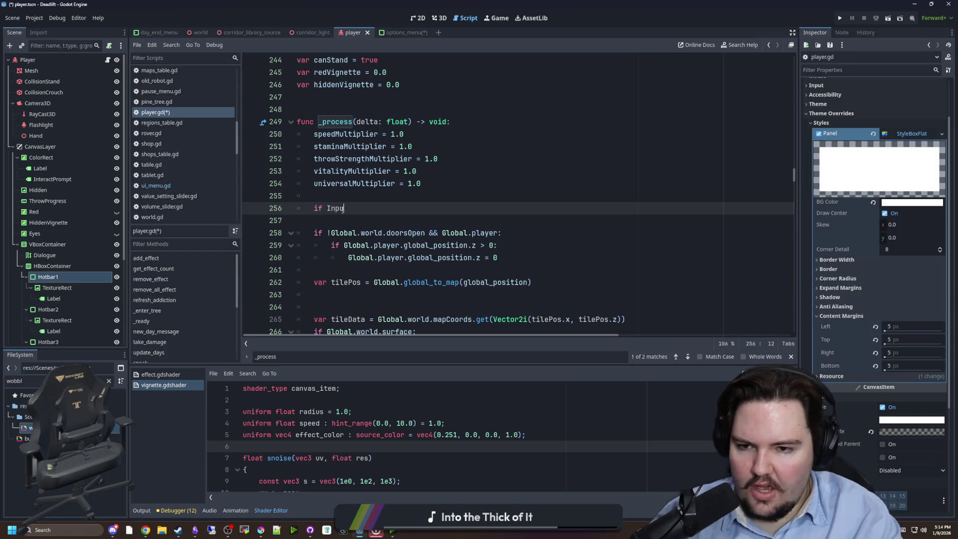
{"action": "key", "text": "Return"}
{"action": "type", "text": "\""}
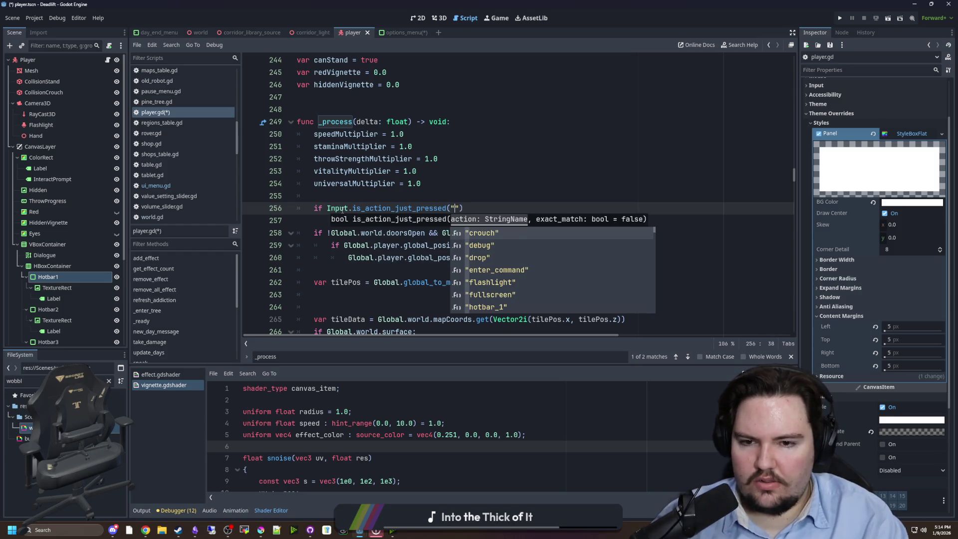
{"action": "type", "text": "hotb"}
{"action": "key", "text": "Return"}
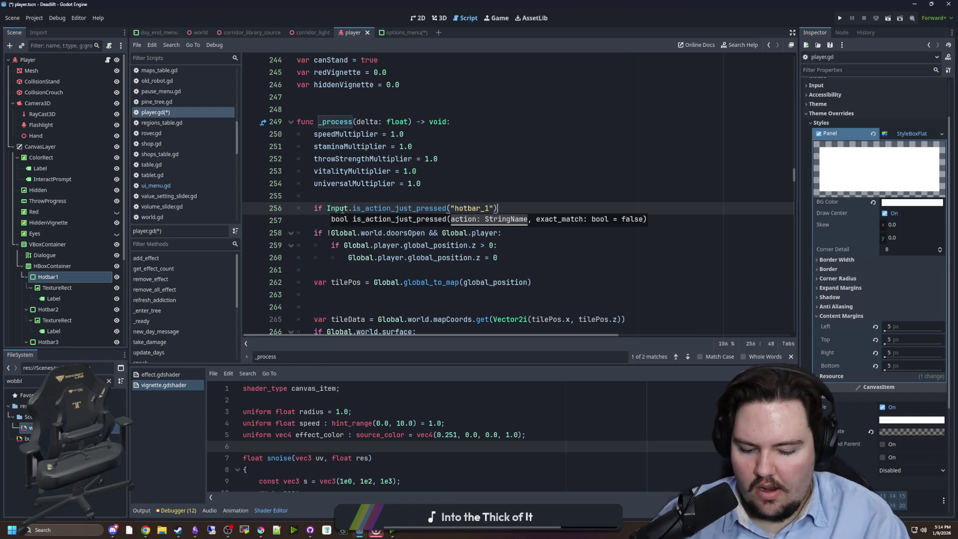
{"action": "key", "text": "End"}
{"action": "type", "text": ":"}
{"action": "key", "text": "Return"}
{"action": "key", "text": "Return"}
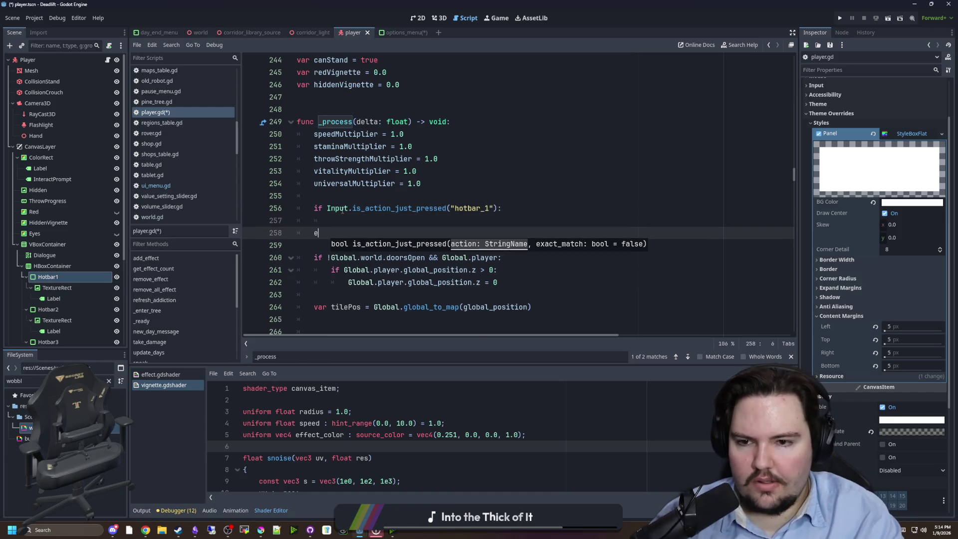
{"action": "key", "text": "BackSpace"}
Step: Add an elif branch checking Input.is_action_just_pressed("hotbar_2")
{"action": "type", "text": "elif Input.is_act"}
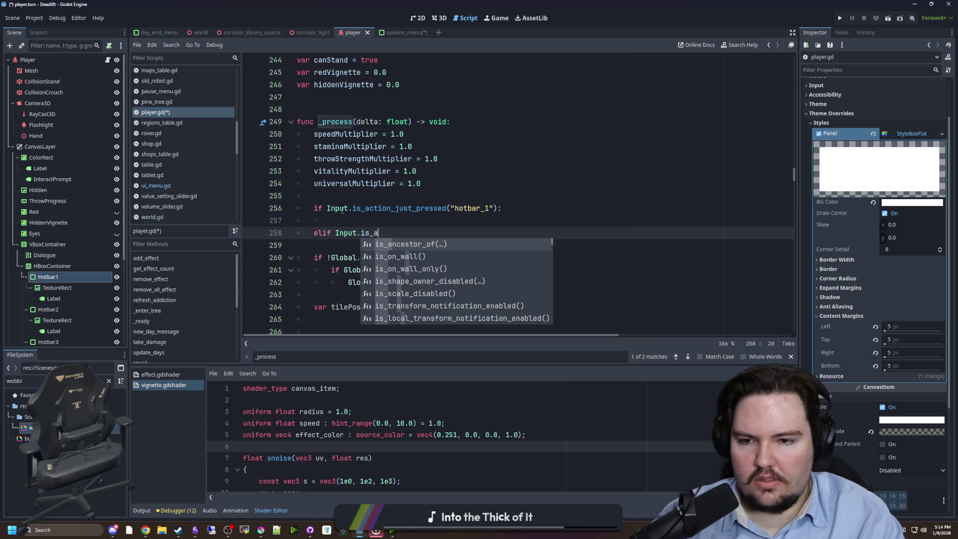
{"action": "key", "text": "Return"}
{"action": "type", "text": "\"hotbar"}
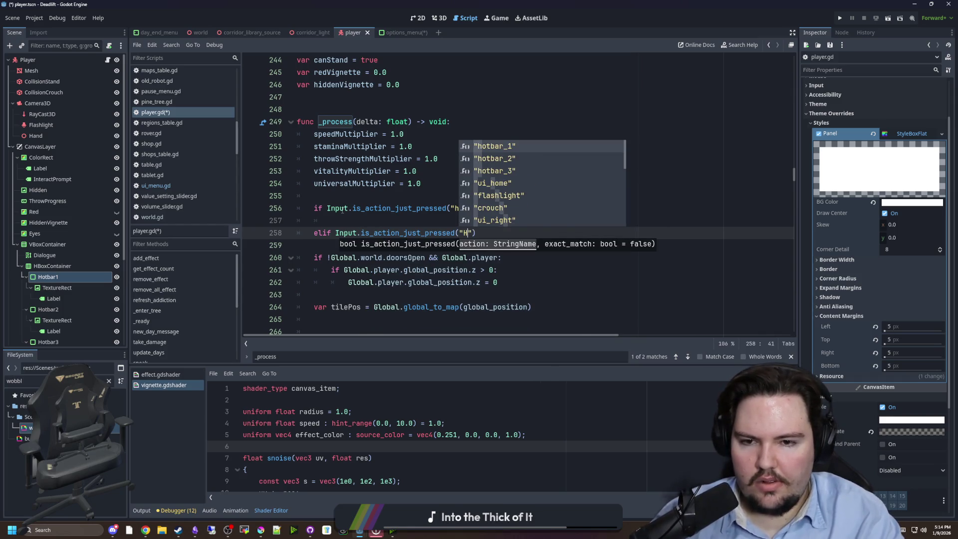
{"action": "key", "text": "Down"}
{"action": "key", "text": "Return"}
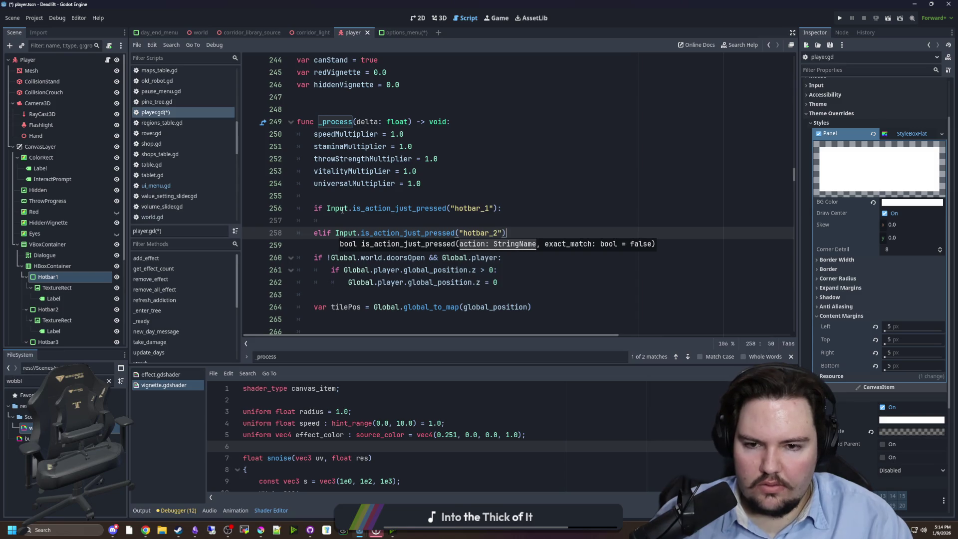
{"action": "type", "text": ":"}
{"action": "key", "text": "Return"}
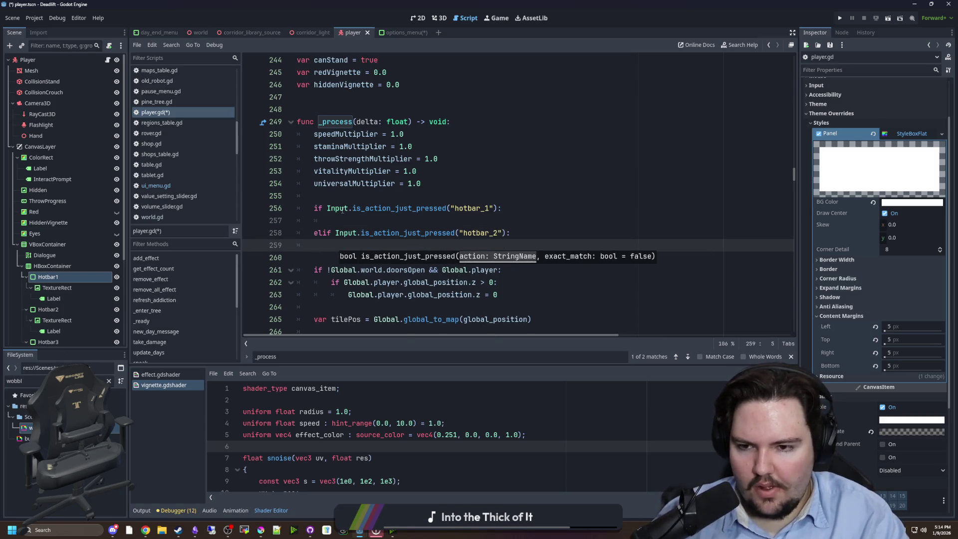
{"action": "key", "text": "Return"}
Step: Add the hotbar_3 branch whose body calls set_hotbar(3)
{"action": "type", "text": "elif I"}
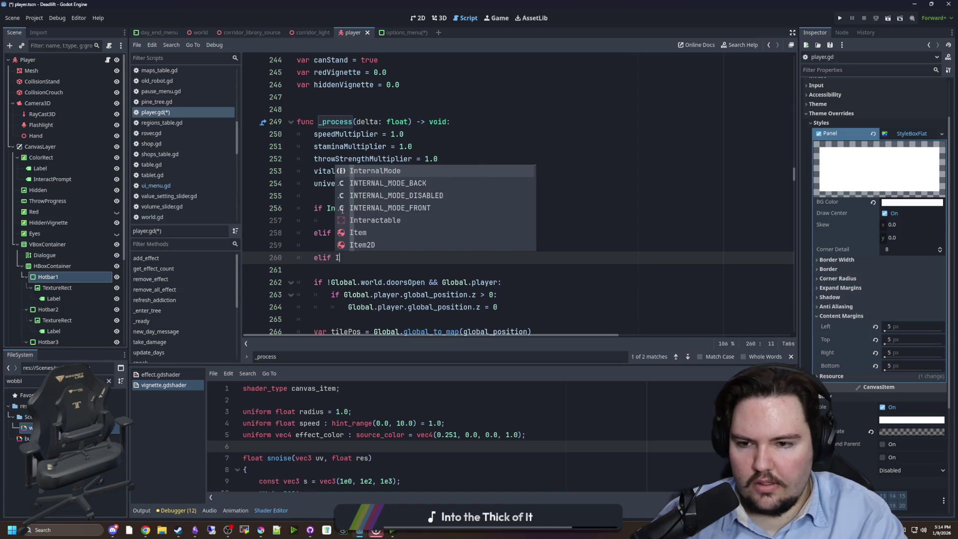
{"action": "type", "text": "nput.is_a"}
{"action": "key", "text": "Return"}
{"action": "type", "text": "\"hotb"}
{"action": "key", "text": "Down"}
{"action": "key", "text": "Down"}
{"action": "key", "text": "Return"}
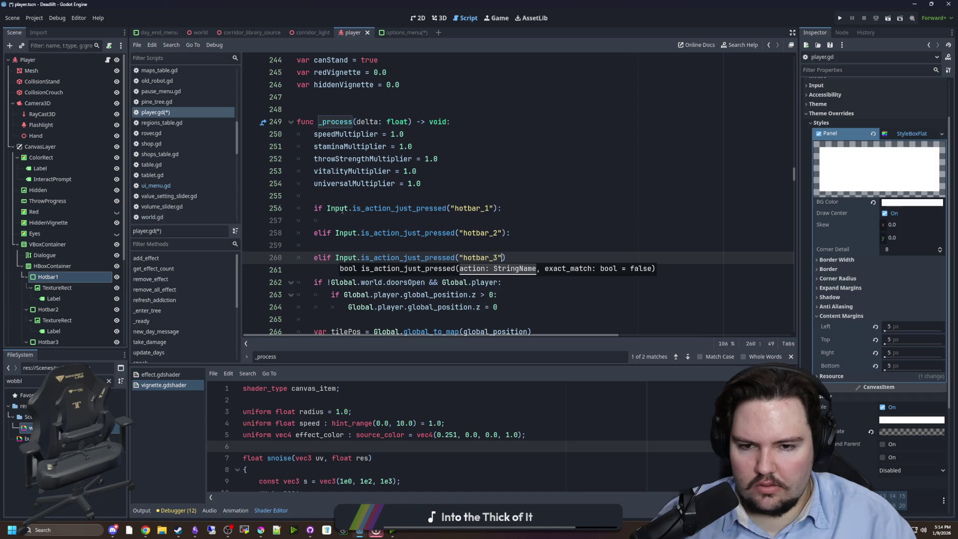
{"action": "type", "text": ":"}
{"action": "key", "text": "Return"}
{"action": "type", "text": "set_"}
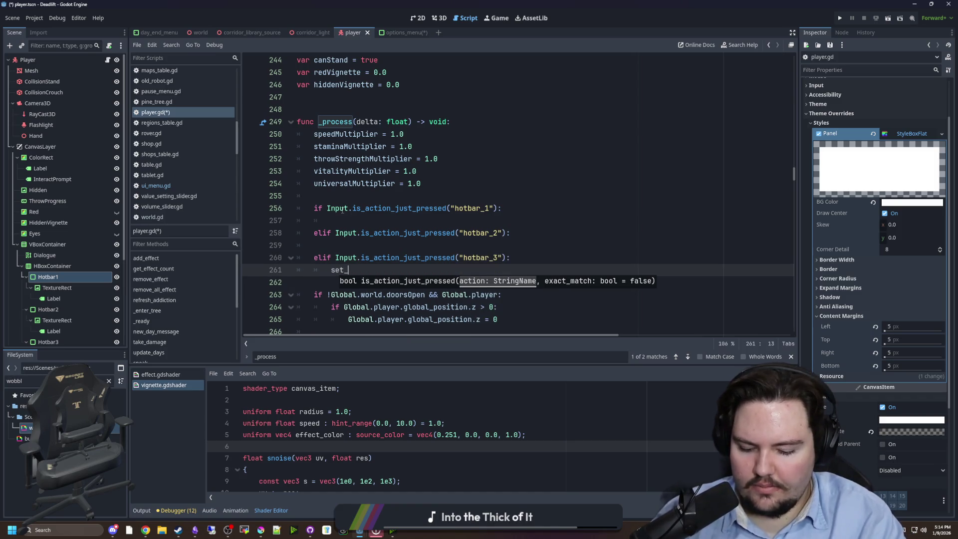
{"action": "type", "text": "()"}
{"action": "type", "text": "3"}
Step: Copy set_hotbar(3) into the hotbar_1 and hotbar_2 branches, changing them to set_hotbar(1) and set_hotbar(2)
{"action": "key", "text": "Up"}
{"action": "key", "text": "Up"}
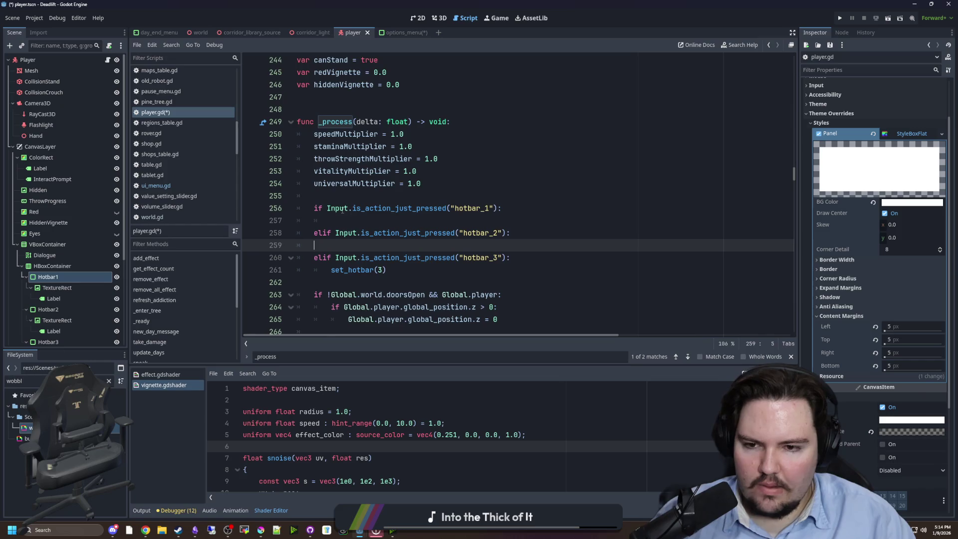
{"action": "key", "text": "Down"}
{"action": "key", "text": "Down"}
{"action": "key", "text": "shift+End"}
{"action": "key", "text": "ctrl+c"}
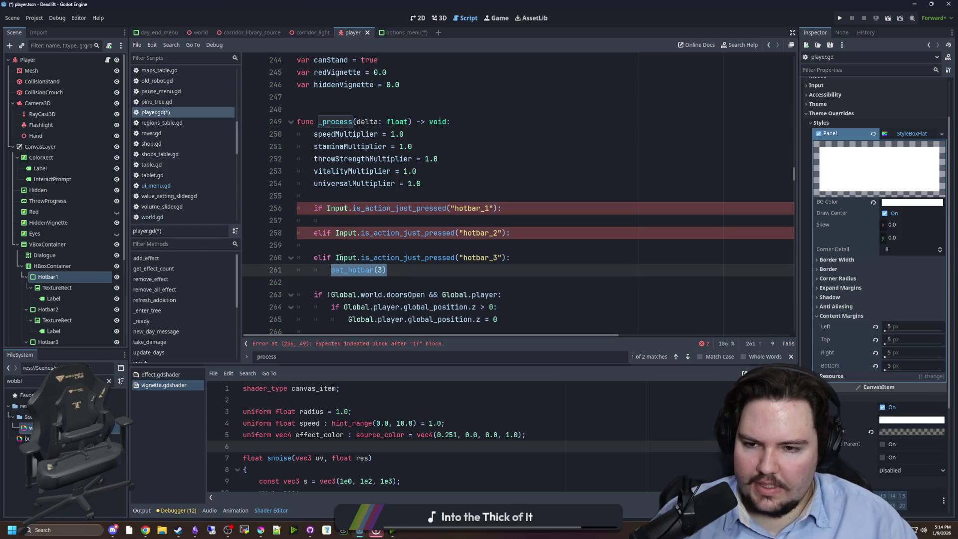
{"action": "key", "text": "Up"}
{"action": "key", "text": "Up"}
{"action": "key", "text": "ctrl+v"}
{"action": "key", "text": "Up"}
{"action": "key", "text": "Up"}
{"action": "key", "text": "ctrl+v"}
{"action": "key", "text": "Down"}
{"action": "key", "text": "Down"}
{"action": "key", "text": "Home"}
{"action": "left_click", "coordinate": [383, 220]}
{"action": "left_click", "coordinate": [383, 245]}
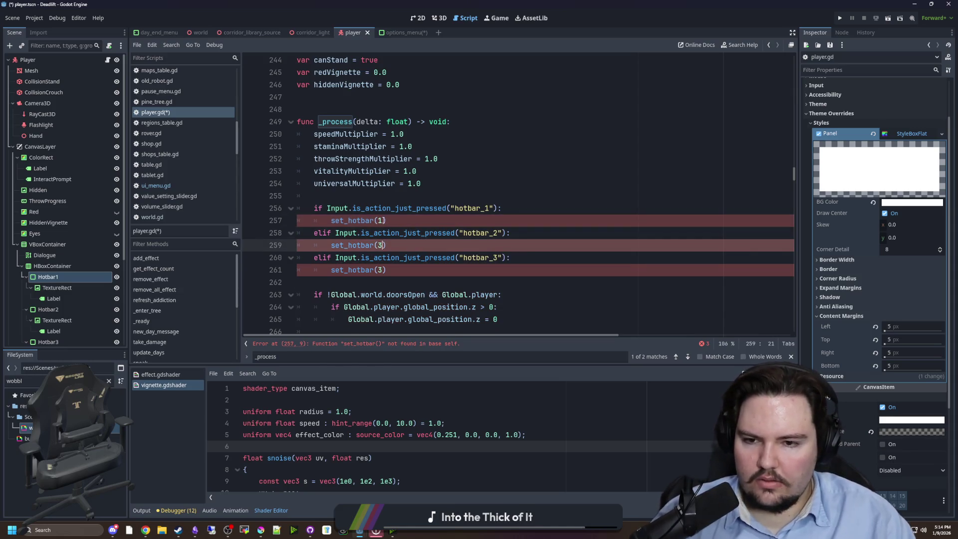
{"action": "left_click", "coordinate": [415, 215]}
{"action": "scroll", "coordinate": [379, 225], "scroll_direction": "down", "scroll_amount": 2}
{"action": "scroll", "coordinate": [374, 227], "scroll_direction": "up", "scroll_amount": 2}
{"action": "scroll", "coordinate": [366, 231], "scroll_direction": "down", "scroll_amount": 6}
{"action": "left_click", "coordinate": [489, 250]}
{"action": "scroll", "coordinate": [380, 235], "scroll_direction": "down", "scroll_amount": 20}
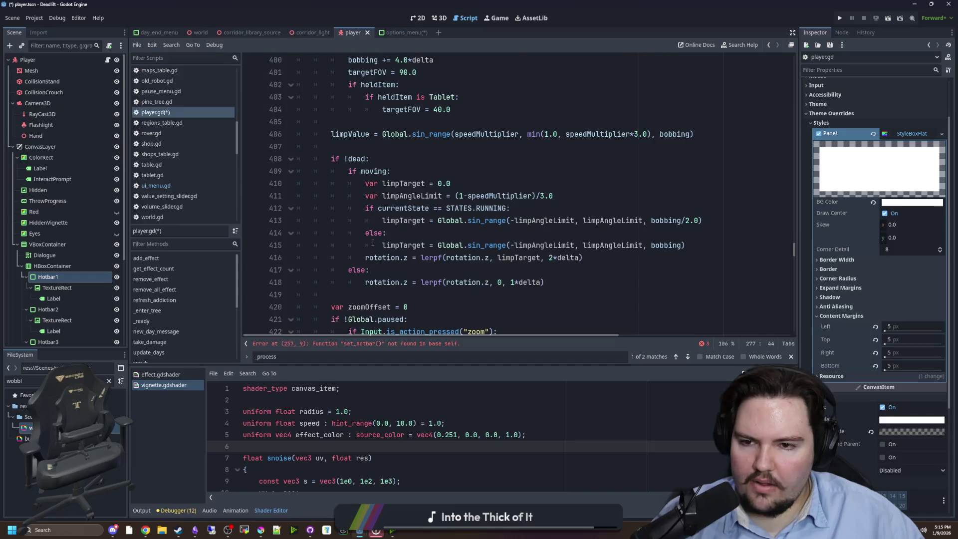
Step: Declare func set_hotbar(hotbarIndex : int): below the footstep timer code
{"action": "scroll", "coordinate": [393, 240], "scroll_direction": "down", "scroll_amount": 6}
{"action": "left_click", "coordinate": [326, 119]}
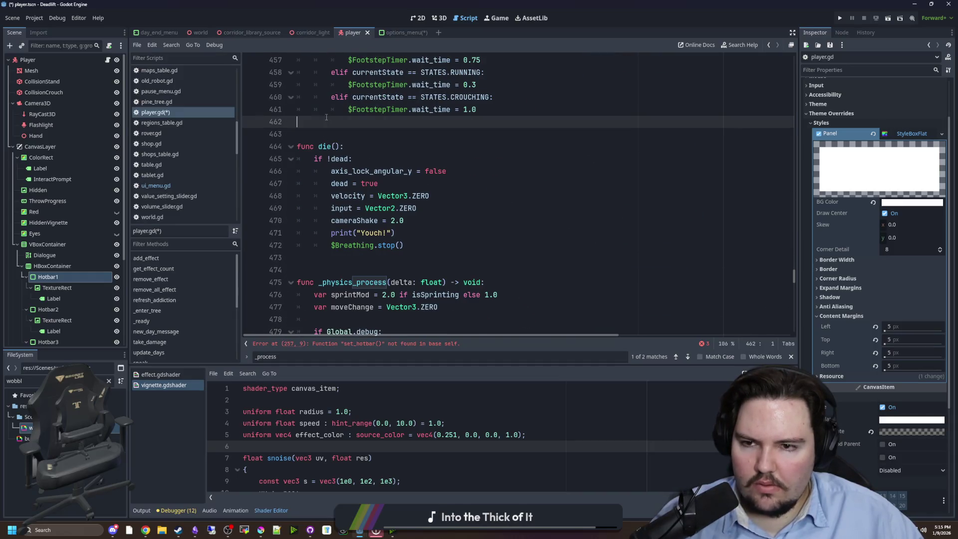
{"action": "key", "text": "Return"}
{"action": "key", "text": "Return"}
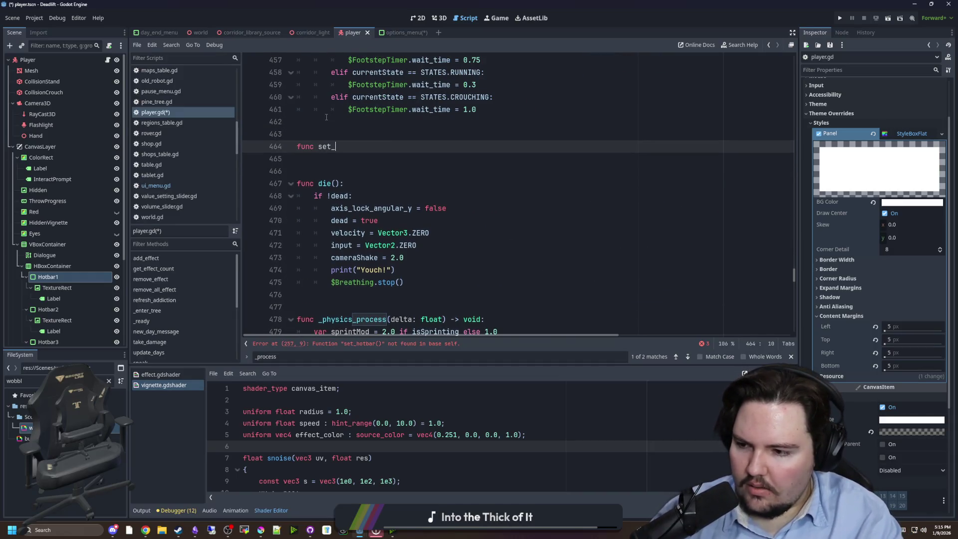
{"action": "type", "text": "func set_hotbar()"}
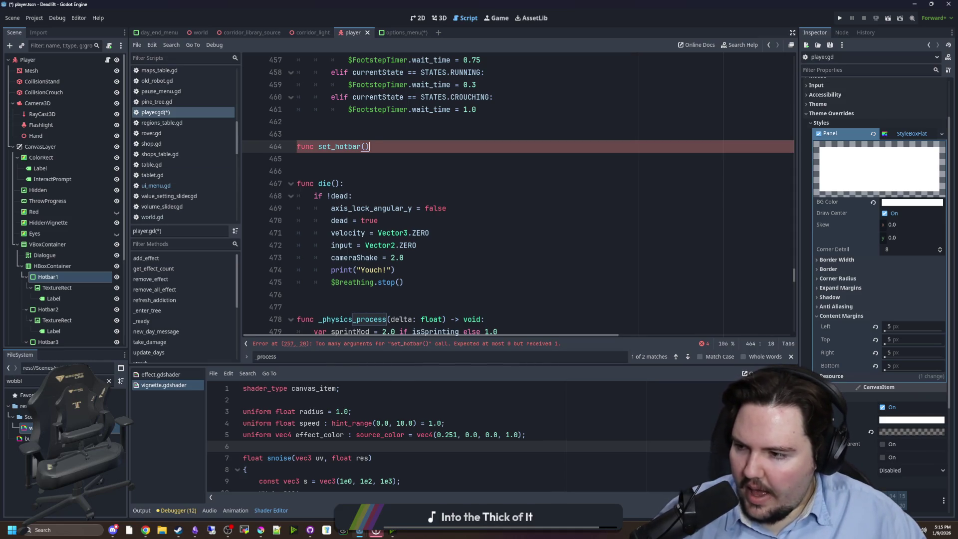
{"action": "left_click", "coordinate": [366, 146]}
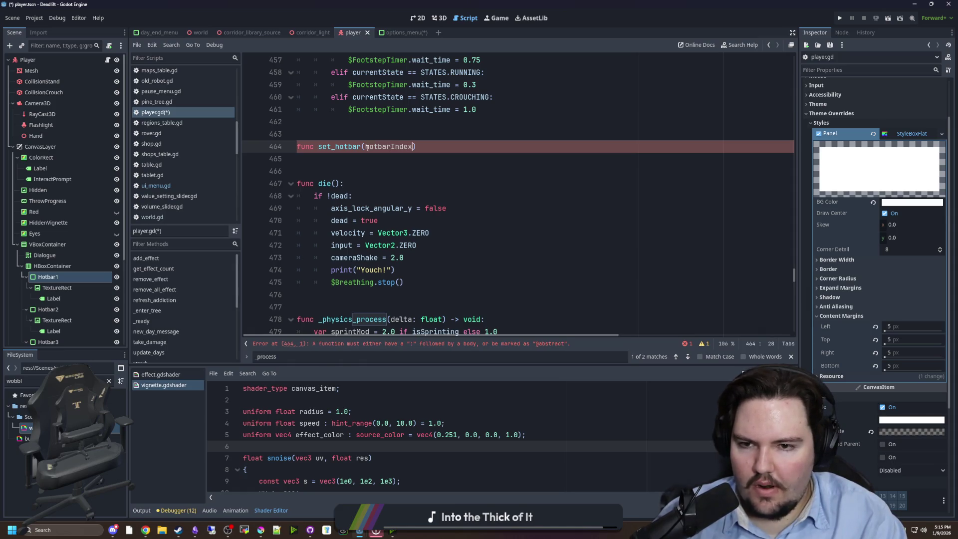
{"action": "type", "text": " : int)"}
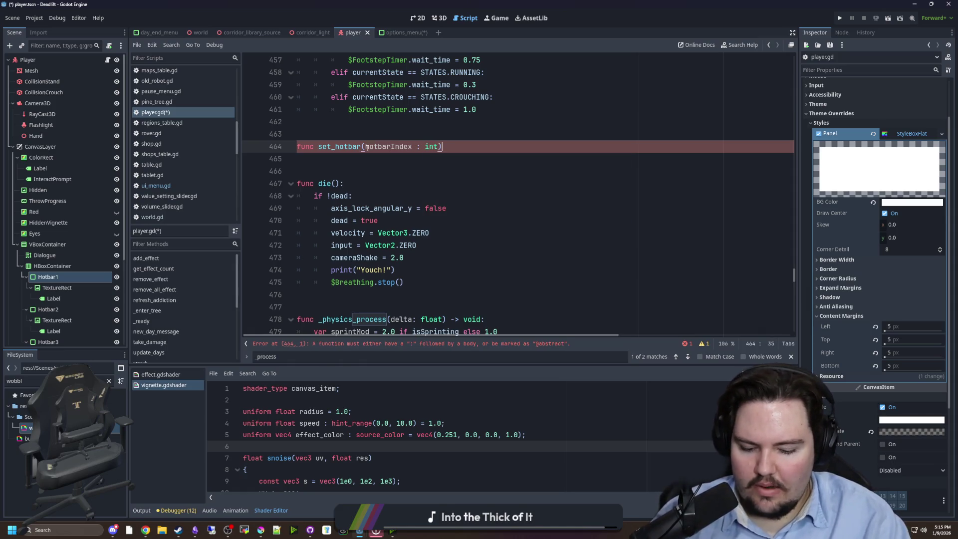
{"action": "key", "text": "BackSpace"}
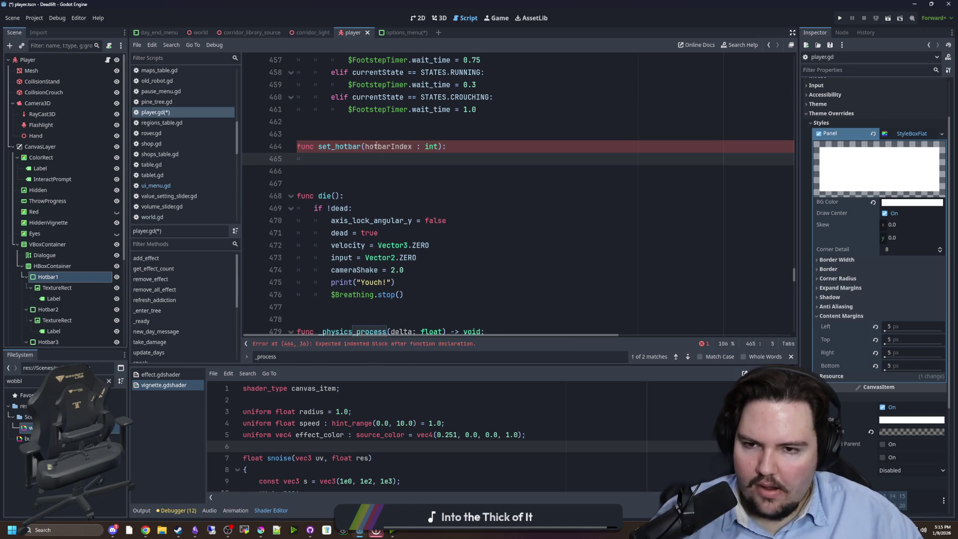
{"action": "scroll", "coordinate": [399, 250], "scroll_direction": "up", "scroll_amount": 5}
{"action": "scroll", "coordinate": [400, 250], "scroll_direction": "down", "scroll_amount": 4}
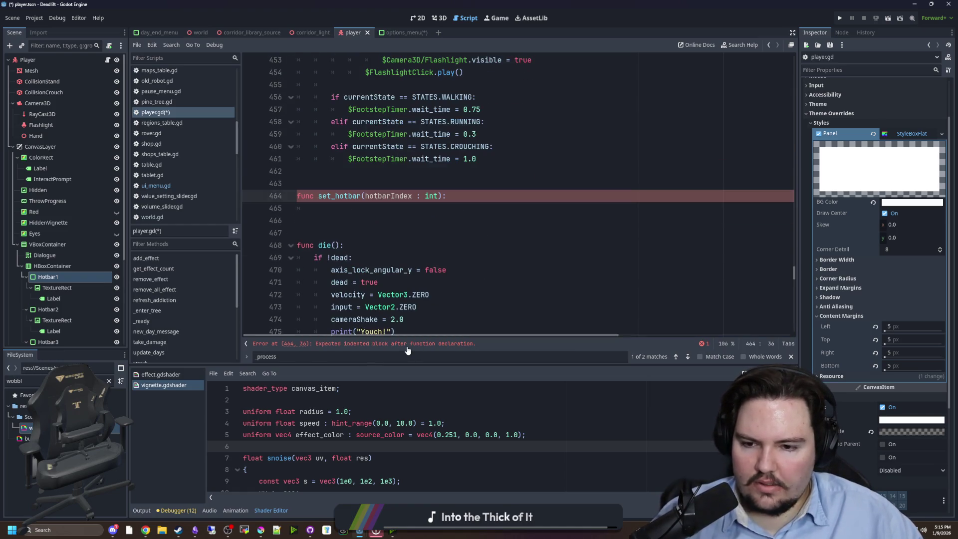
{"action": "left_click", "coordinate": [399, 220]}
{"action": "left_click", "coordinate": [403, 159]}
{"action": "left_click", "coordinate": [404, 171]}
Step: Search the script for 'hotbar' to jump to selectedHotbar
{"action": "key", "text": "ctrl+f"}
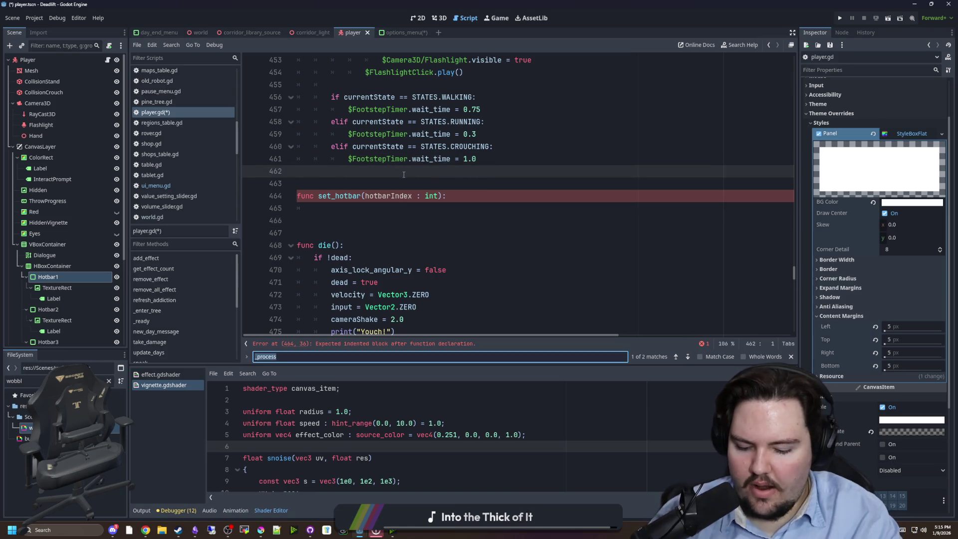
{"action": "type", "text": "hotbar"}
{"action": "key", "text": "Return"}
{"action": "key", "text": "Return"}
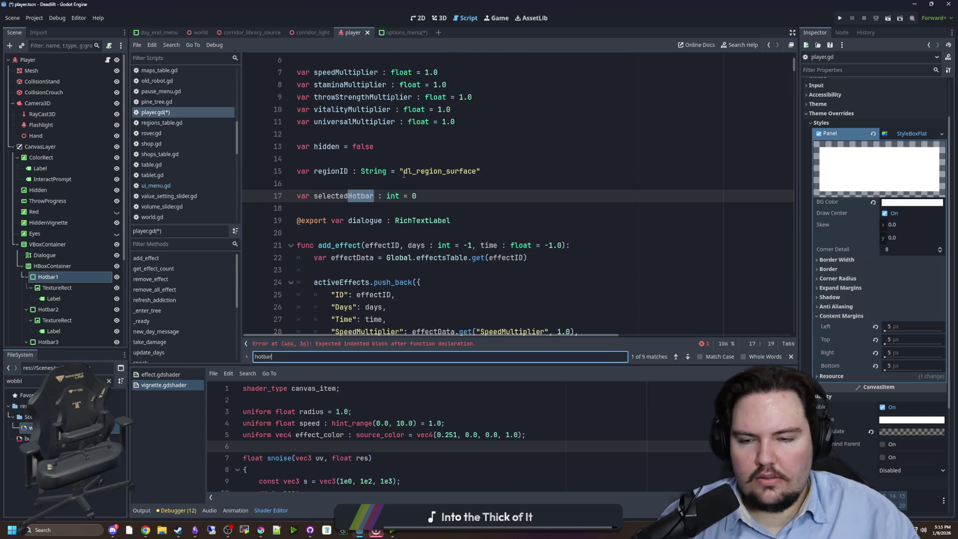
Step: Change selectedHotbar's default value from 0 to 1
{"action": "left_click", "coordinate": [424, 198]}
{"action": "key", "text": "BackSpace"}
{"action": "type", "text": "1"}
{"action": "double_click", "coordinate": [363, 197]}
{"action": "scroll", "coordinate": [424, 174], "scroll_direction": "down", "scroll_amount": 6}
{"action": "scroll", "coordinate": [439, 154], "scroll_direction": "up", "scroll_amount": 4}
{"action": "left_click", "coordinate": [433, 121]}
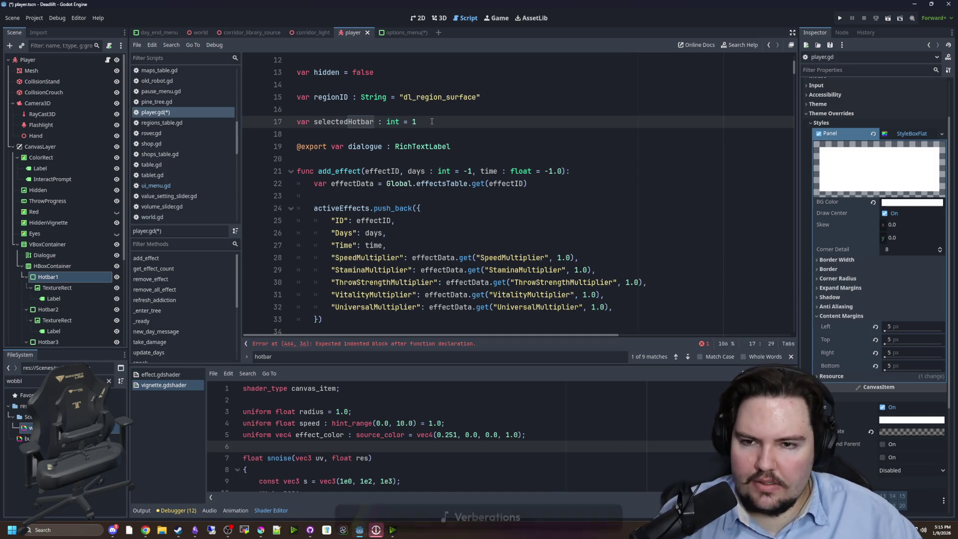
{"action": "double_click", "coordinate": [344, 121]}
{"action": "scroll", "coordinate": [415, 233], "scroll_direction": "down", "scroll_amount": 1}
{"action": "scroll", "coordinate": [415, 233], "scroll_direction": "down", "scroll_amount": 2}
Step: Add a set_hotbar(1) call in _ready, then jump to set_hotbar's definition
{"action": "key", "text": "ctrl+f"}
{"action": "type", "text": "_ready"}
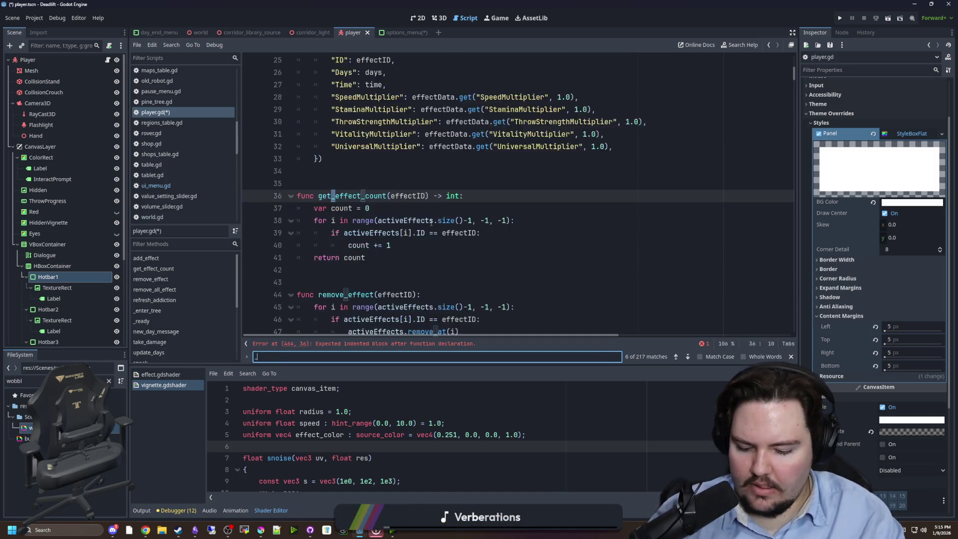
{"action": "left_click", "coordinate": [432, 196]}
{"action": "key", "text": "Return"}
{"action": "type", "text": "set_hot"}
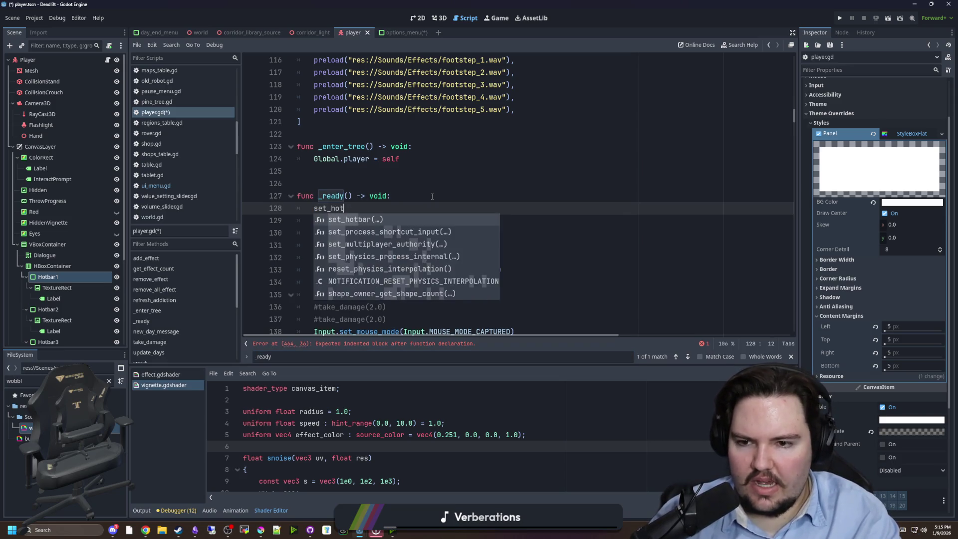
{"action": "key", "text": "Return"}
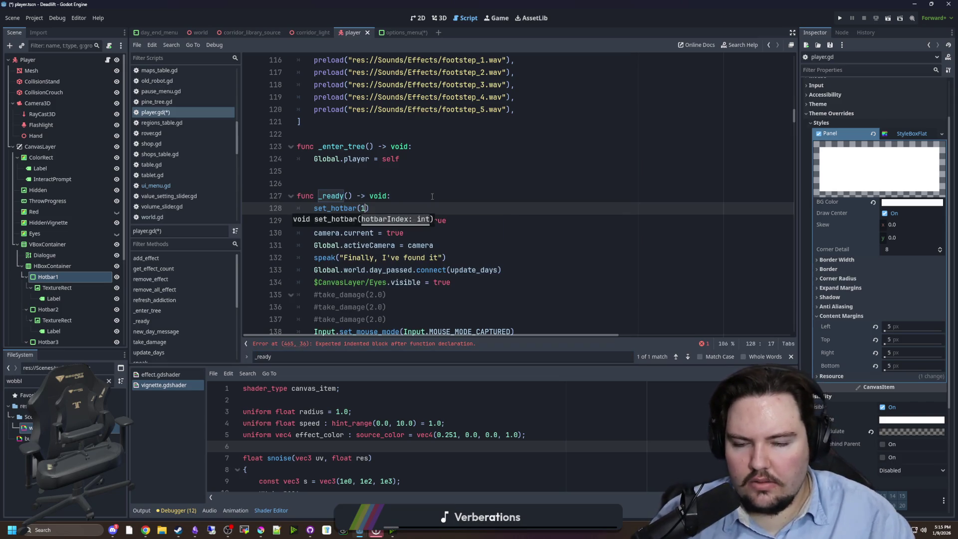
{"action": "left_click", "coordinate": [433, 196]}
{"action": "left_click", "coordinate": [337, 210], "text": "ctrl"}
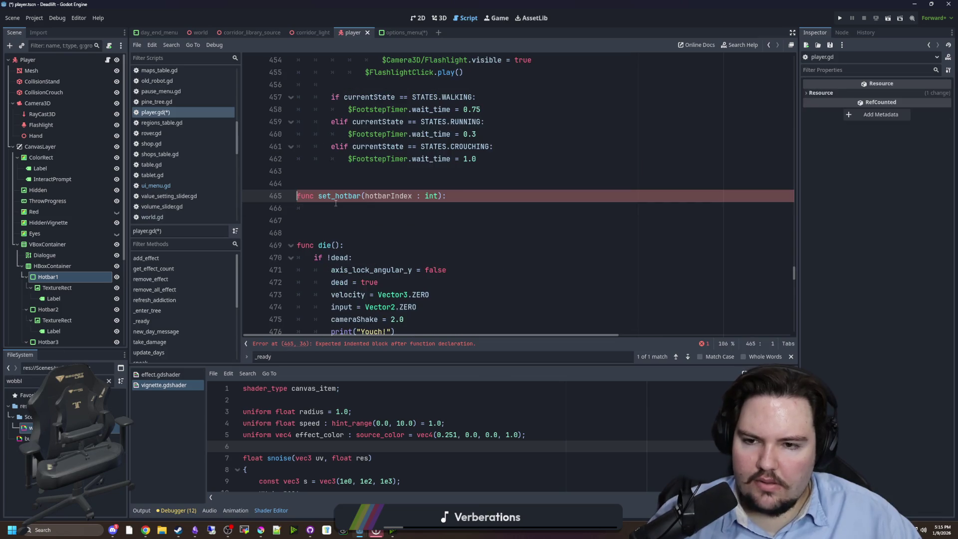
Step: Drag Hotbar1's node path from the Scene dock into the set_hotbar body
{"action": "left_click", "coordinate": [378, 210]}
{"action": "scroll", "coordinate": [368, 207], "scroll_direction": "up", "scroll_amount": 1}
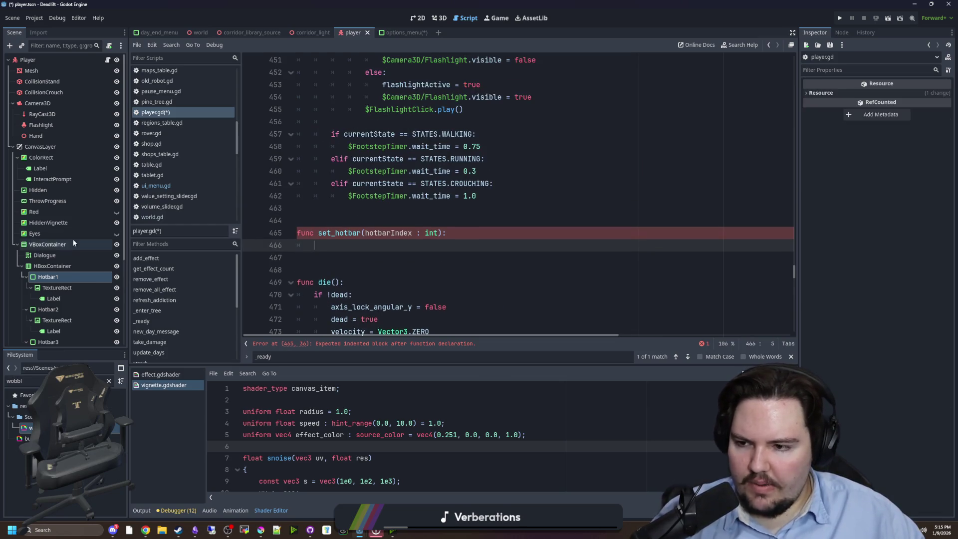
{"action": "scroll", "coordinate": [73, 239], "scroll_direction": "down", "scroll_amount": 3}
{"action": "left_click_drag", "start_coordinate": [57, 205], "coordinate": [370, 245]}
{"action": "key", "text": "ctrl+shift+Return"}
{"action": "left_click_drag", "start_coordinate": [519, 257], "coordinate": [314, 258]}
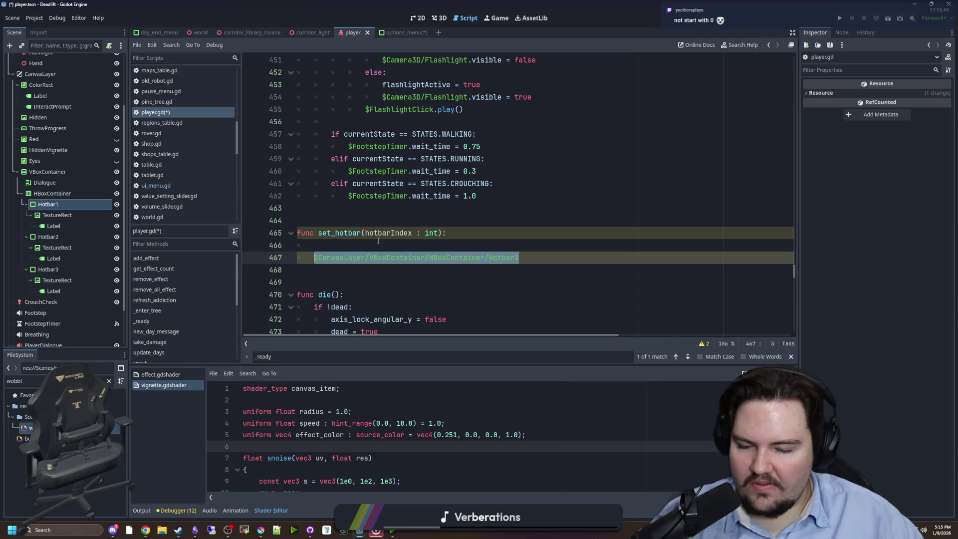
{"action": "key", "text": "Up"}
{"action": "left_click_drag", "start_coordinate": [542, 263], "coordinate": [310, 262]}
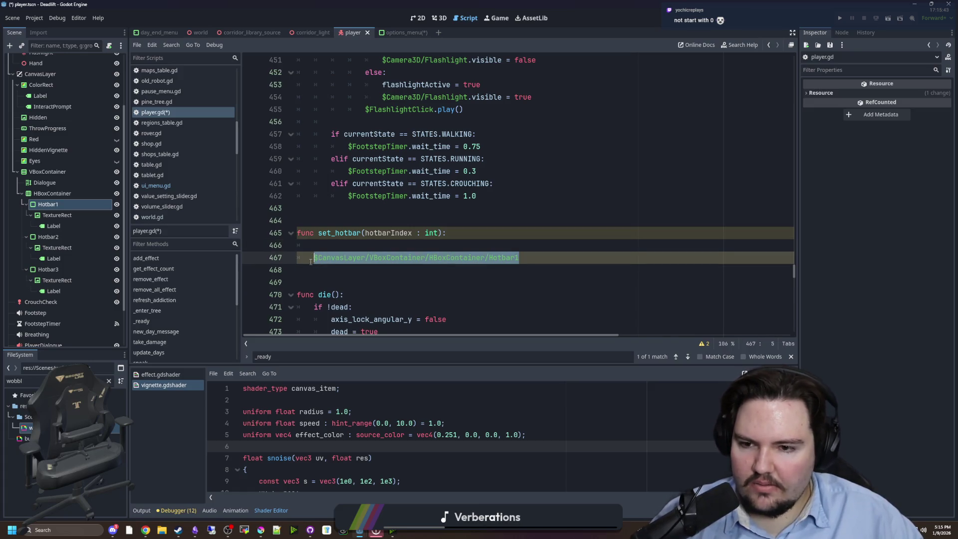
{"action": "left_click", "coordinate": [344, 249]}
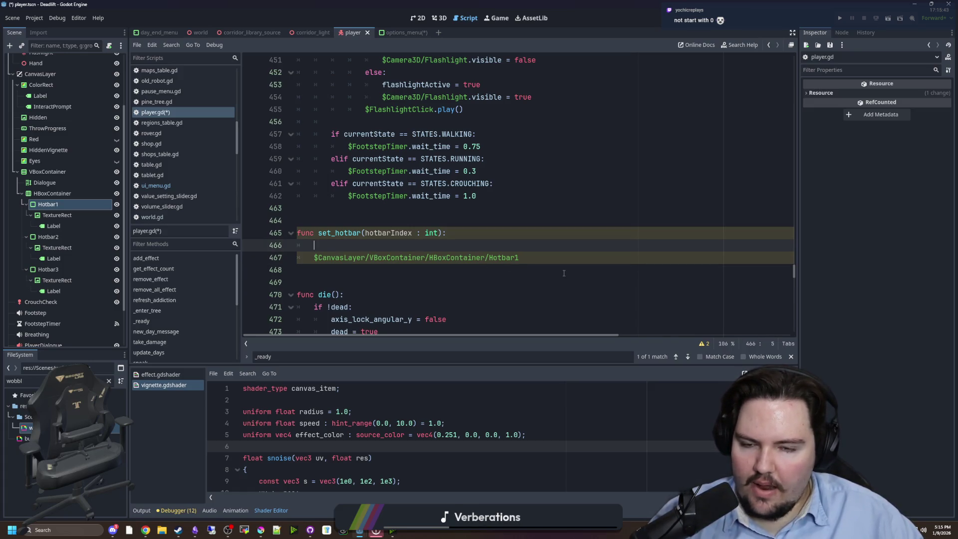
{"action": "left_click_drag", "start_coordinate": [560, 257], "coordinate": [314, 260]}
{"action": "key", "text": "Up"}
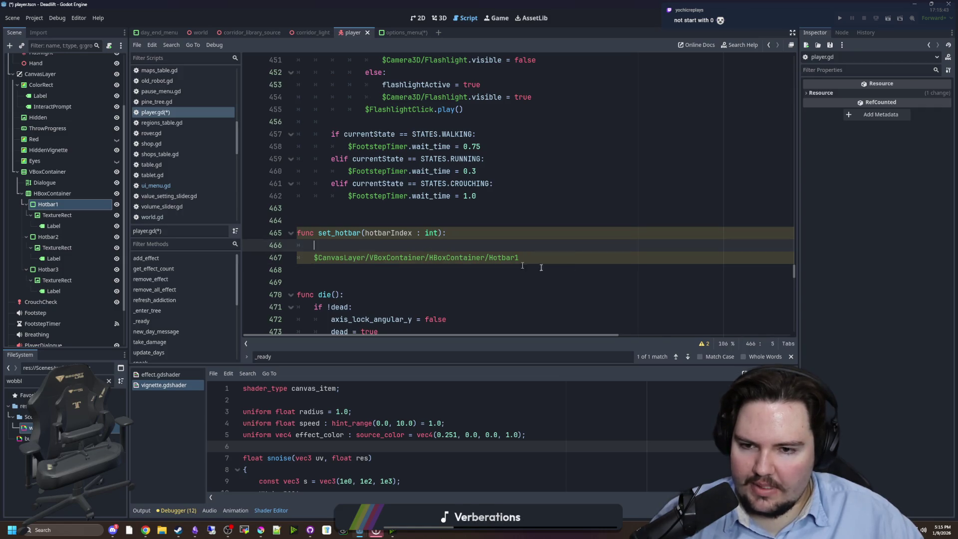
{"action": "left_click_drag", "start_coordinate": [560, 258], "coordinate": [318, 258]}
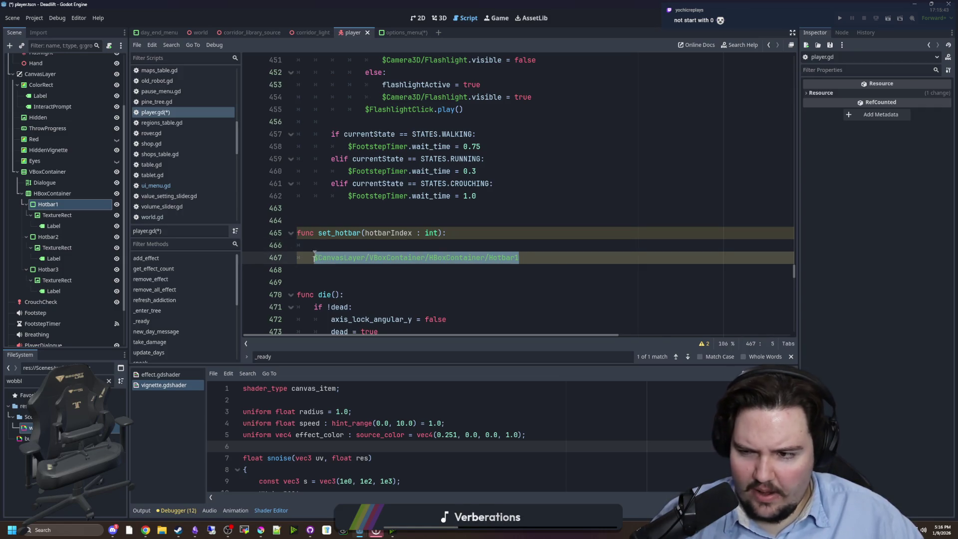
{"action": "left_click", "coordinate": [314, 258]}
{"action": "left_click_drag", "start_coordinate": [525, 257], "coordinate": [489, 258]}
{"action": "left_click", "coordinate": [491, 250]}
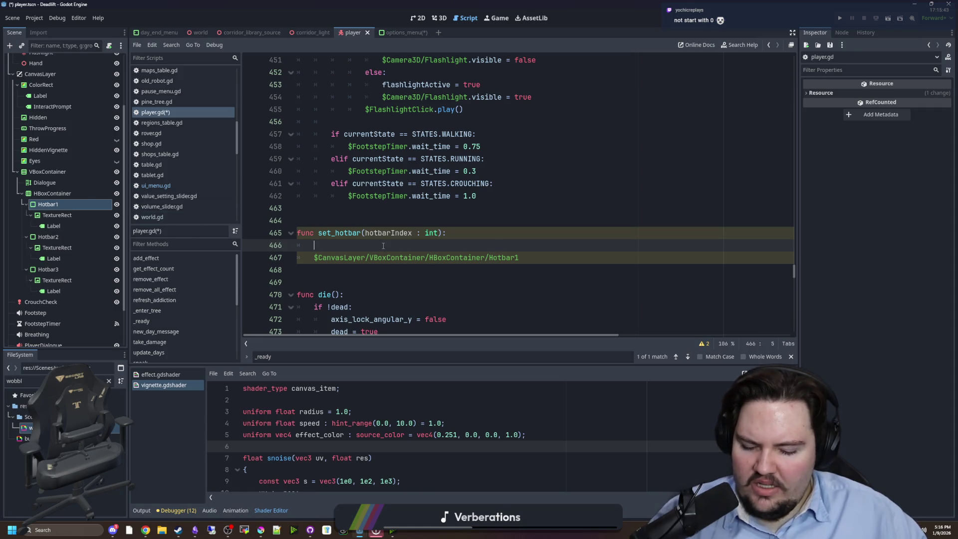
Step: Build get_node("CanvasLayer/VBoxContainer/HBoxContainer/Hotbar" + str(hotbarIndex)) from the dragged path
{"action": "type", "text": "get_node()"}
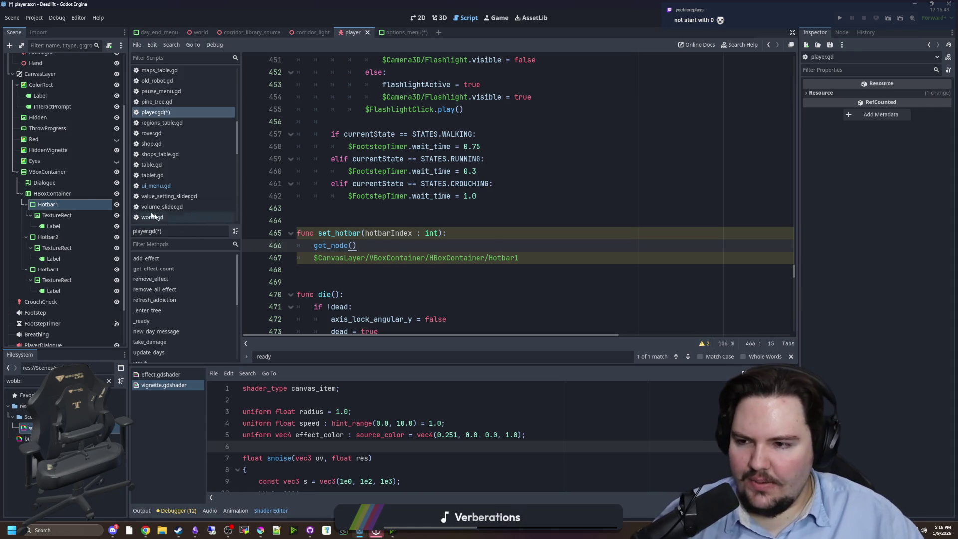
{"action": "mouse_move", "coordinate": [48, 204]}
{"action": "left_mouse_down"}
{"action": "mouse_move", "coordinate": [310, 255]}
{"action": "mouse_move", "coordinate": [352, 245]}
{"action": "left_mouse_up"}
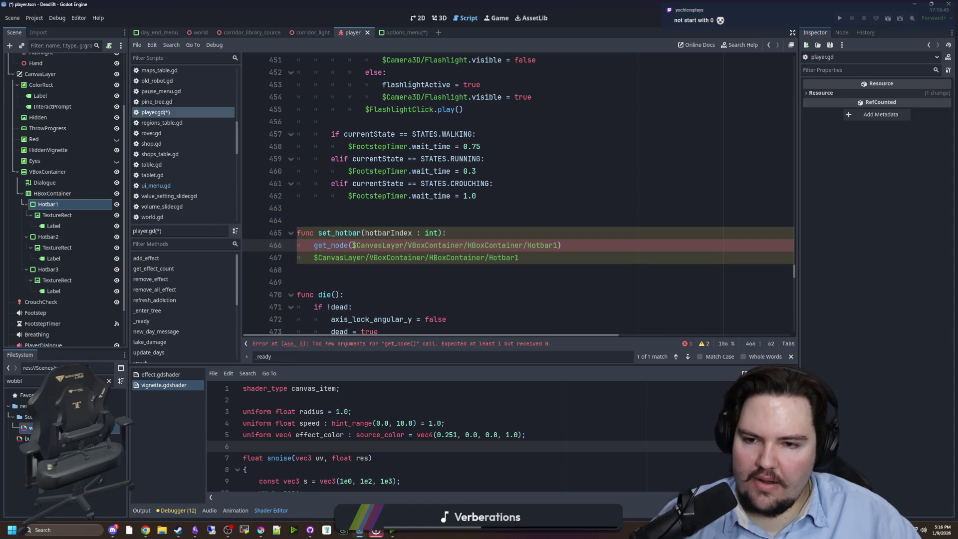
{"action": "triple_click", "coordinate": [520, 257]}
{"action": "key", "text": "BackSpace"}
{"action": "key", "text": "BackSpace"}
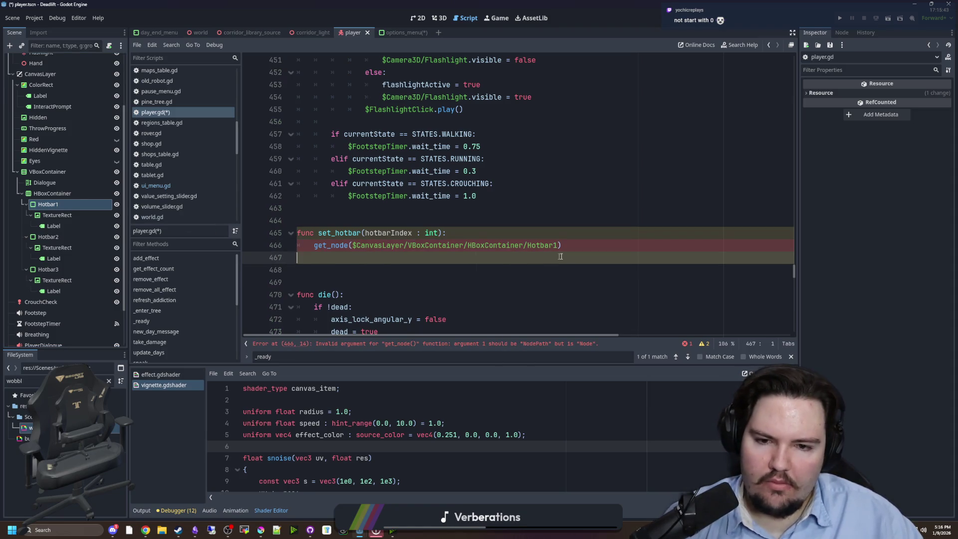
{"action": "key", "text": "BackSpace"}
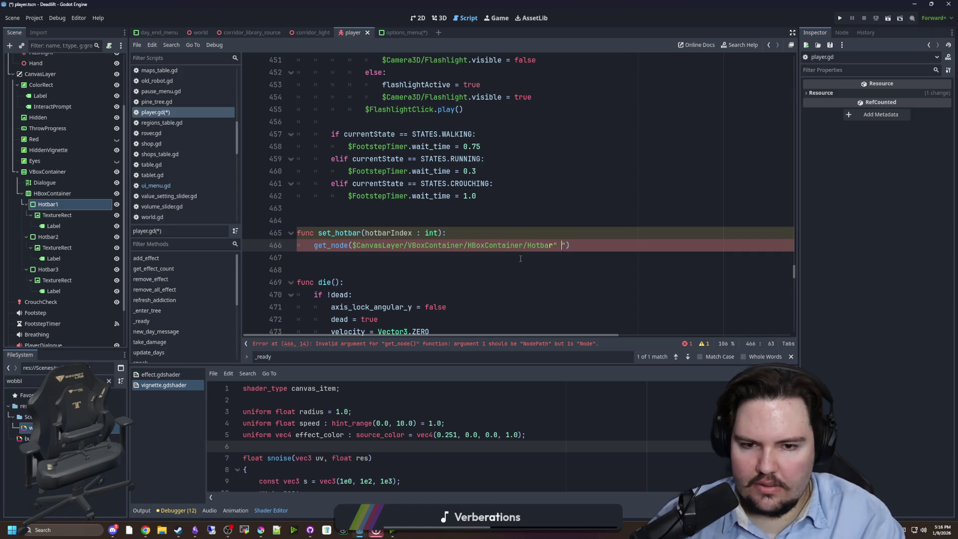
{"action": "type", "text": "str("}
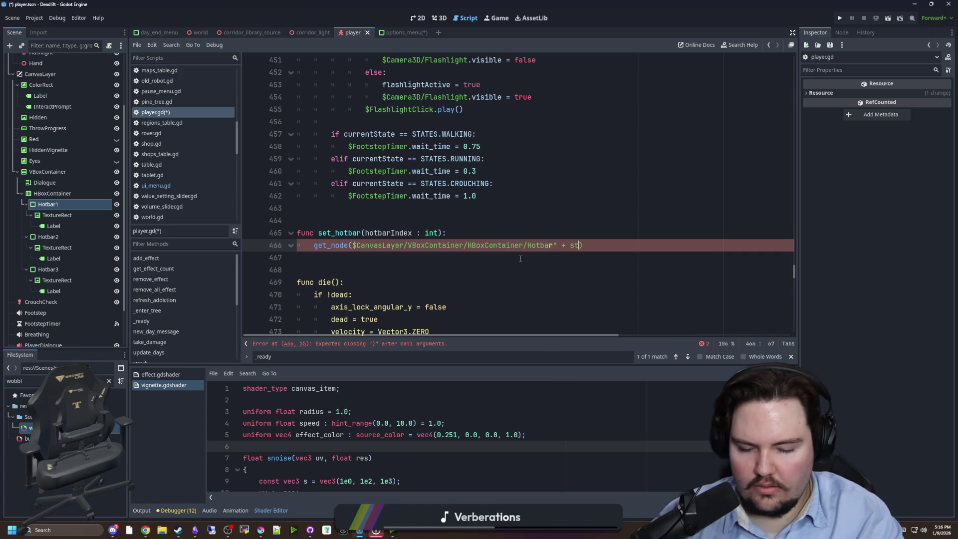
{"action": "type", "text": "hotbarIndex"}
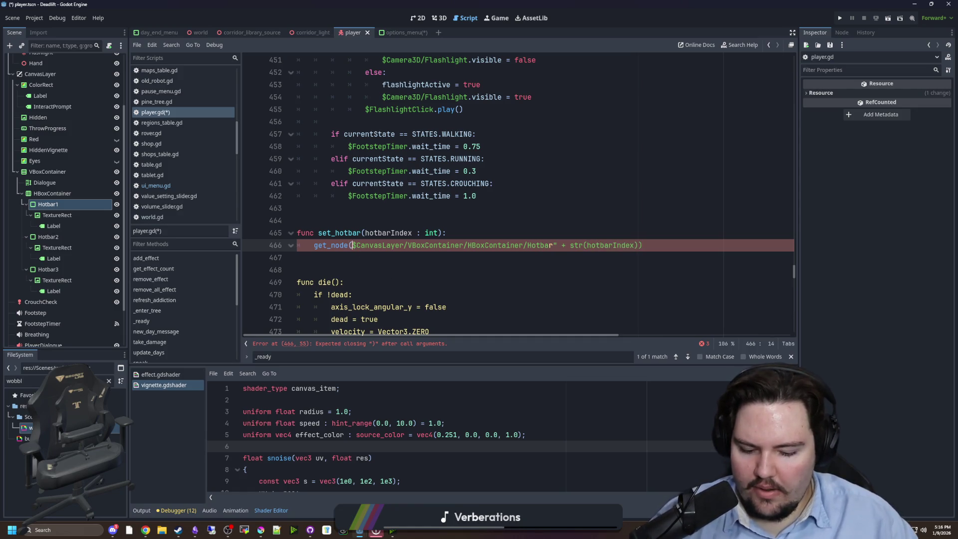
{"action": "key", "text": "Delete"}
{"action": "type", "text": "\""}
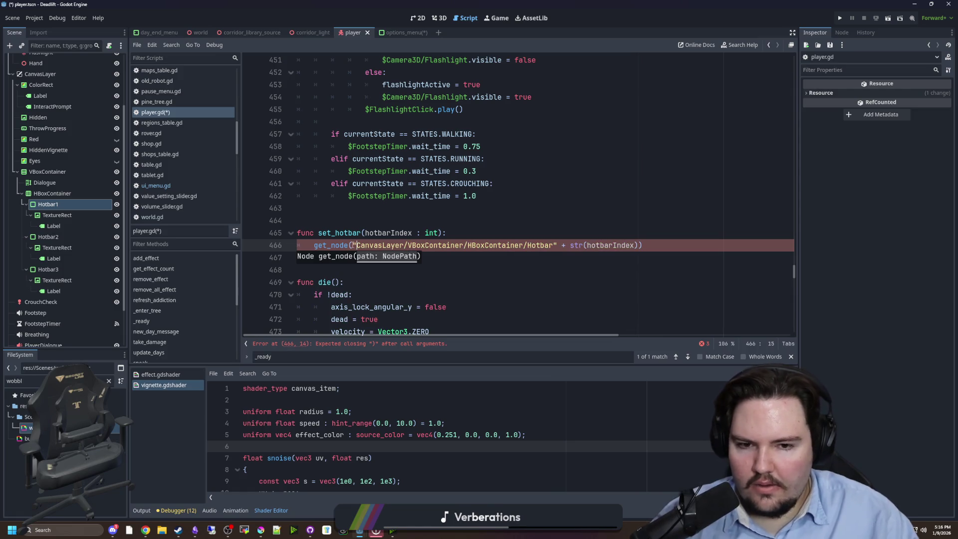
{"action": "left_click", "coordinate": [712, 213]}
Step: Assign that get_node result to a new variable named hotBarSlot
{"action": "left_click", "coordinate": [314, 246]}
{"action": "type", "text": "var hotBar"}
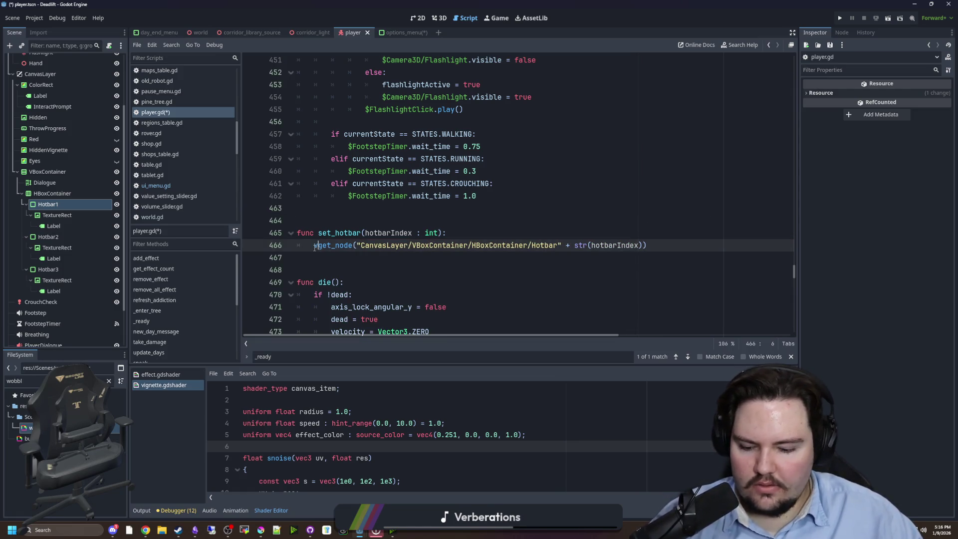
{"action": "type", "text": " ="}
{"action": "left_click", "coordinate": [358, 247]}
{"action": "type", "text": "Slot"}
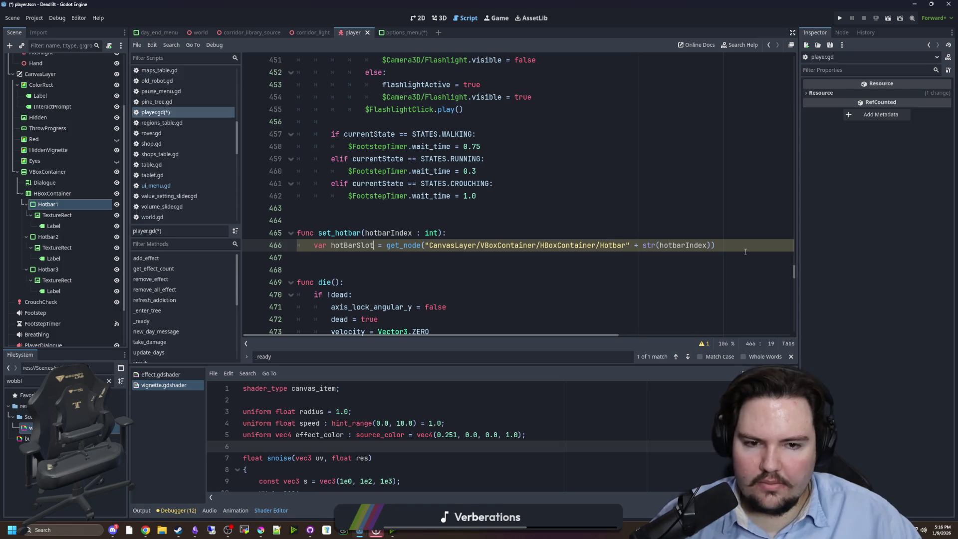
{"action": "key", "text": "Return"}
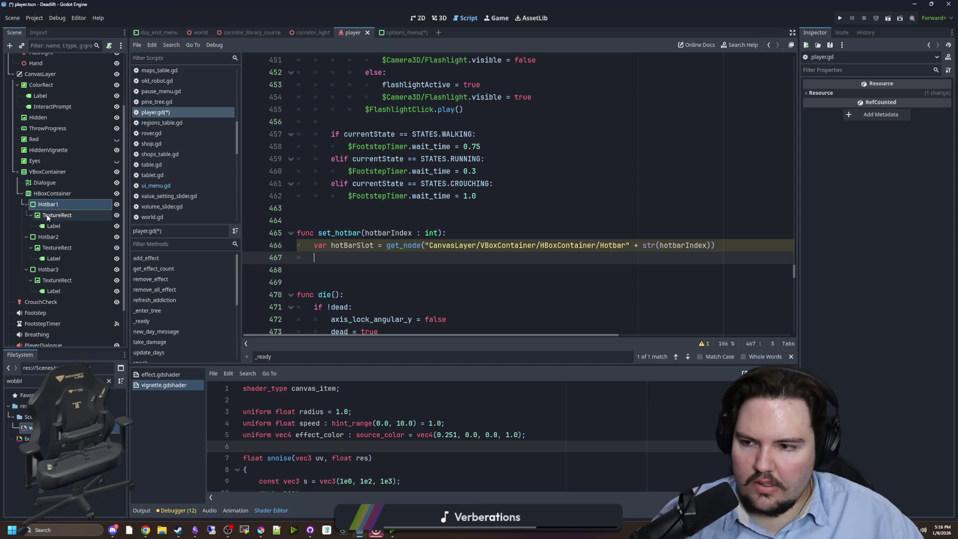
{"action": "left_click", "coordinate": [48, 204]}
Step: In the 2D view, expand Hotbar1's Layout > Transform to check its 74×74 px size and 1.0 scale
{"action": "left_click", "coordinate": [419, 20]}
{"action": "scroll", "coordinate": [863, 274], "scroll_direction": "down", "scroll_amount": 5}
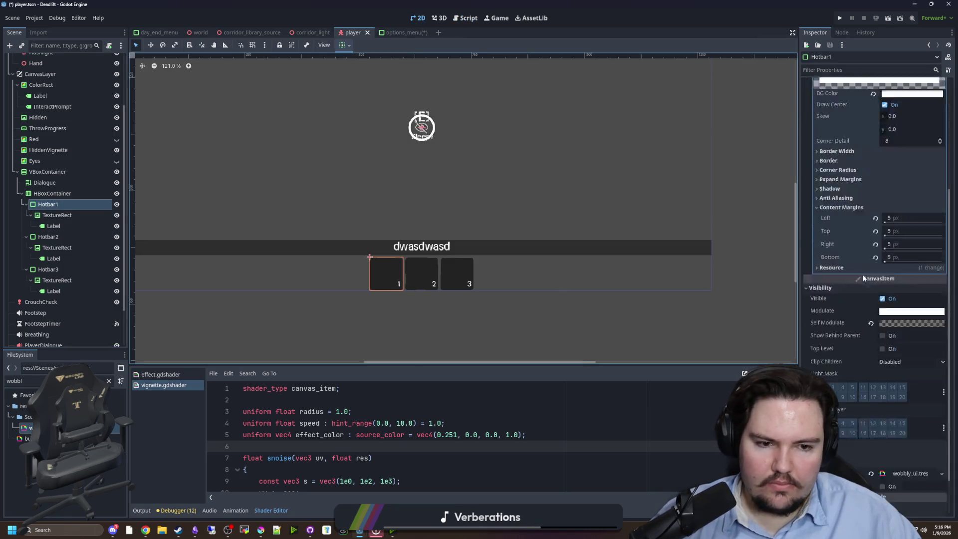
{"action": "scroll", "coordinate": [840, 259], "scroll_direction": "up", "scroll_amount": 5}
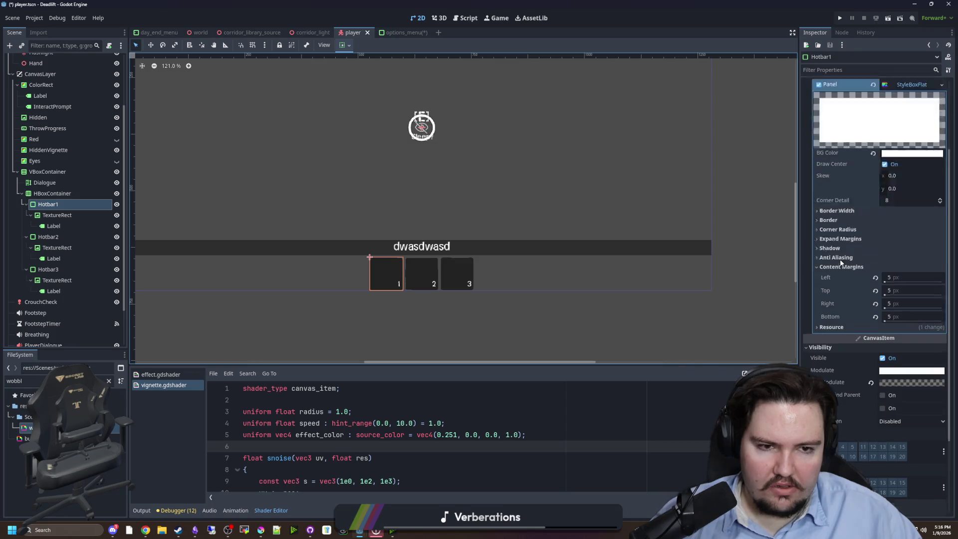
{"action": "left_click", "coordinate": [825, 168]}
{"action": "left_click", "coordinate": [819, 93]}
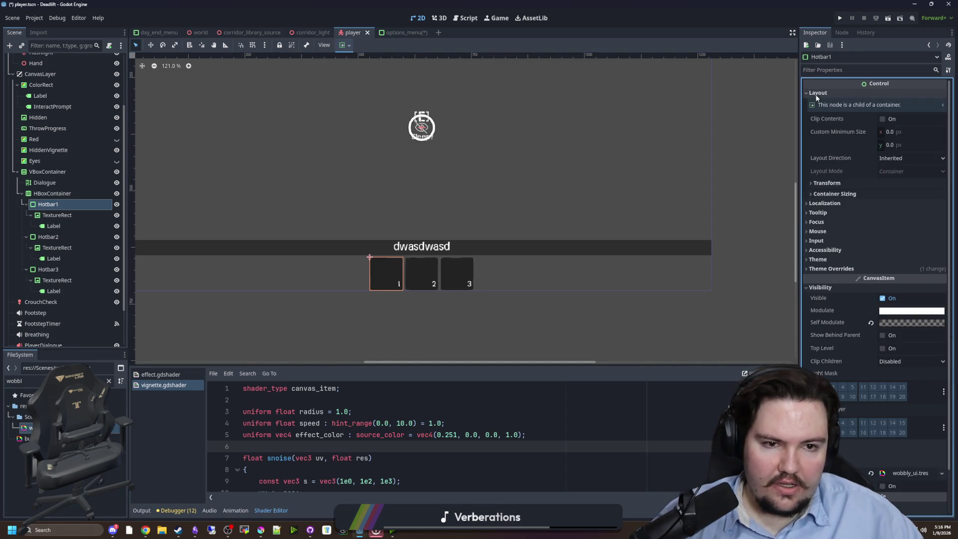
{"action": "left_click", "coordinate": [838, 183]}
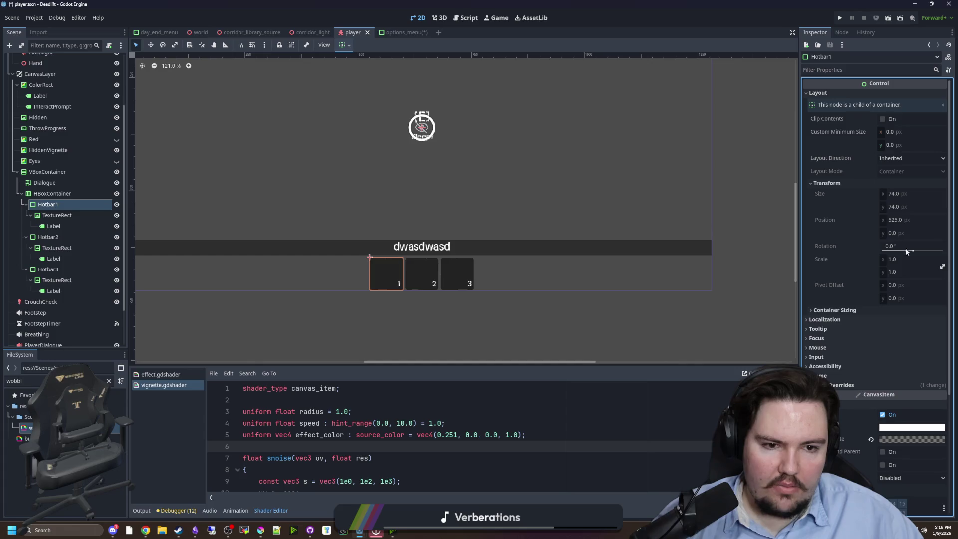
{"action": "left_click", "coordinate": [918, 259]}
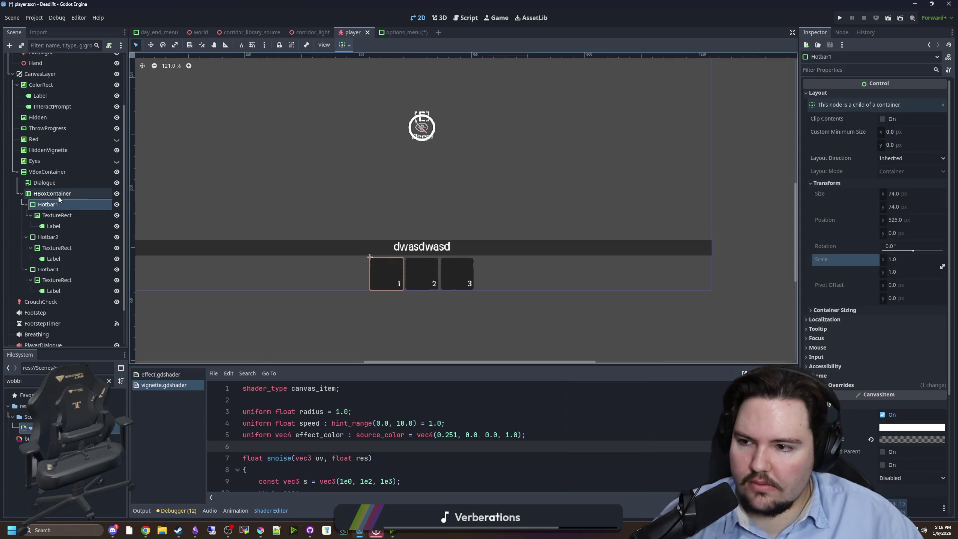
{"action": "left_click", "coordinate": [57, 196]}
{"action": "left_click", "coordinate": [50, 204]}
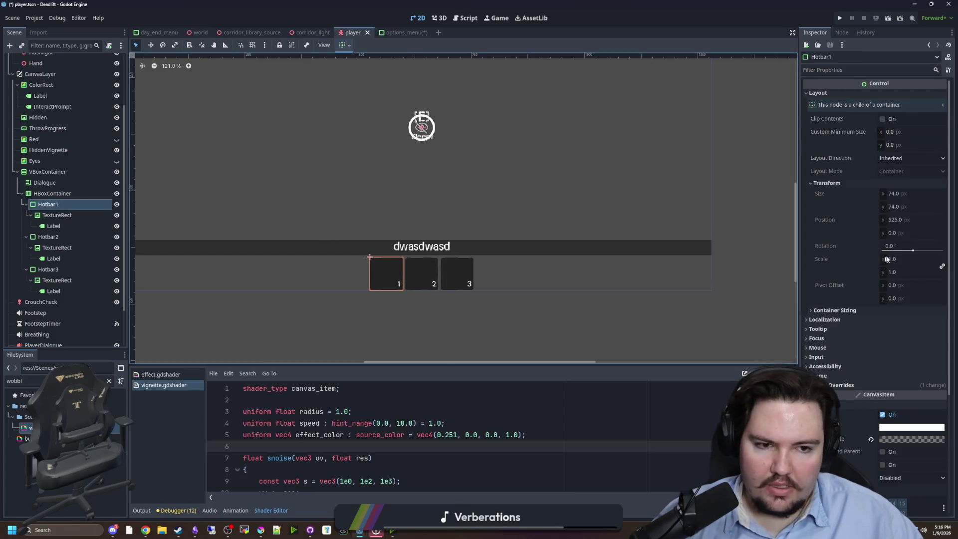
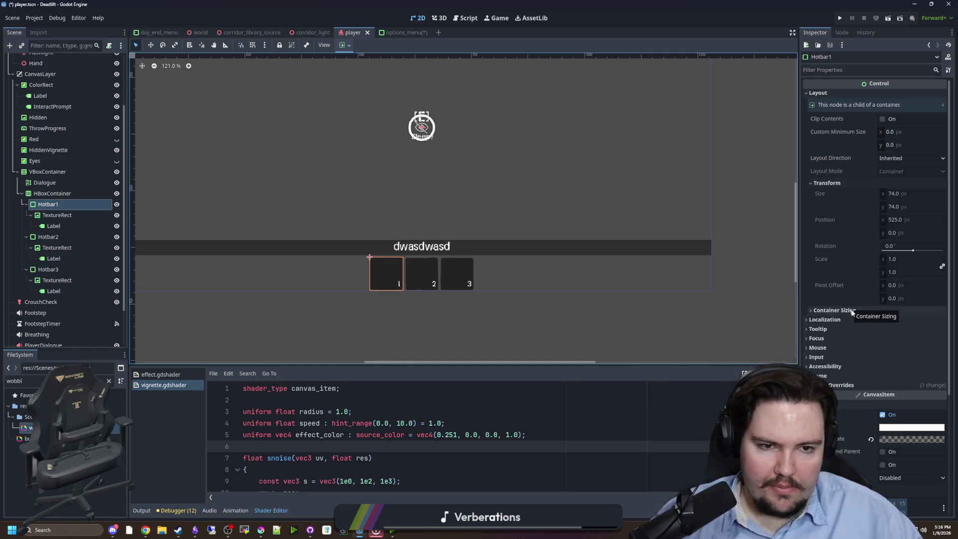
Step: Set Hotbar1's custom minimum size to 96×96
{"action": "left_click_drag", "start_coordinate": [891, 145], "coordinate": [897, 146]}
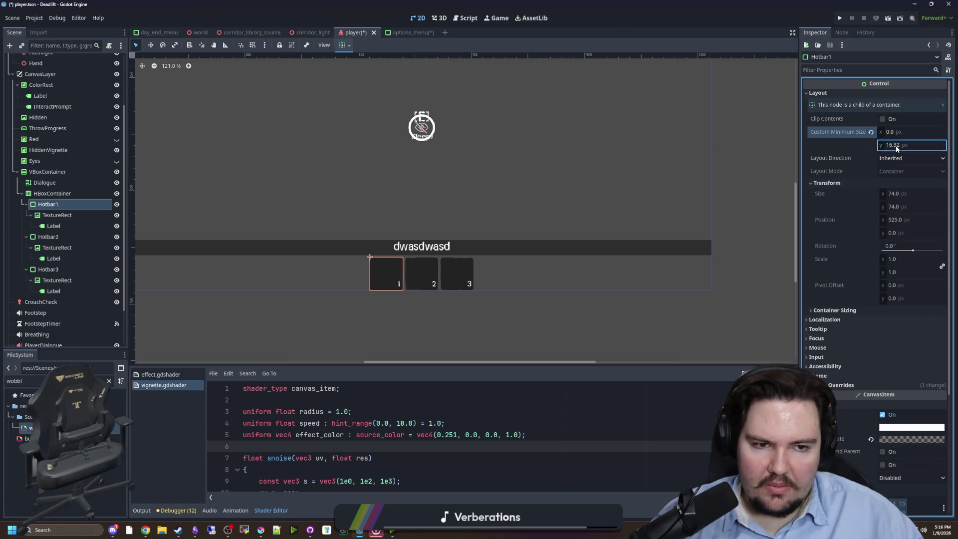
{"action": "left_click", "coordinate": [897, 145]}
{"action": "type", "text": "64"}
{"action": "key", "text": "Return"}
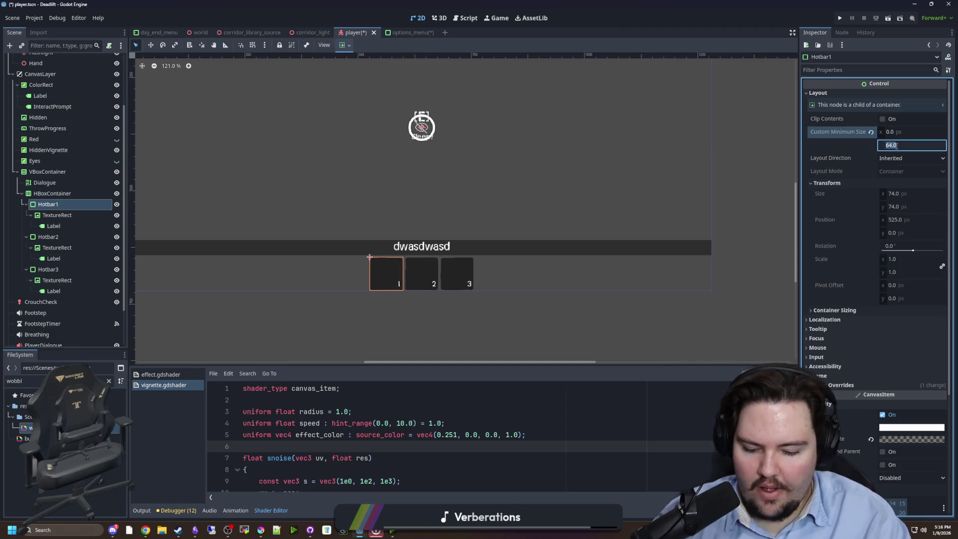
{"action": "type", "text": "96"}
{"action": "key", "text": "Return"}
{"action": "left_click", "coordinate": [897, 145]}
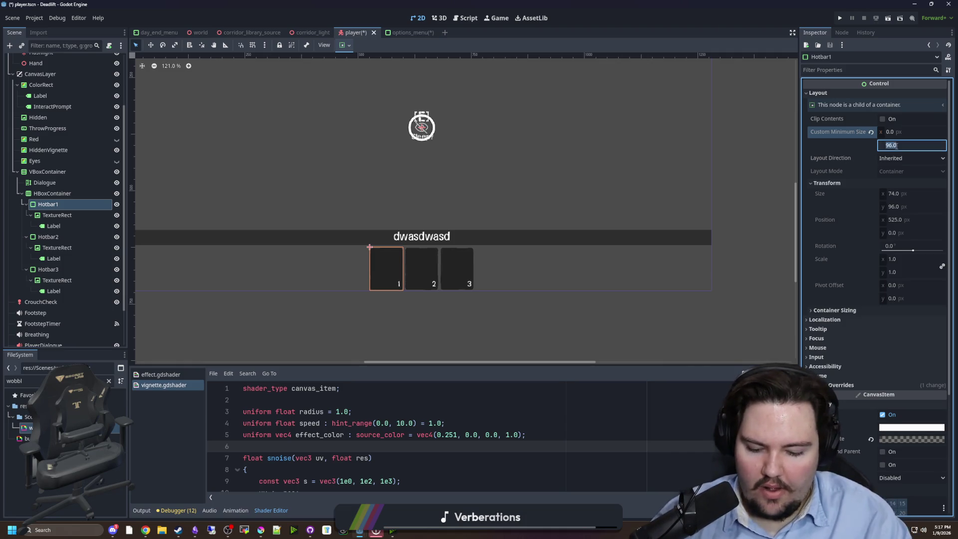
{"action": "type", "text": "0"}
{"action": "key", "text": "Return"}
{"action": "left_click", "coordinate": [897, 145]}
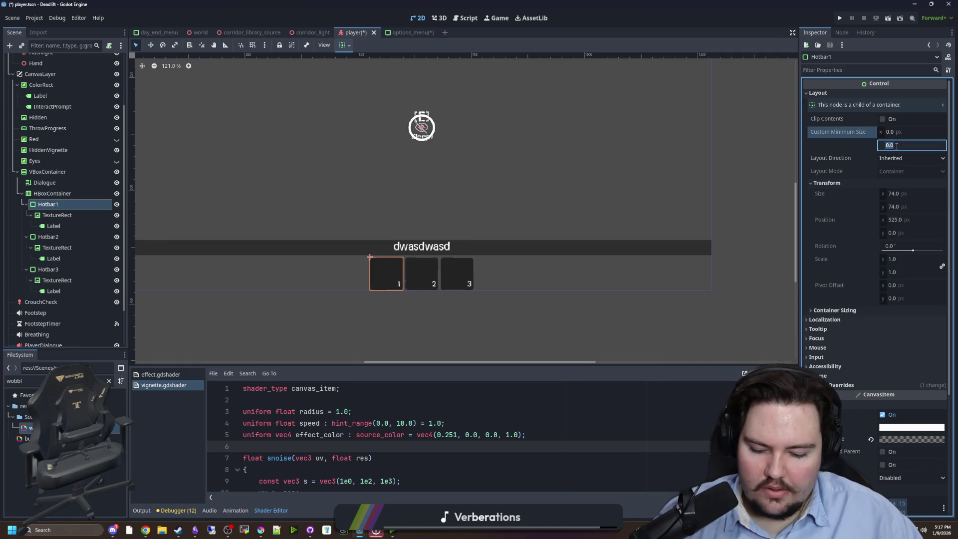
{"action": "type", "text": "6"}
{"action": "key", "text": "Return"}
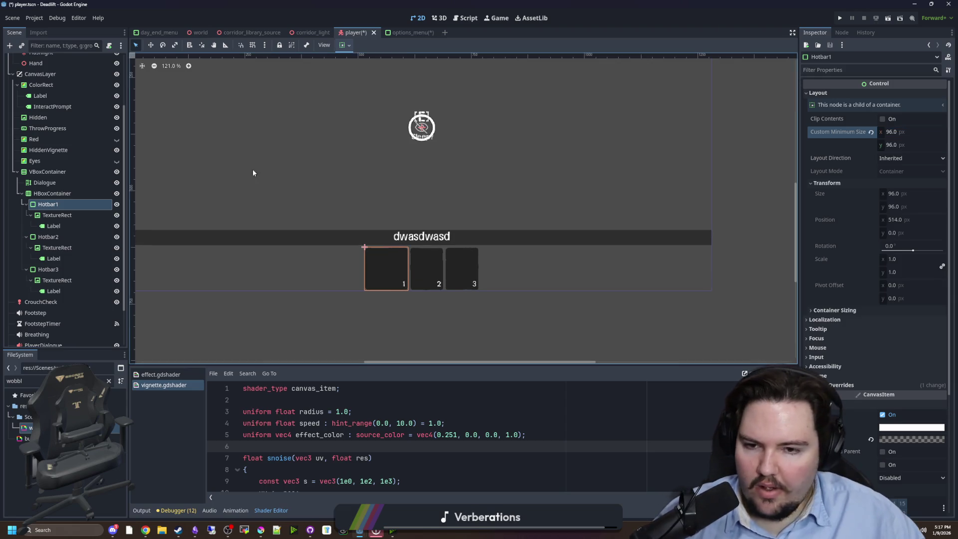
Step: Select Hotbar2 and Hotbar3 together, expose their container sizing options, and save the scene
{"action": "left_click", "coordinate": [48, 237]}
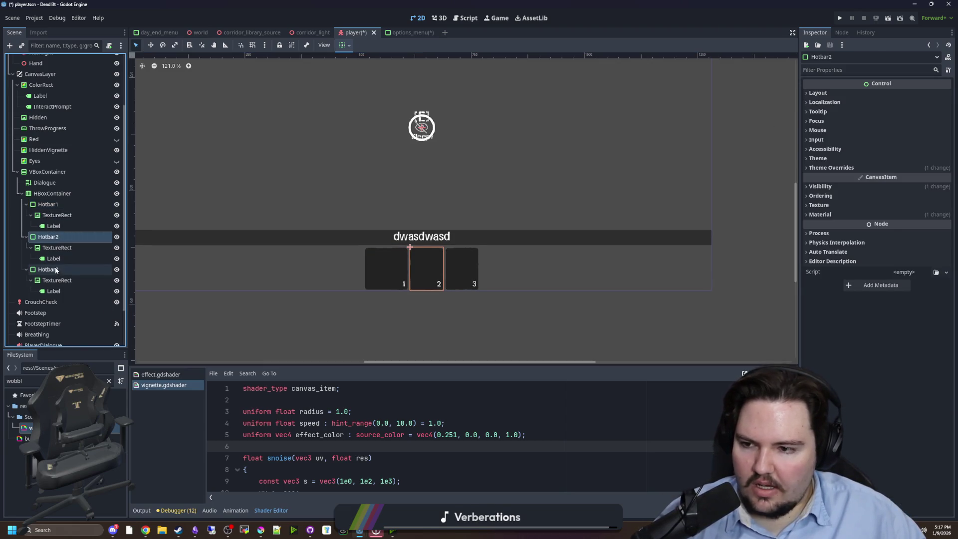
{"action": "left_click", "coordinate": [50, 269], "text": "ctrl"}
{"action": "left_click", "coordinate": [818, 93]}
{"action": "left_click", "coordinate": [849, 179]}
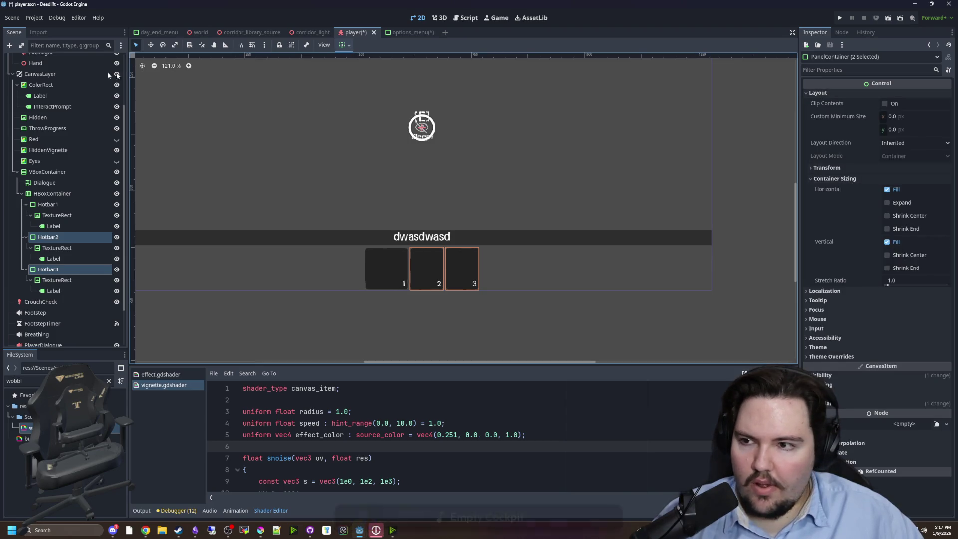
{"action": "key", "text": "ctrl+s"}
Step: Set Hotbar3's vertical container sizing to Shrink End
{"action": "left_click", "coordinate": [48, 269]}
{"action": "left_click", "coordinate": [821, 93]}
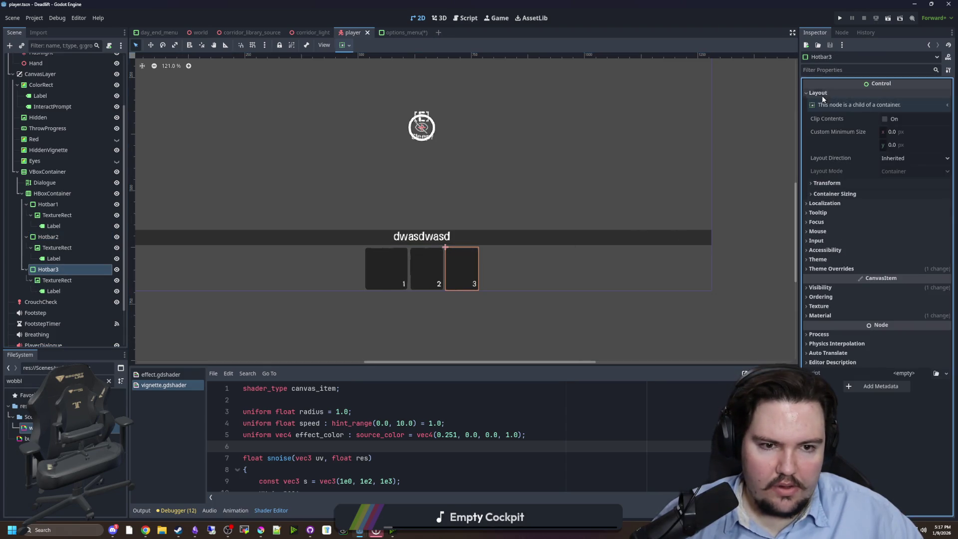
{"action": "left_click", "coordinate": [834, 193]}
{"action": "left_click", "coordinate": [902, 229]}
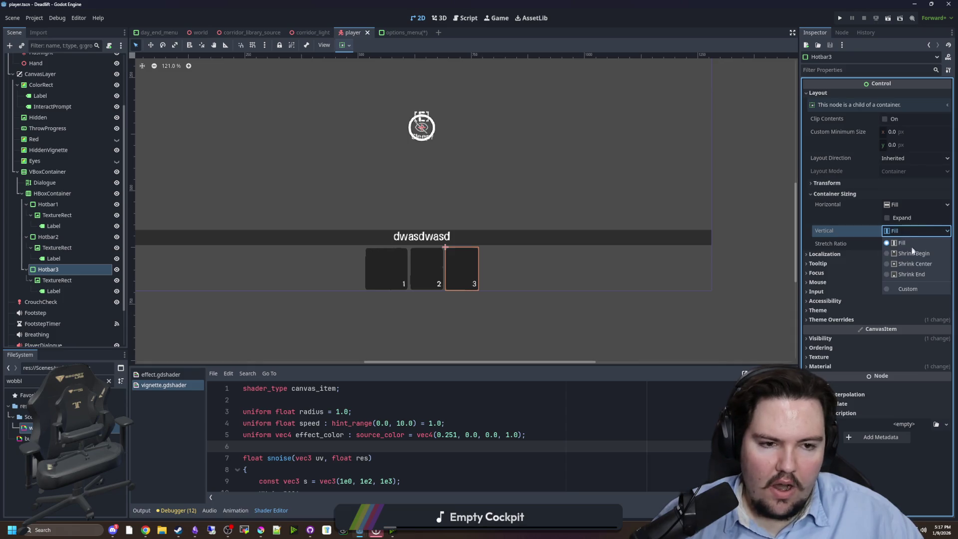
{"action": "left_click", "coordinate": [915, 274]}
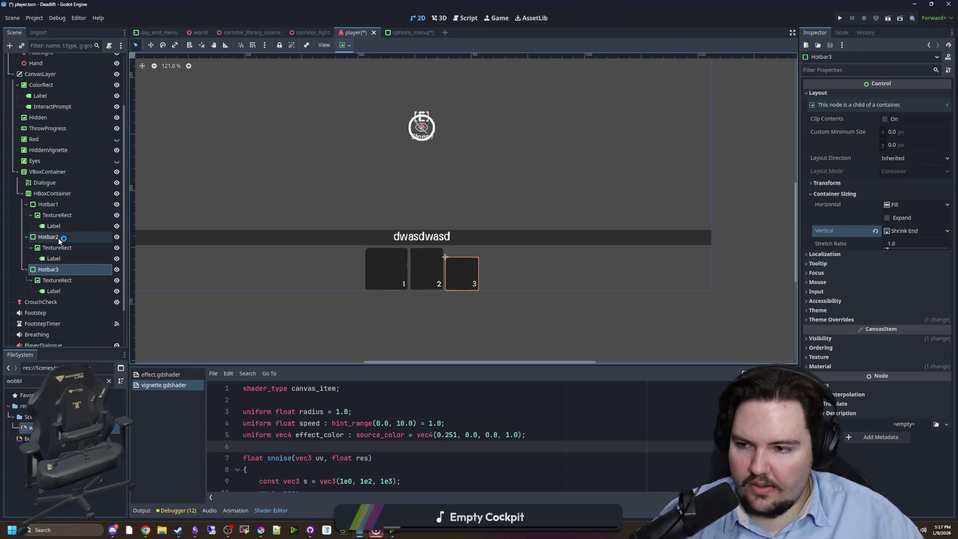
Step: Set Hotbar2's vertical container sizing to Shrink End
{"action": "left_click", "coordinate": [50, 237]}
{"action": "left_click", "coordinate": [819, 93]}
{"action": "left_click", "coordinate": [834, 193]}
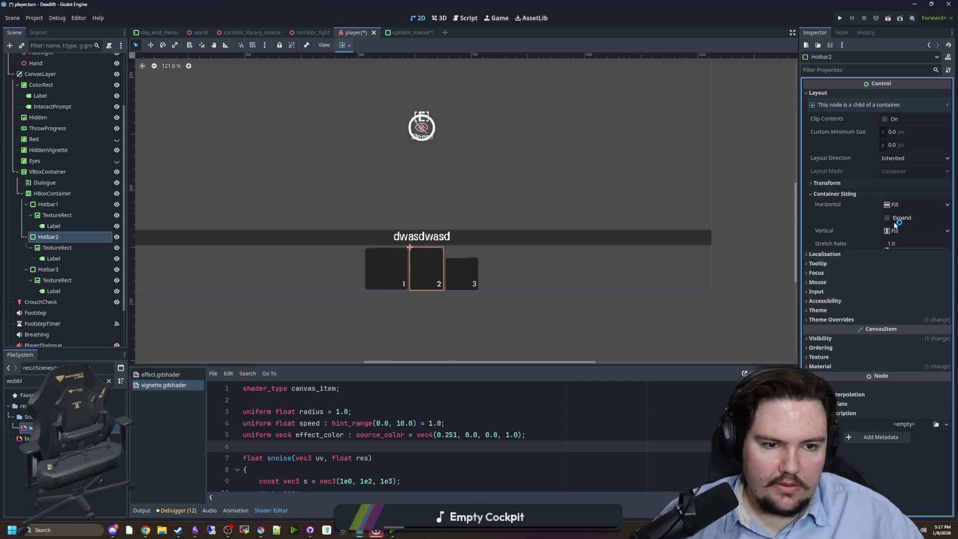
{"action": "left_click", "coordinate": [901, 230]}
{"action": "left_click", "coordinate": [910, 274]}
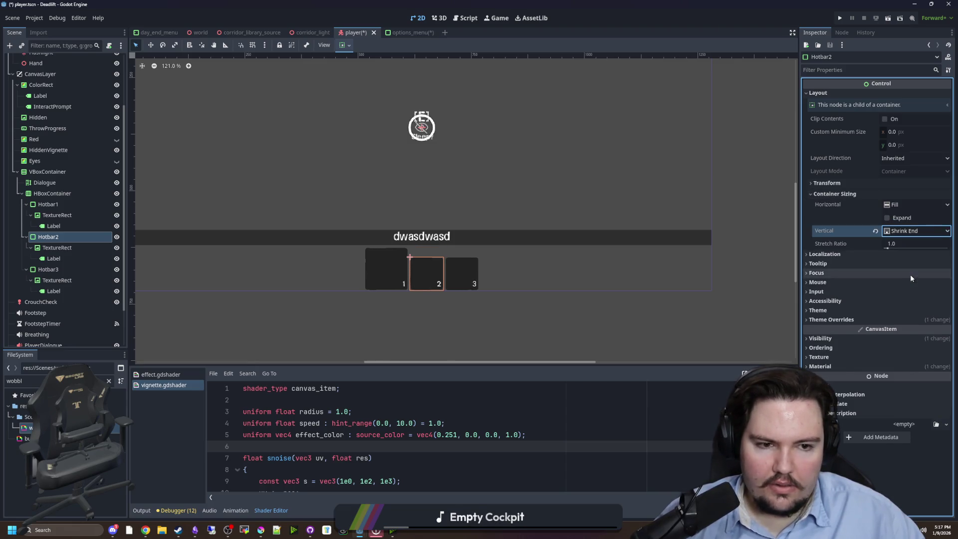
{"action": "left_click", "coordinate": [556, 259]}
Step: Save the player scene and select the Hotbar1 slot
{"action": "key", "text": "ctrl+s"}
{"action": "left_click", "coordinate": [451, 313]}
{"action": "key", "text": "ctrl+s"}
{"action": "scroll", "coordinate": [530, 233], "scroll_direction": "up", "scroll_amount": 1}
{"action": "key", "text": "ctrl+s"}
{"action": "left_click", "coordinate": [45, 182]}
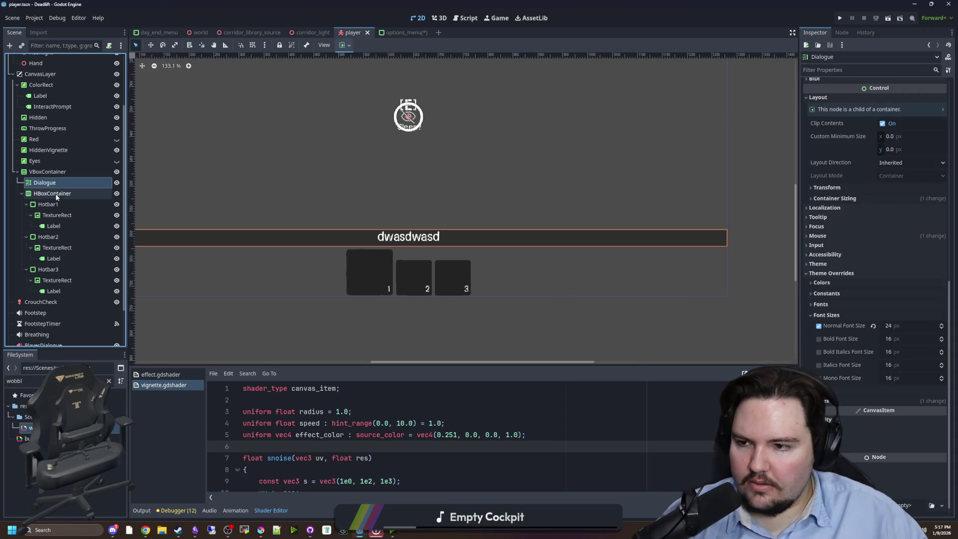
{"action": "left_click", "coordinate": [48, 204]}
Step: Set Hotbar1's custom minimum size to 80 by 80
{"action": "left_click_drag", "start_coordinate": [347, 250], "coordinate": [346, 259]}
{"action": "type", "text": "6"}
{"action": "key", "text": "Return"}
{"action": "left_click", "coordinate": [897, 133]}
{"action": "type", "text": "80"}
{"action": "key", "text": "Return"}
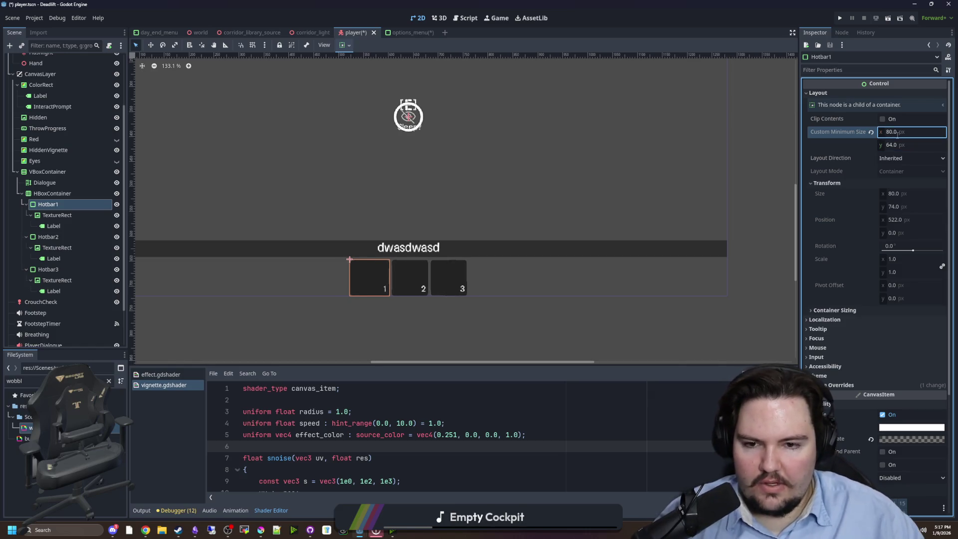
{"action": "left_click", "coordinate": [898, 145]}
{"action": "type", "text": "80"}
{"action": "key", "text": "Return"}
Step: Reselect Hotbar1, look at the HiddenVignette node, and save the player scene
{"action": "left_click", "coordinate": [643, 327]}
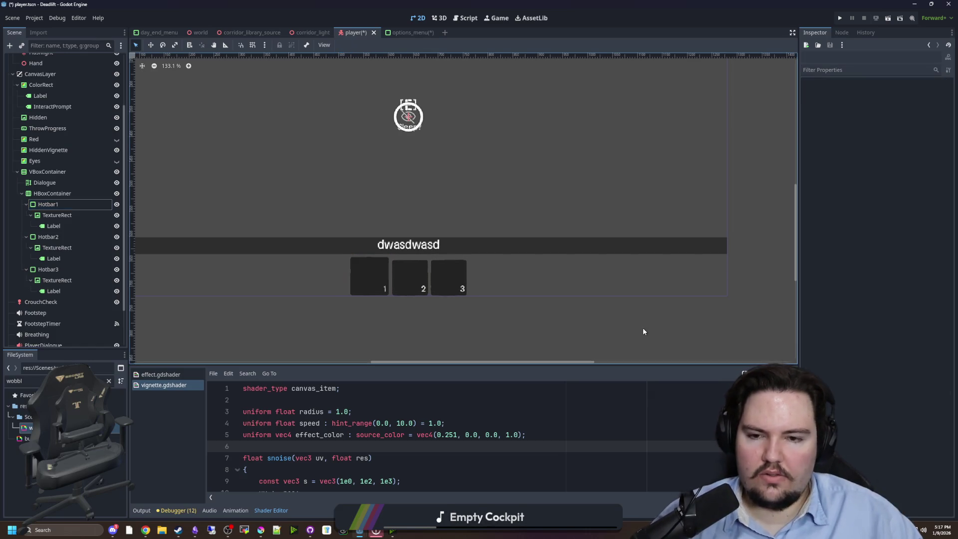
{"action": "scroll", "coordinate": [445, 200], "scroll_direction": "down", "scroll_amount": 5}
{"action": "scroll", "coordinate": [459, 243], "scroll_direction": "up", "scroll_amount": 5}
{"action": "left_click", "coordinate": [48, 204]}
{"action": "left_click", "coordinate": [897, 143]}
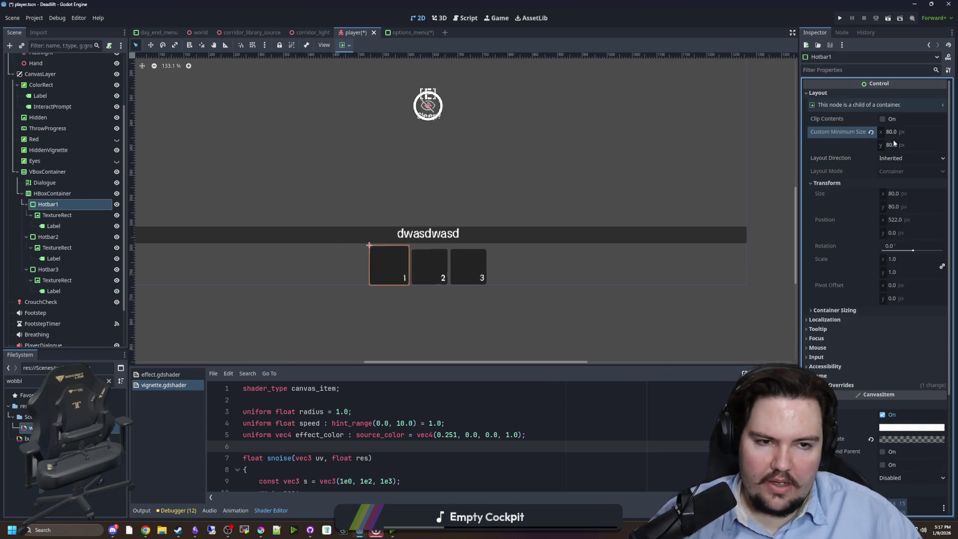
{"action": "left_click", "coordinate": [504, 225]}
{"action": "key", "text": "ctrl+s"}
{"action": "scroll", "coordinate": [95, 76], "scroll_direction": "up", "scroll_amount": 3}
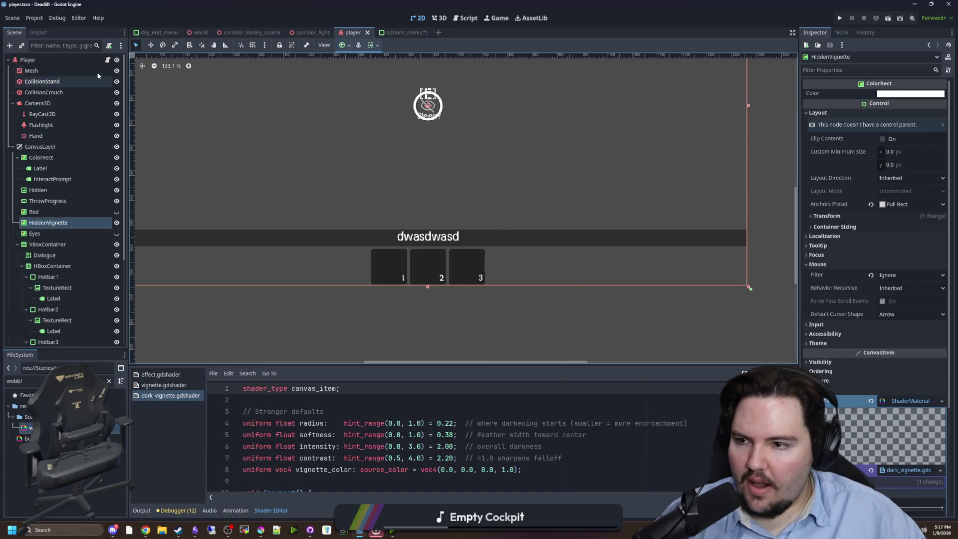
{"action": "left_click", "coordinate": [107, 59]}
Step: Complete the hotBarSlot lookup line and type hotBarSlot as PanelContainer
{"action": "scroll", "coordinate": [380, 225], "scroll_direction": "down", "scroll_amount": 1}
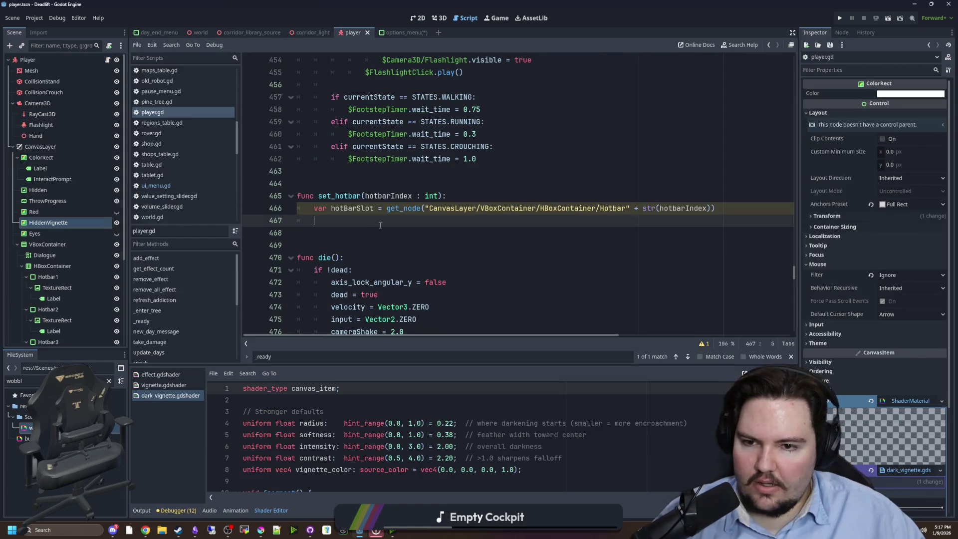
{"action": "type", "text": "hotBarS"}
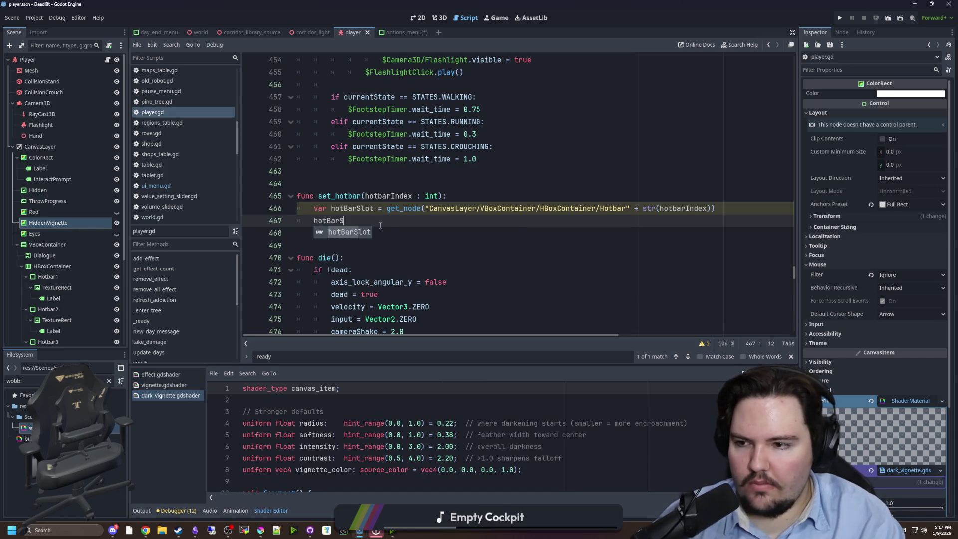
{"action": "key", "text": "Return"}
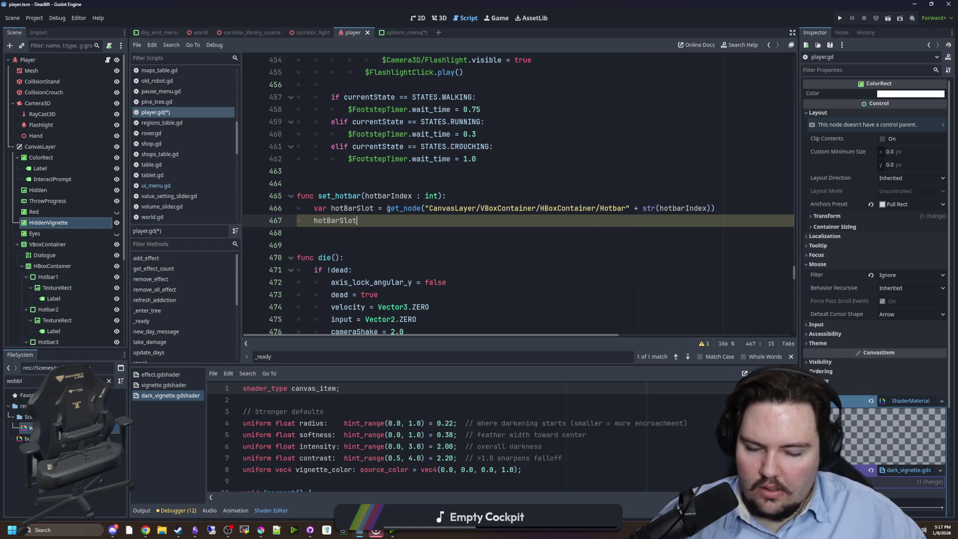
{"action": "type", "text": "."}
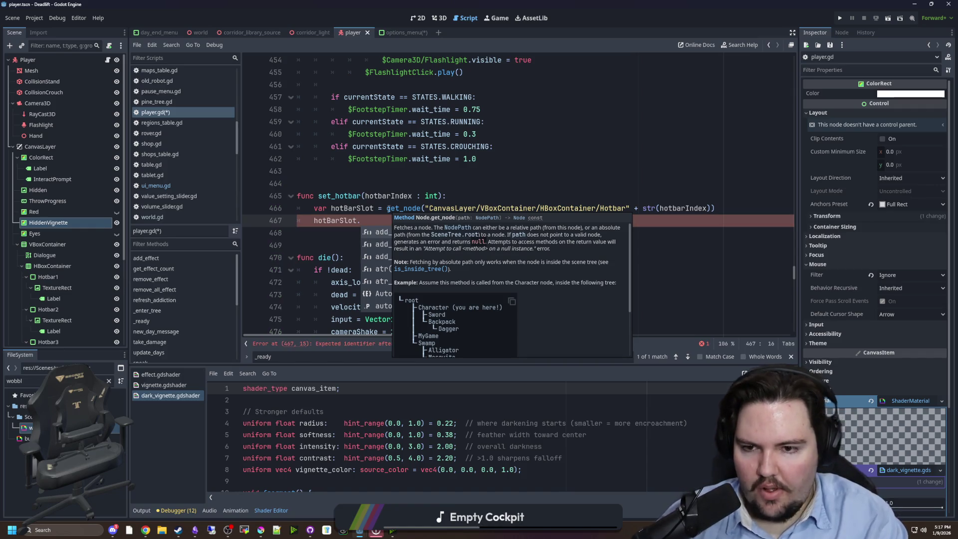
{"action": "type", "text": "cust"}
{"action": "key", "text": "BackSpace"}
{"action": "key", "text": "BackSpace"}
{"action": "key", "text": "BackSpace"}
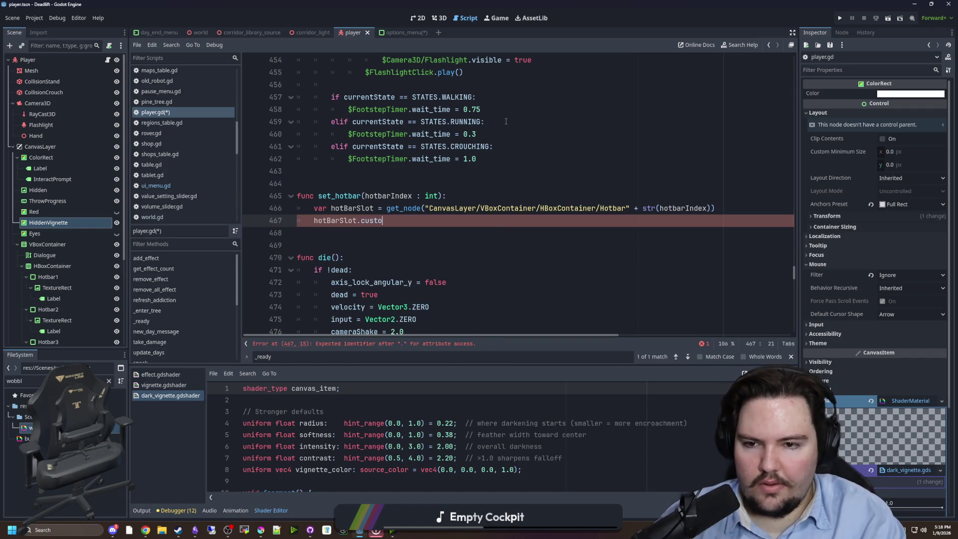
{"action": "type", "text": "set_cust"}
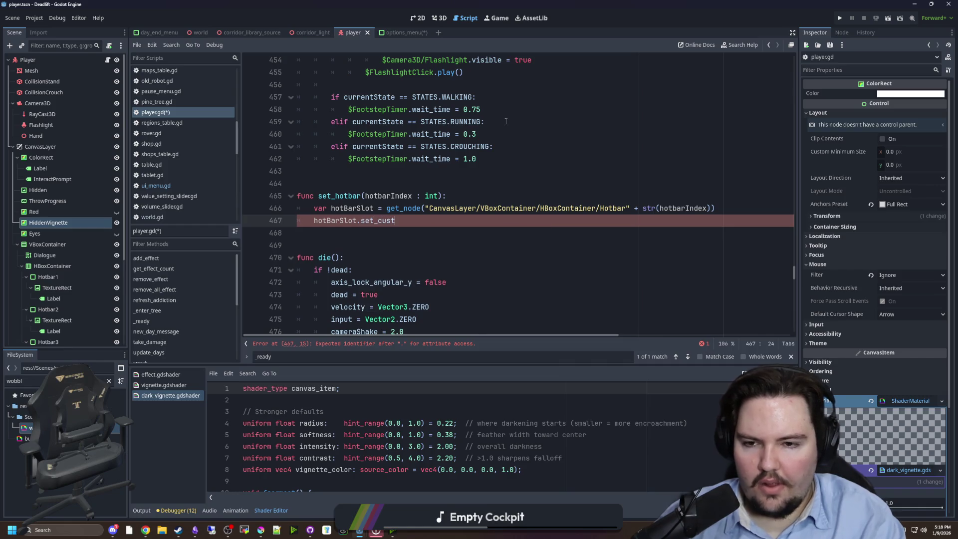
{"action": "left_click", "coordinate": [381, 209]}
{"action": "type", "text": "PanelC"}
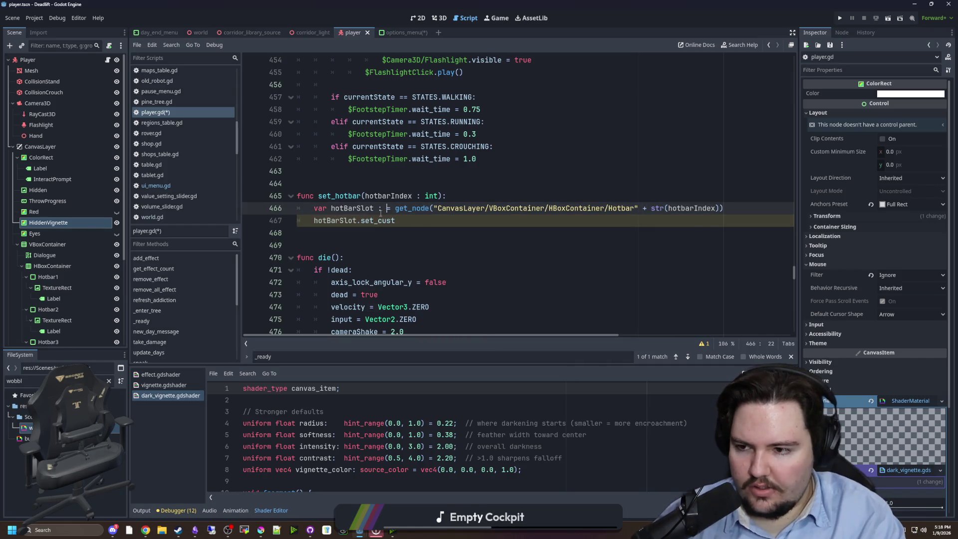
{"action": "key", "text": "Return"}
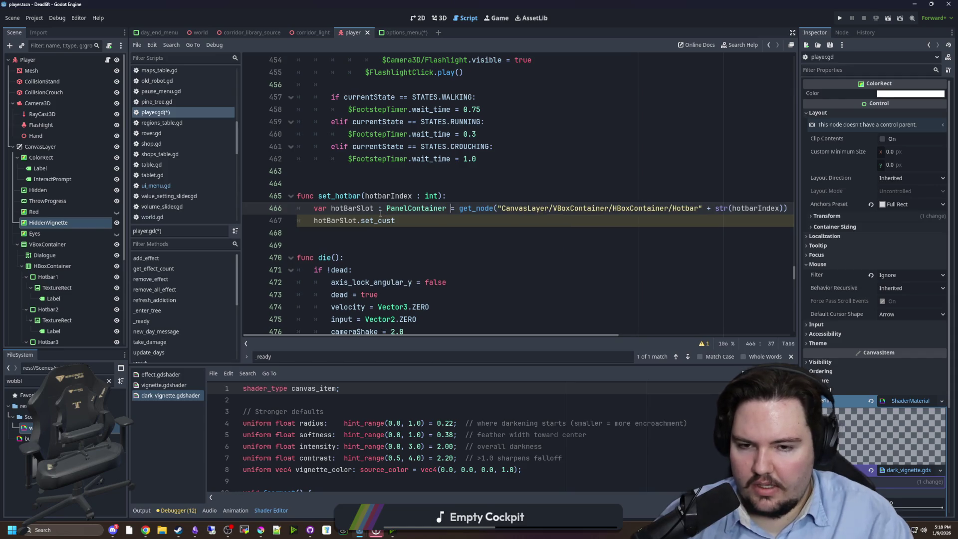
Step: Write hotBarSlot.custom_minimum_size = Vector2(80, 80) on line 467
{"action": "left_click", "coordinate": [399, 218]}
{"action": "key", "text": "BackSpace"}
{"action": "key", "text": "BackSpace"}
{"action": "key", "text": "BackSpace"}
{"action": "key", "text": "BackSpace"}
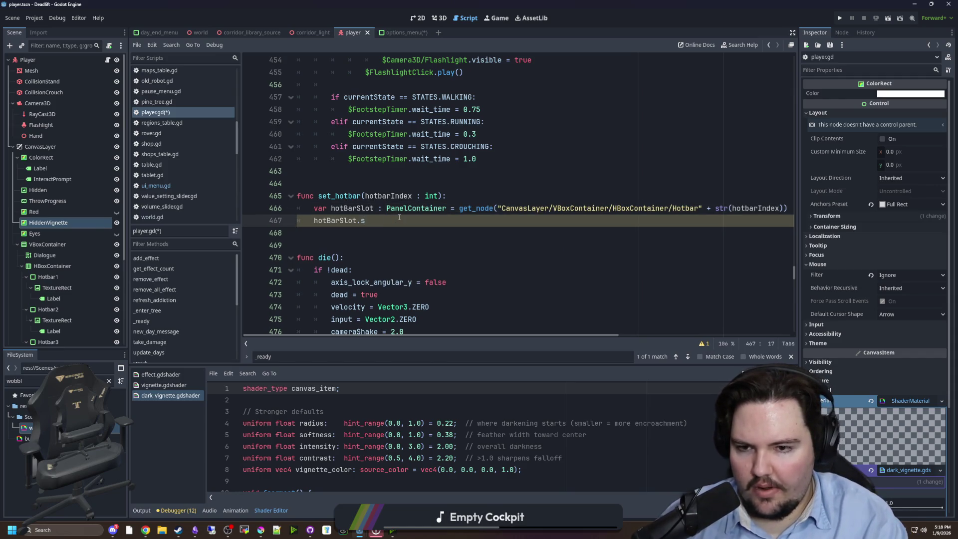
{"action": "type", "text": "set_cust"}
{"action": "key", "text": "BackSpace"}
{"action": "key", "text": "BackSpace"}
{"action": "key", "text": "BackSpace"}
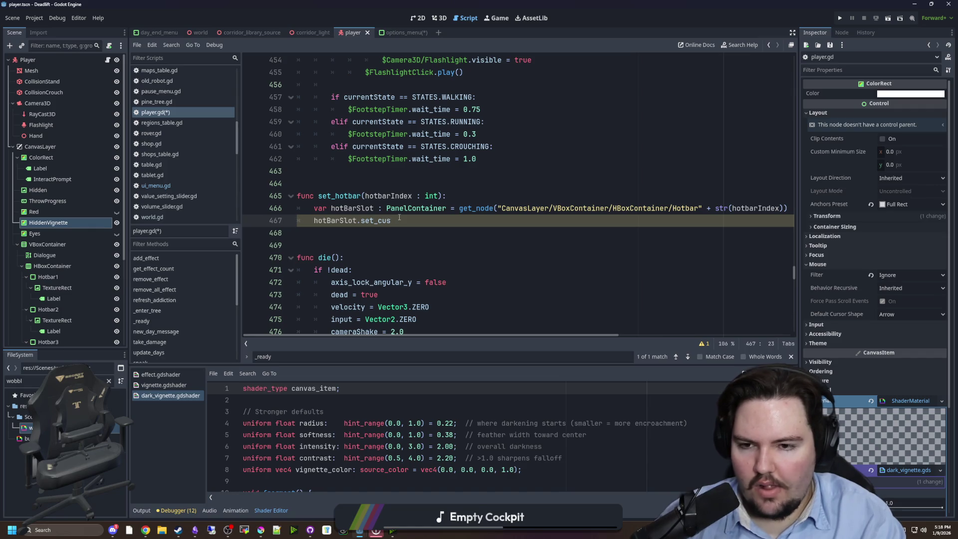
{"action": "type", "text": "min"}
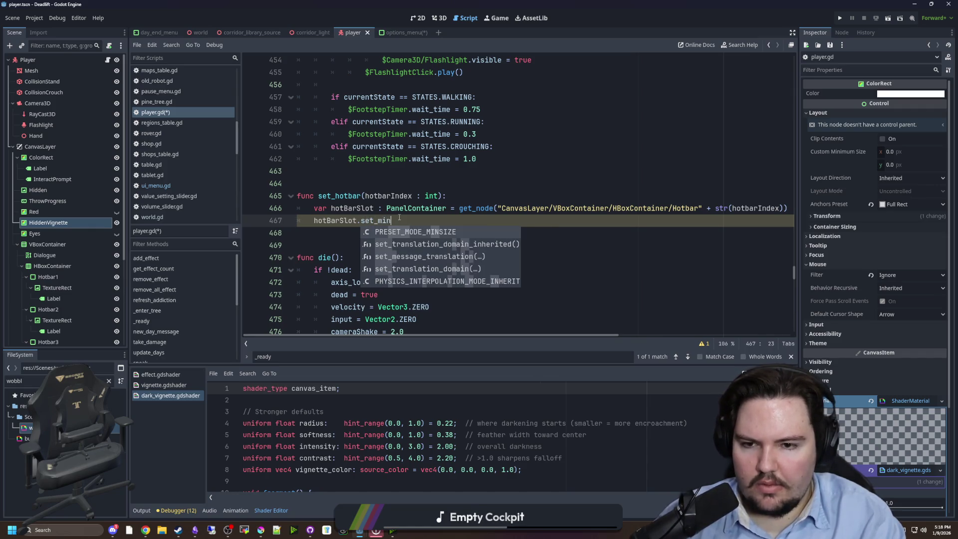
{"action": "key", "text": "BackSpace"}
{"action": "key", "text": "BackSpace"}
{"action": "key", "text": "BackSpace"}
{"action": "type", "text": "custom"}
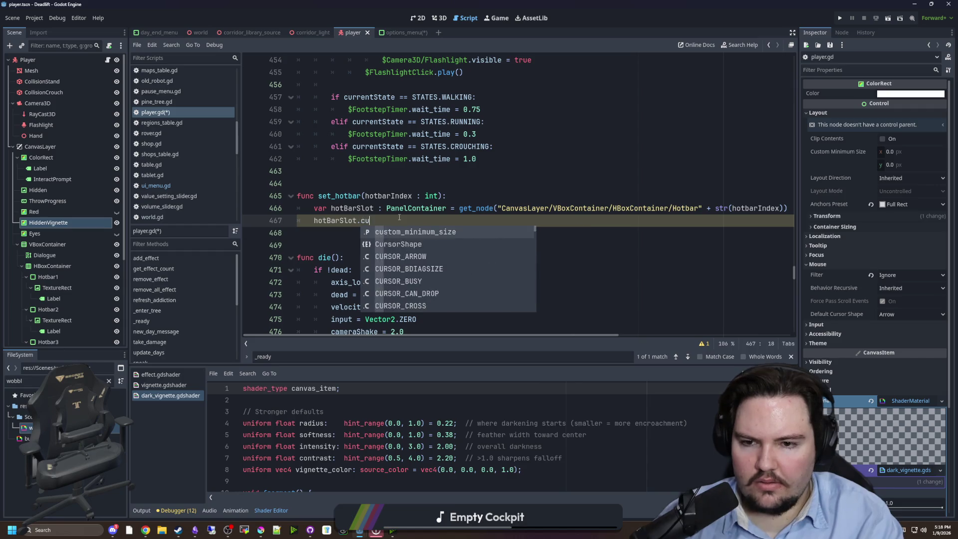
{"action": "key", "text": "Return"}
{"action": "type", "text": "= vecto"}
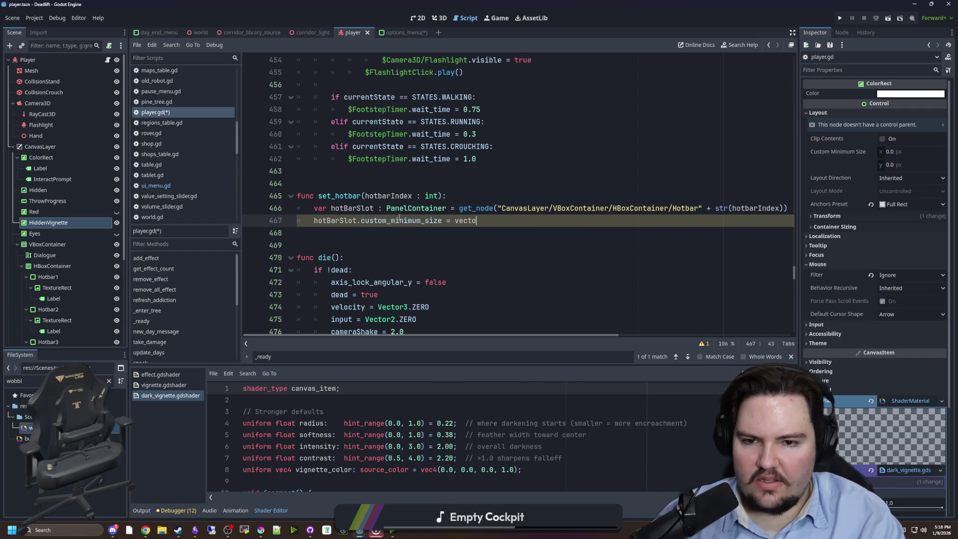
{"action": "type", "text": "r"}
{"action": "key", "text": "BackSpace"}
{"action": "key", "text": "BackSpace"}
{"action": "key", "text": "BackSpace"}
{"action": "type", "text": "Vector"}
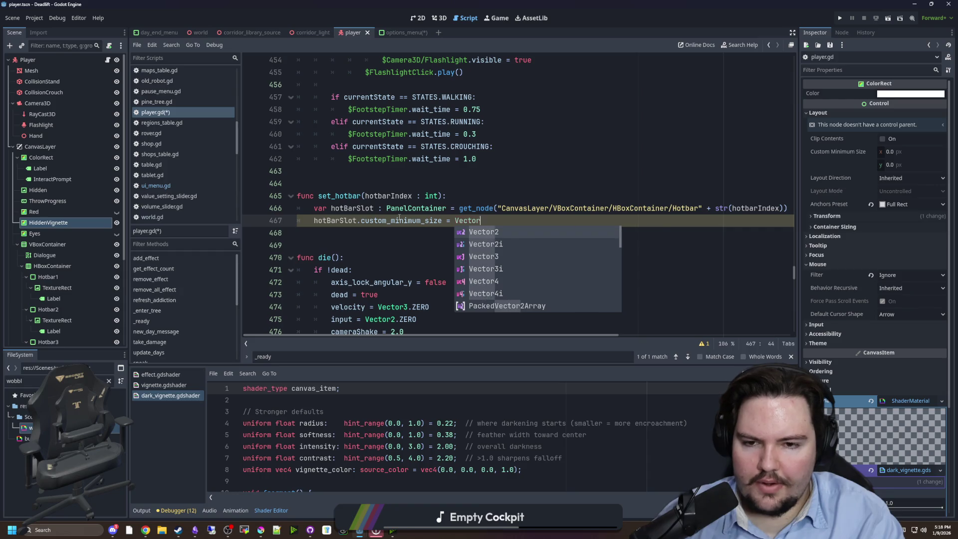
{"action": "type", "text": "2(9880,80"}
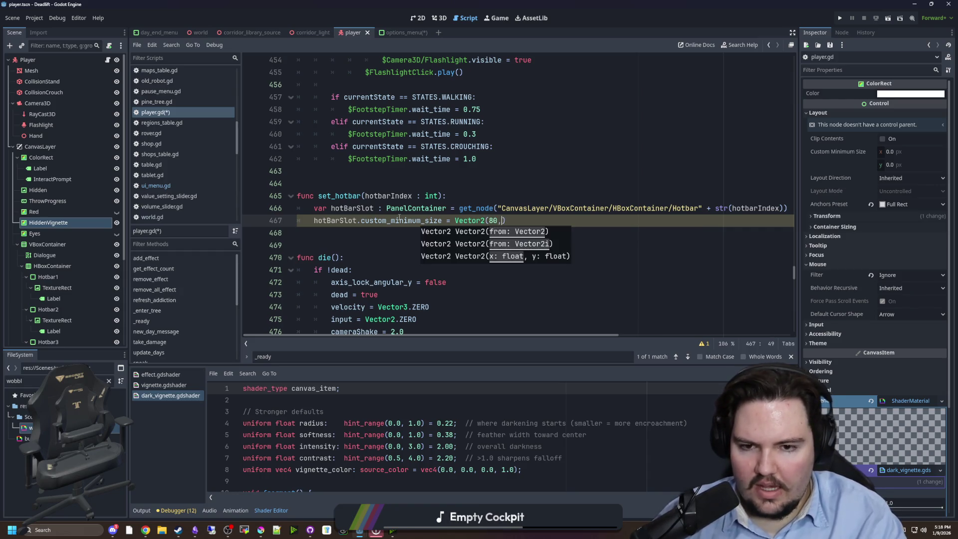
{"action": "left_click", "coordinate": [505, 220]}
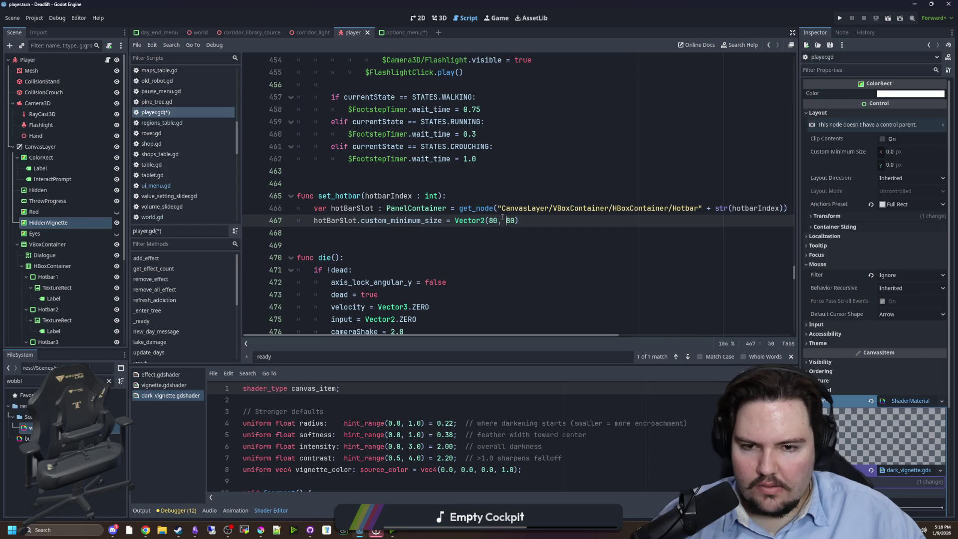
Step: Save player.gd and add blank lines at the top of set_hotbar
{"action": "left_click", "coordinate": [470, 197]}
{"action": "left_click", "coordinate": [422, 159]}
{"action": "key", "text": "ctrl+s"}
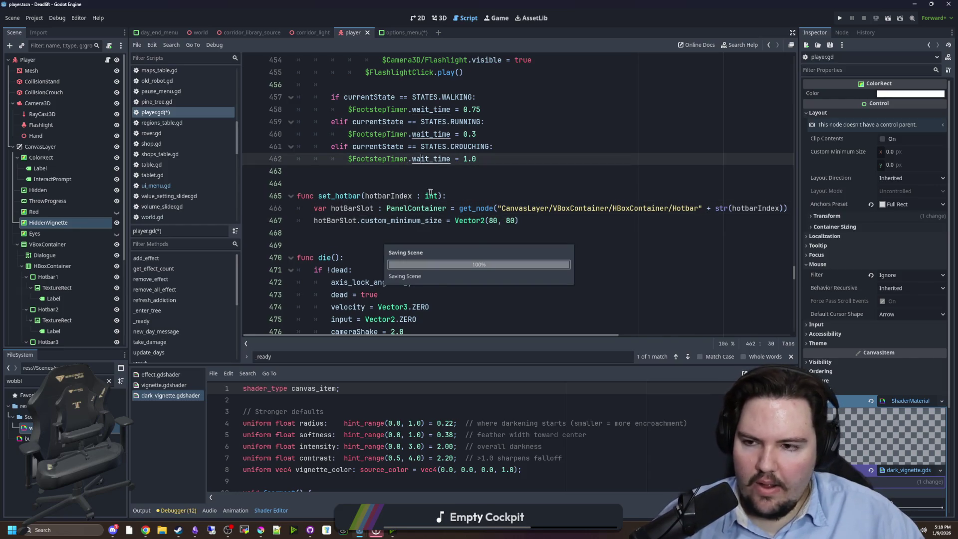
{"action": "left_click", "coordinate": [455, 193]}
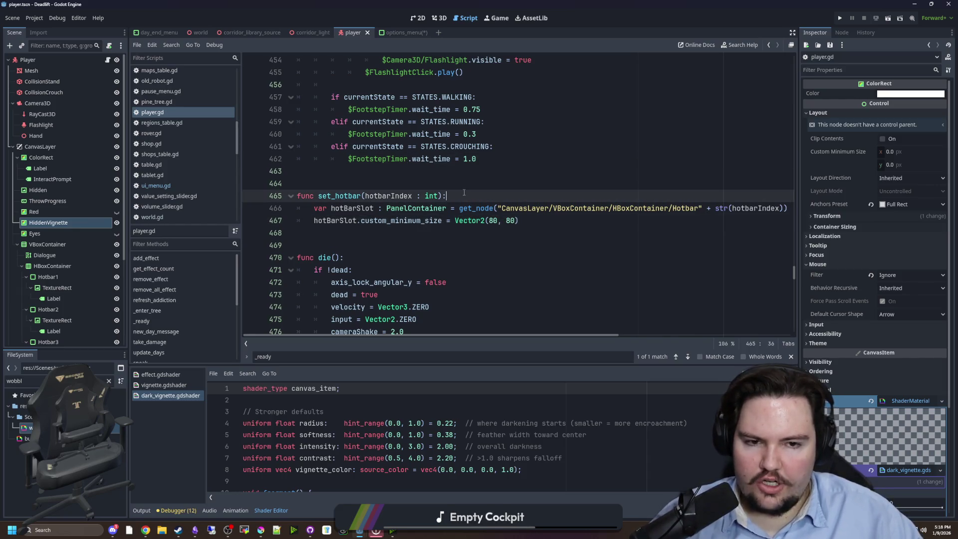
{"action": "key", "text": "Return"}
{"action": "key", "text": "Return"}
Step: Duplicate the slot lookup line as lastHotBar, fetching the slot at selectedHotbar
{"action": "scroll", "coordinate": [562, 256], "scroll_direction": "right", "scroll_amount": 2}
{"action": "left_click_drag", "start_coordinate": [763, 232], "coordinate": [314, 232]}
{"action": "left_click", "coordinate": [447, 205]}
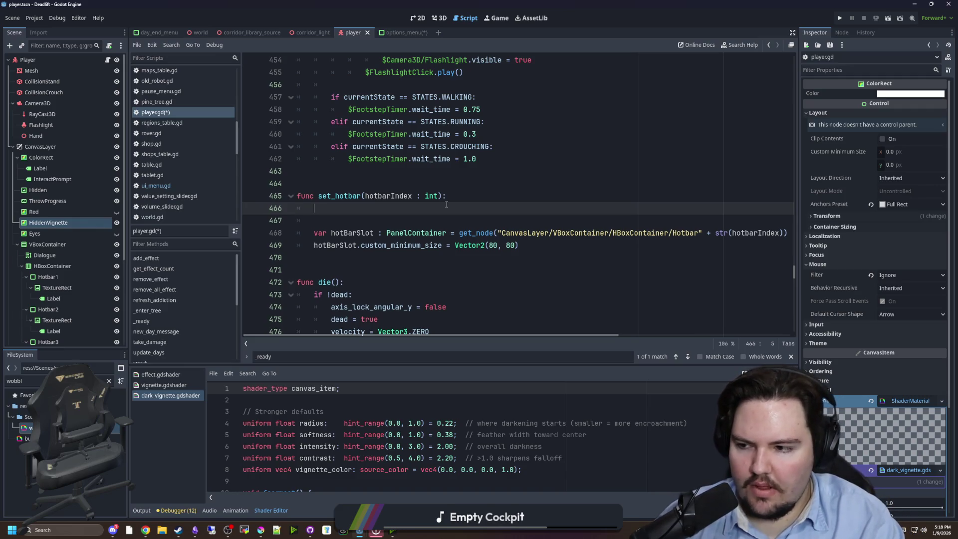
{"action": "type", "text": "var hotBarSlot : PanelContainer = get_node(\"CanvasLayer/VBoxContainer/HBoxContainer/Hotbar\" + str(hotbarIndex))"}
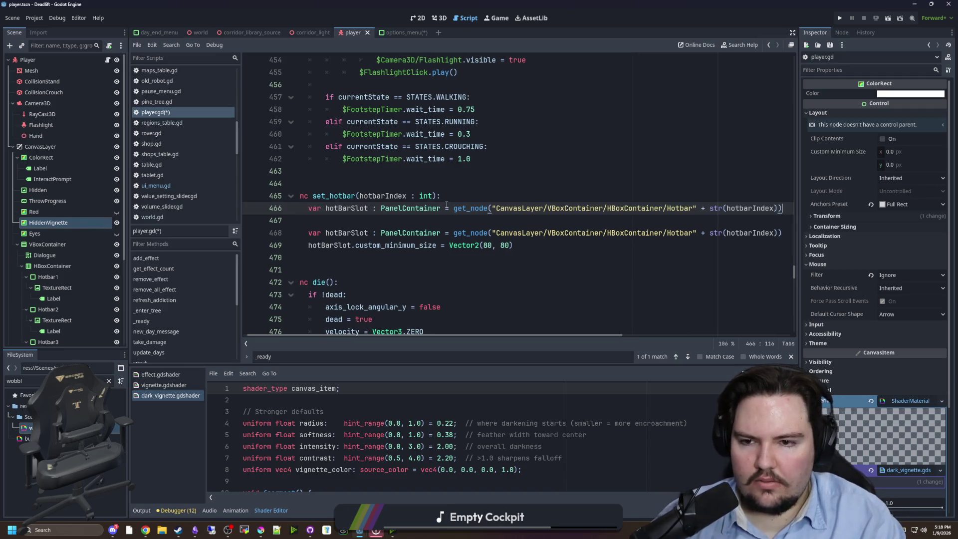
{"action": "double_click", "coordinate": [359, 209]}
{"action": "type", "text": "lastHotBar"}
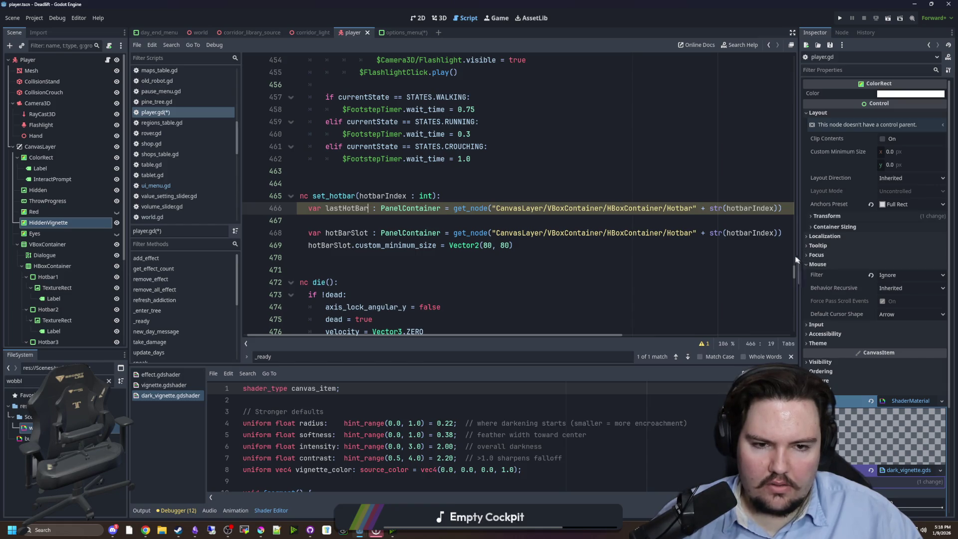
{"action": "double_click", "coordinate": [753, 208]}
{"action": "type", "text": "c"}
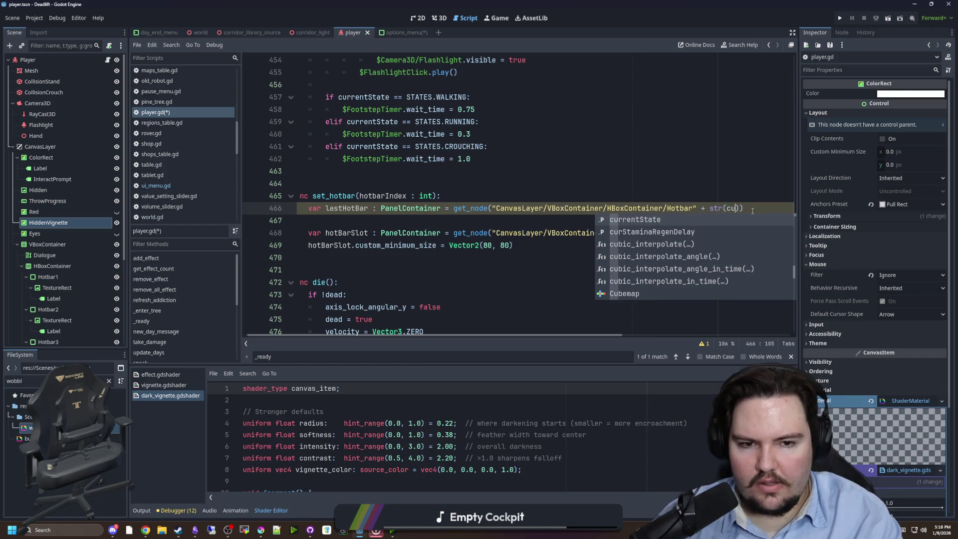
{"action": "key", "text": "BackSpace"}
{"action": "type", "text": "sele"}
{"action": "key", "text": "Return"}
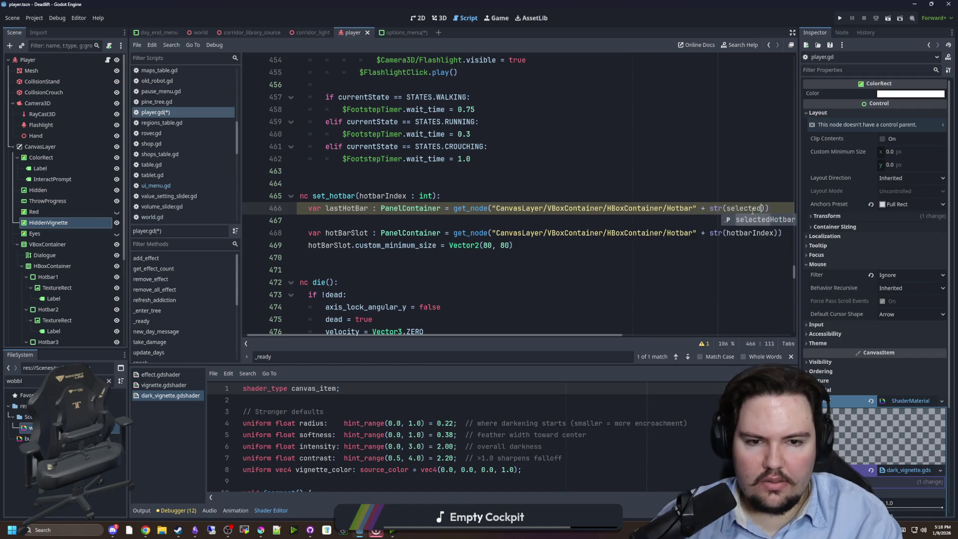
Step: Add selectedHotbar = hotbarIndex at the end of set_hotbar, with spacing lines
{"action": "left_click", "coordinate": [426, 254]}
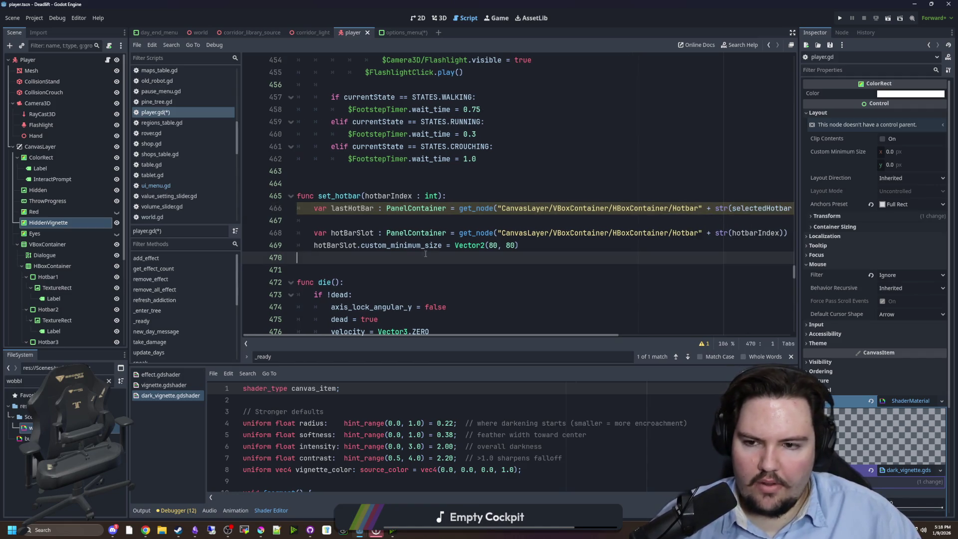
{"action": "key", "text": "Tab"}
{"action": "type", "text": "selectedHotbar = hotbarIndex"}
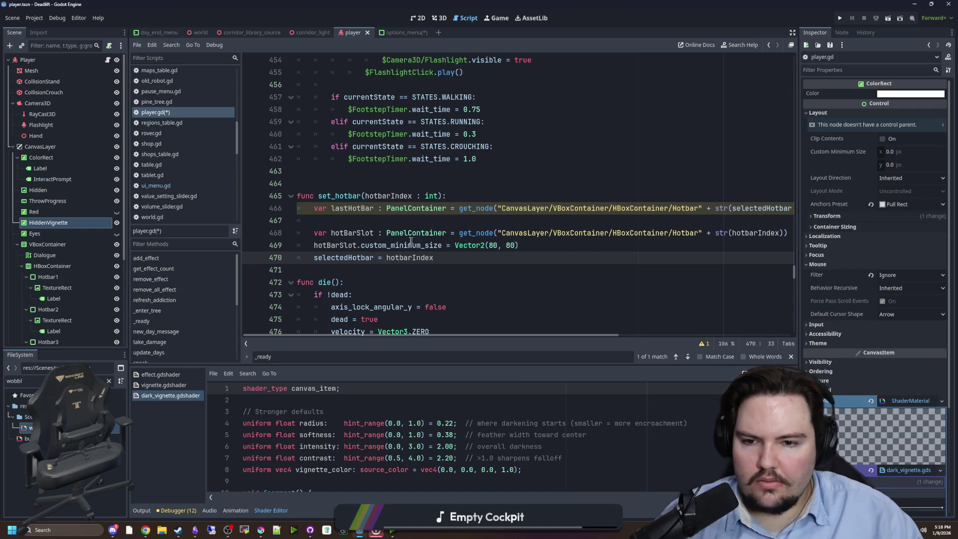
{"action": "key", "text": "Return"}
{"action": "key", "text": "Up"}
{"action": "key", "text": "Up"}
{"action": "key", "text": "Up"}
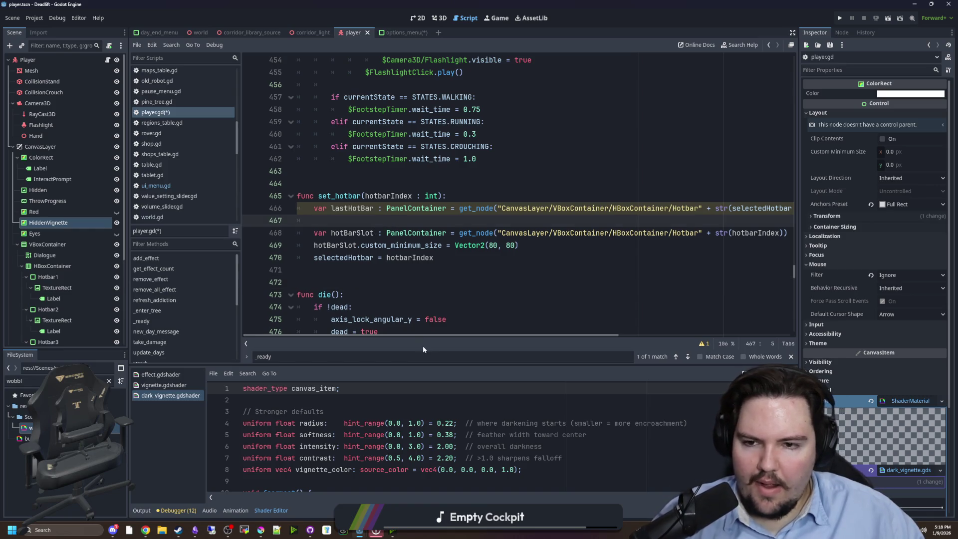
{"action": "key", "text": "Return"}
{"action": "key", "text": "Up"}
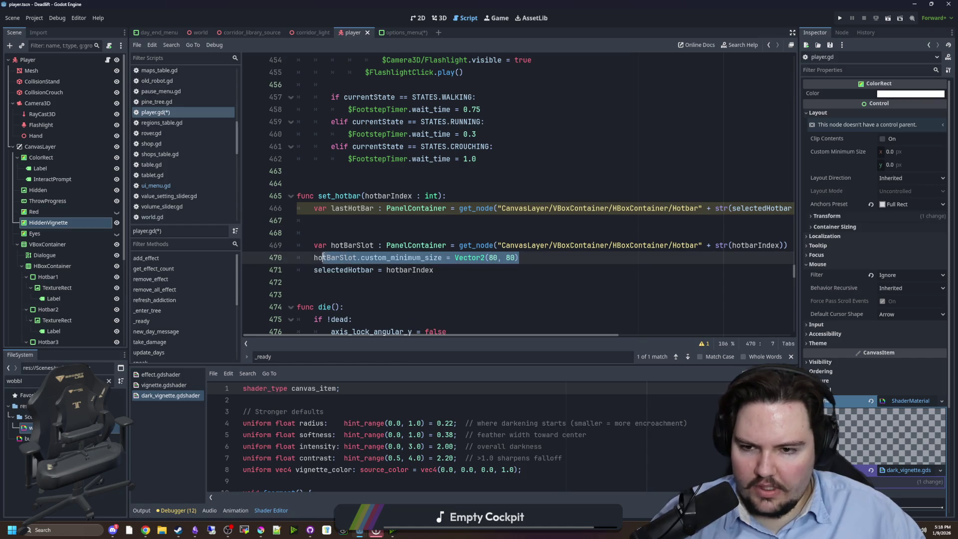
Step: Copy the 80 by 80 size line below the lastHotBar lookup
{"action": "left_click", "coordinate": [446, 270]}
{"action": "left_click_drag", "start_coordinate": [519, 257], "coordinate": [314, 257]}
{"action": "key", "text": "ctrl+c"}
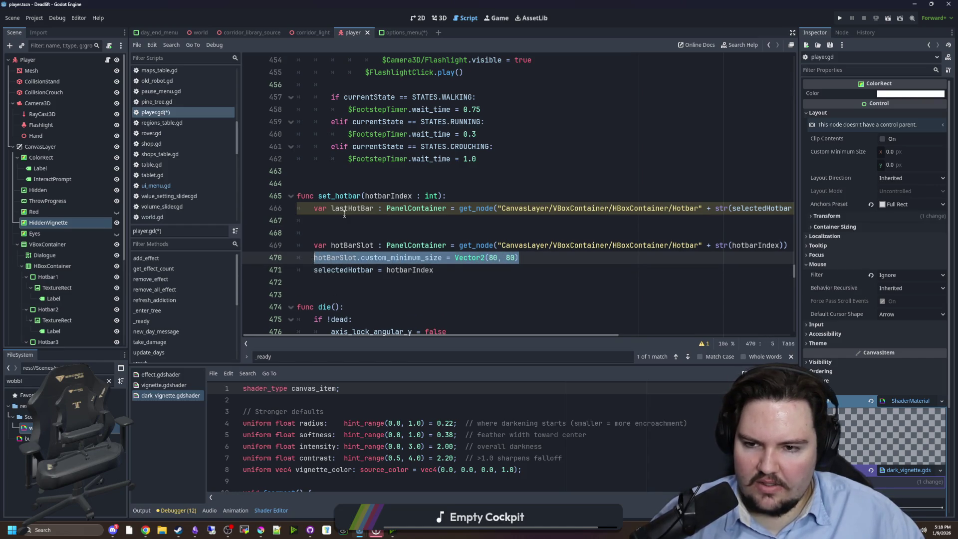
{"action": "left_click", "coordinate": [314, 220]}
{"action": "key", "text": "ctrl+v"}
Step: Retarget the pasted line to lastHotBar and set its size to Vector2.ZERO
{"action": "double_click", "coordinate": [349, 208]}
{"action": "double_click", "coordinate": [343, 220]}
{"action": "double_click", "coordinate": [352, 208]}
{"action": "double_click", "coordinate": [343, 220]}
{"action": "key", "text": "ctrl+v"}
{"action": "key", "text": "ctrl+z"}
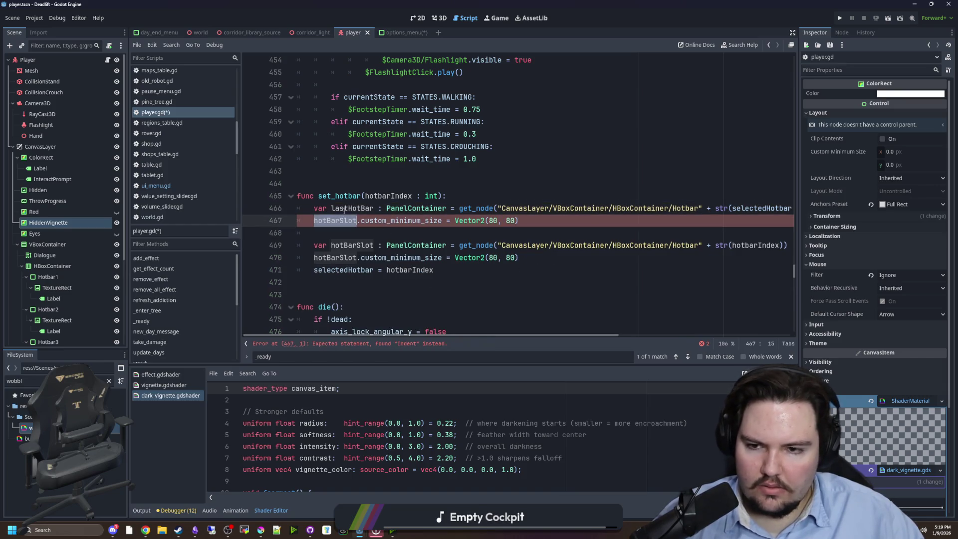
{"action": "double_click", "coordinate": [353, 208]}
{"action": "double_click", "coordinate": [341, 220]}
{"action": "key", "text": "ctrl+v"}
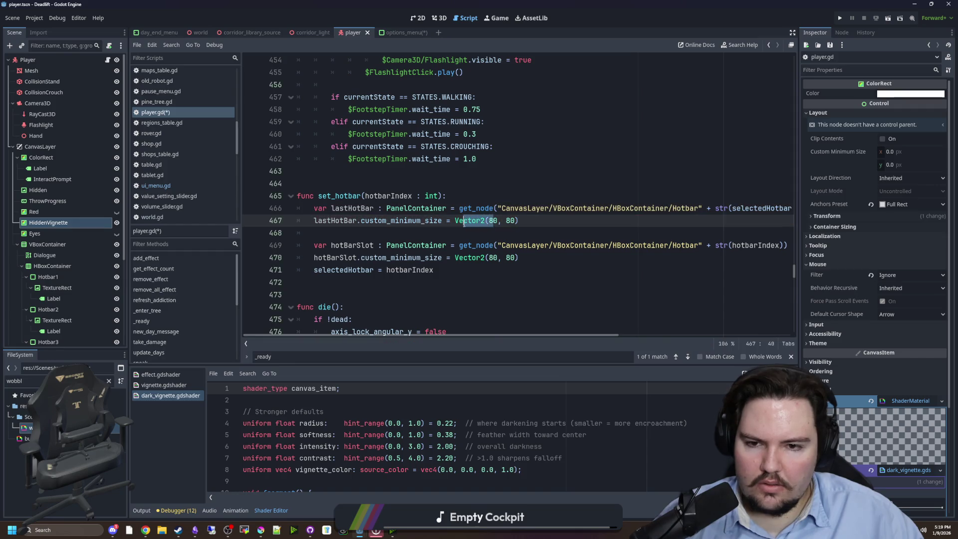
{"action": "left_click_drag", "start_coordinate": [519, 220], "coordinate": [485, 220]}
{"action": "type", "text": ".ZERO"}
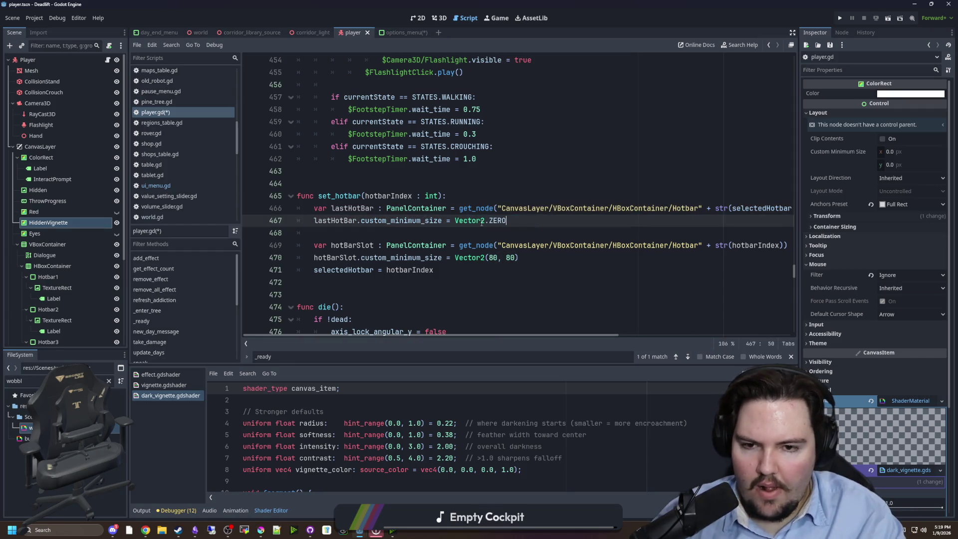
Step: Save player.gd and run the project
{"action": "key", "text": "Down"}
{"action": "key", "text": "Down"}
{"action": "key", "text": "Down"}
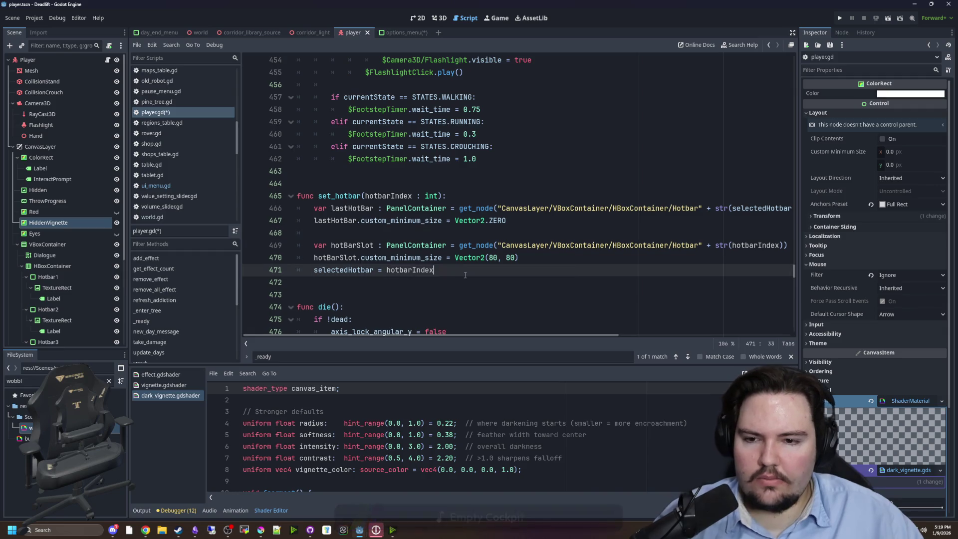
{"action": "key", "text": "ctrl+s"}
{"action": "key", "text": "ctrl+s"}
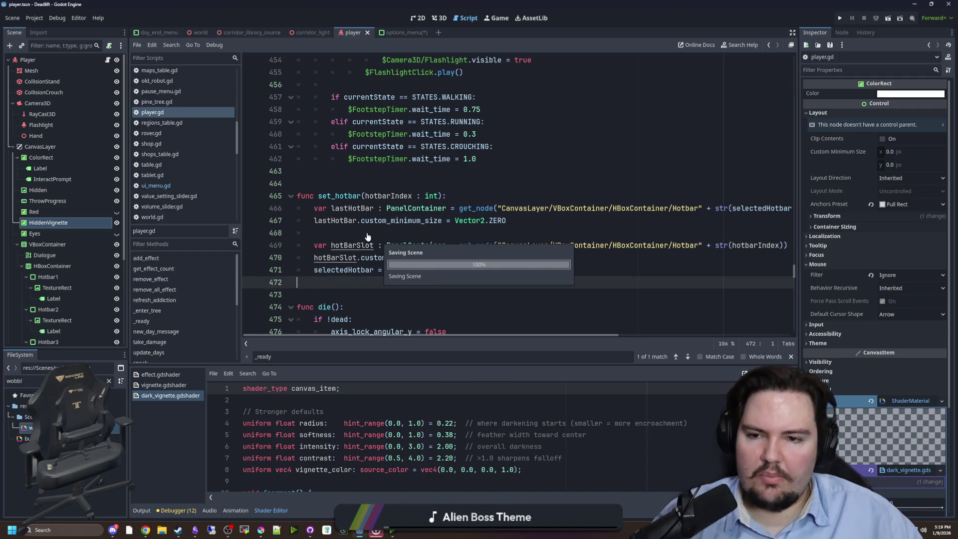
{"action": "left_click", "coordinate": [367, 233]}
{"action": "key", "text": "ctrl+s"}
{"action": "key", "text": "ctrl+s"}
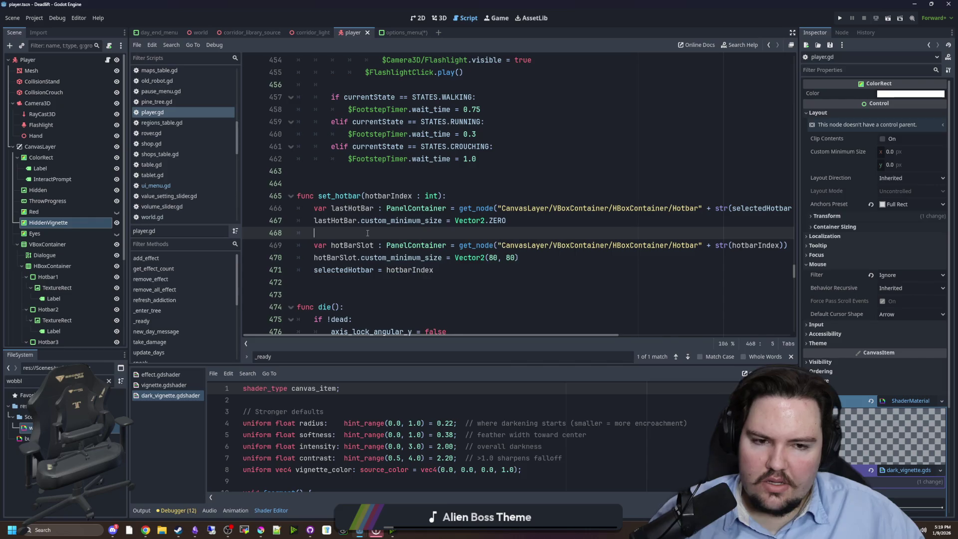
{"action": "key", "text": "Up"}
{"action": "key", "text": "Up"}
{"action": "key", "text": "Up"}
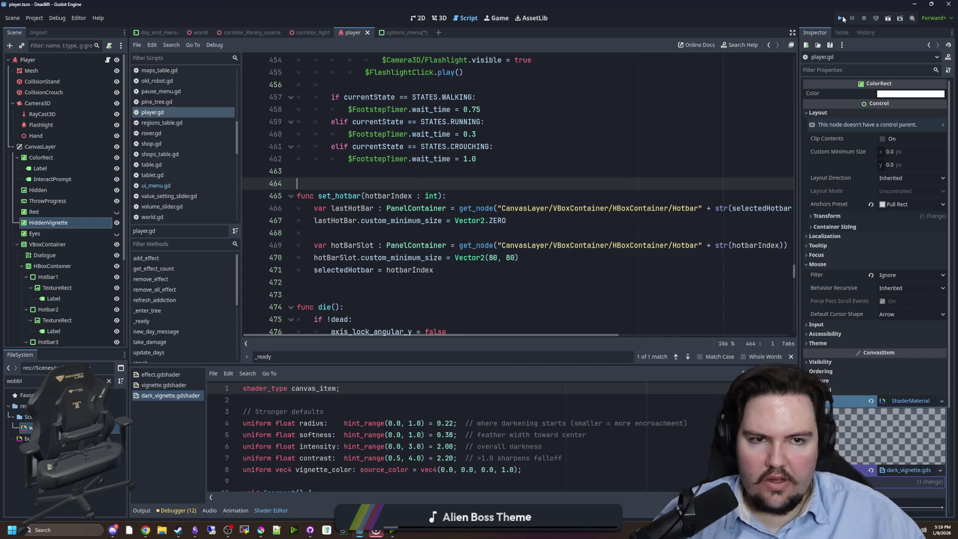
{"action": "left_click", "coordinate": [843, 19]}
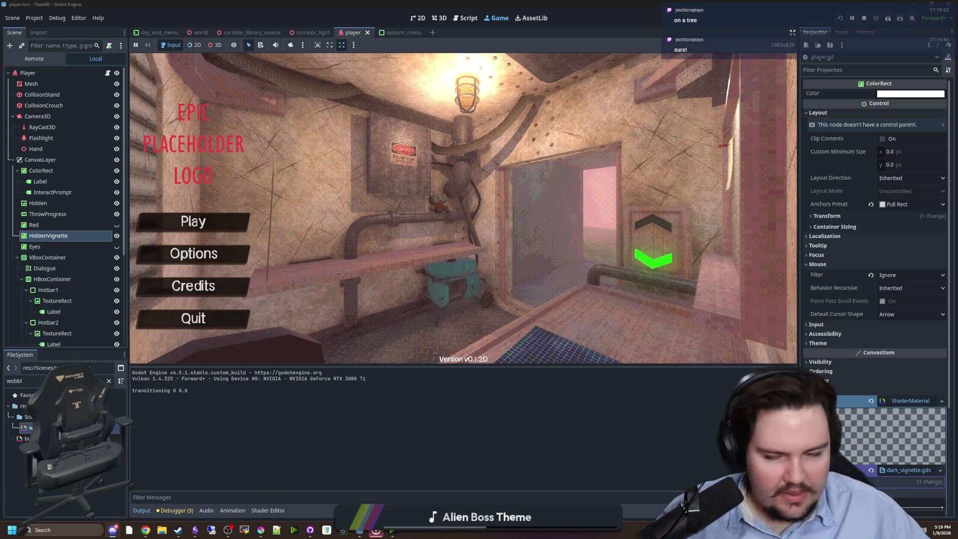
Step: Start a new game, check the three-slot hotbar, and leave the game
{"action": "type", "text": "dwasdwa"}
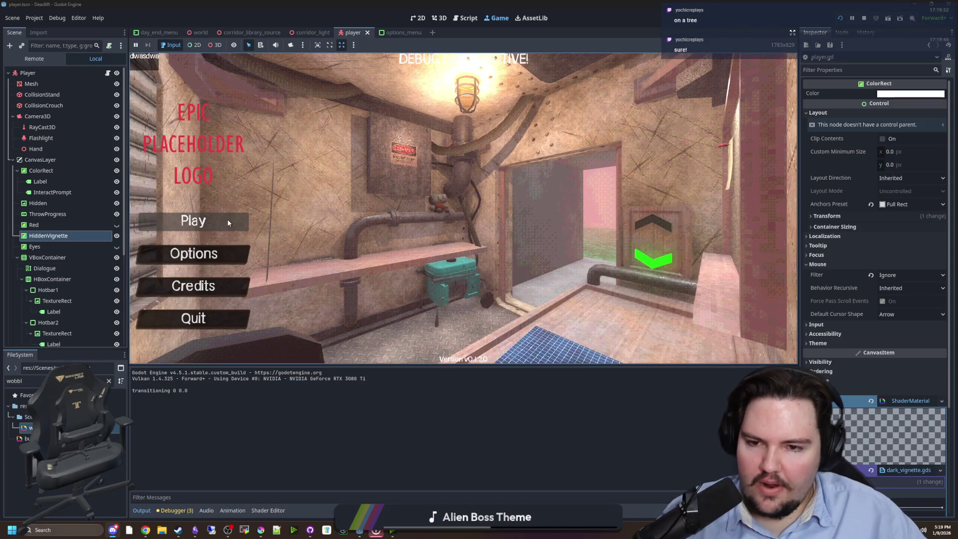
{"action": "left_click", "coordinate": [228, 223]}
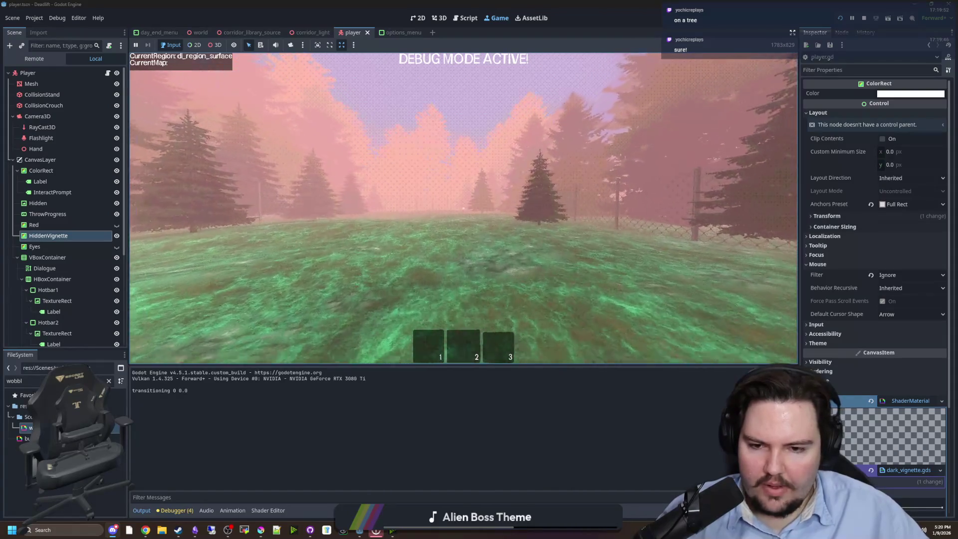
{"action": "key", "text": "super"}
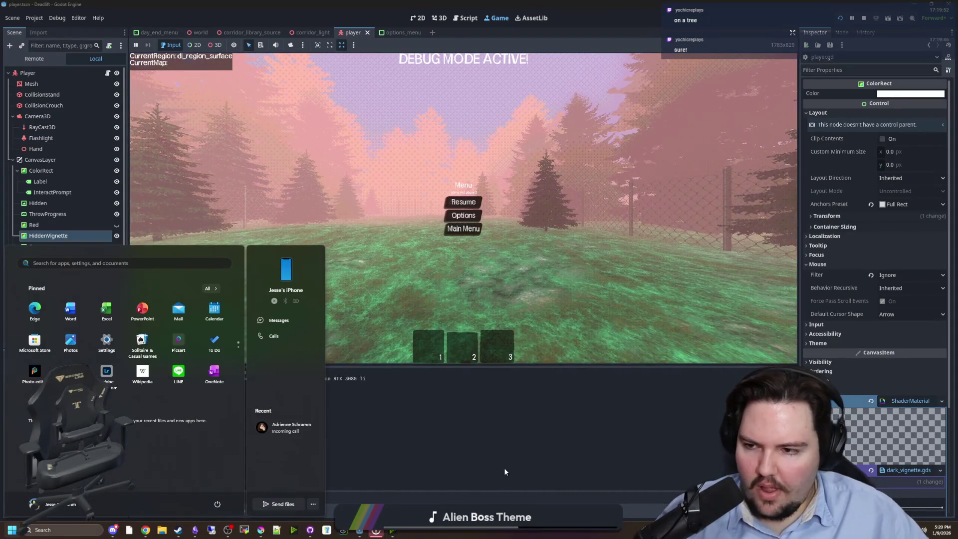
{"action": "key", "text": "Escape"}
Step: Select Hotbar1 in the Scene dock and return to the 2D view
{"action": "left_click", "coordinate": [47, 290]}
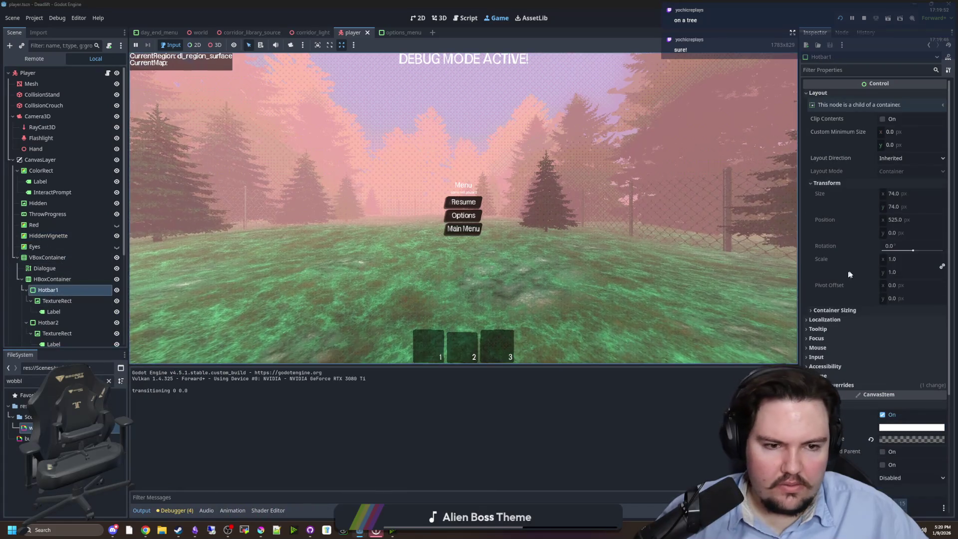
{"action": "scroll", "coordinate": [876, 211], "scroll_direction": "down", "scroll_amount": 4}
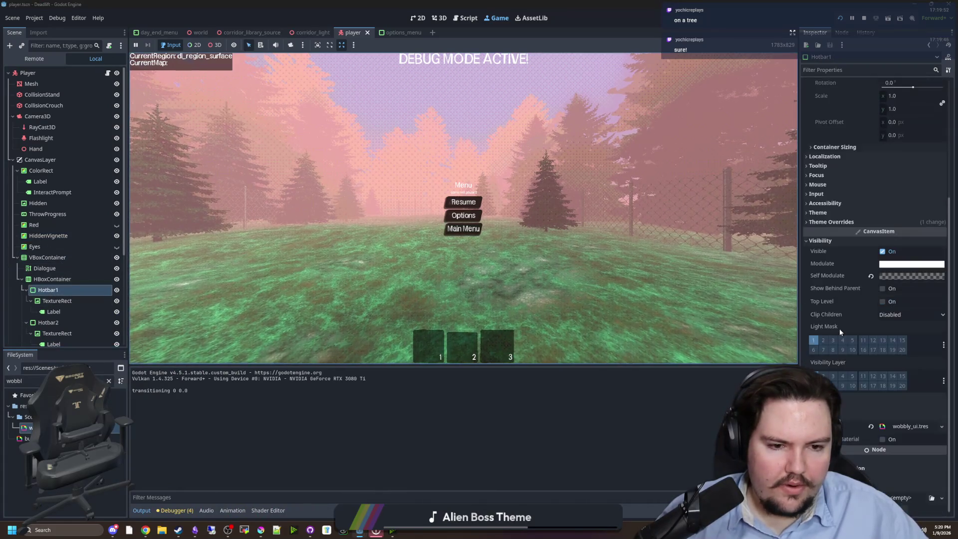
{"action": "scroll", "coordinate": [840, 329], "scroll_direction": "up", "scroll_amount": 4}
{"action": "left_click", "coordinate": [417, 18]}
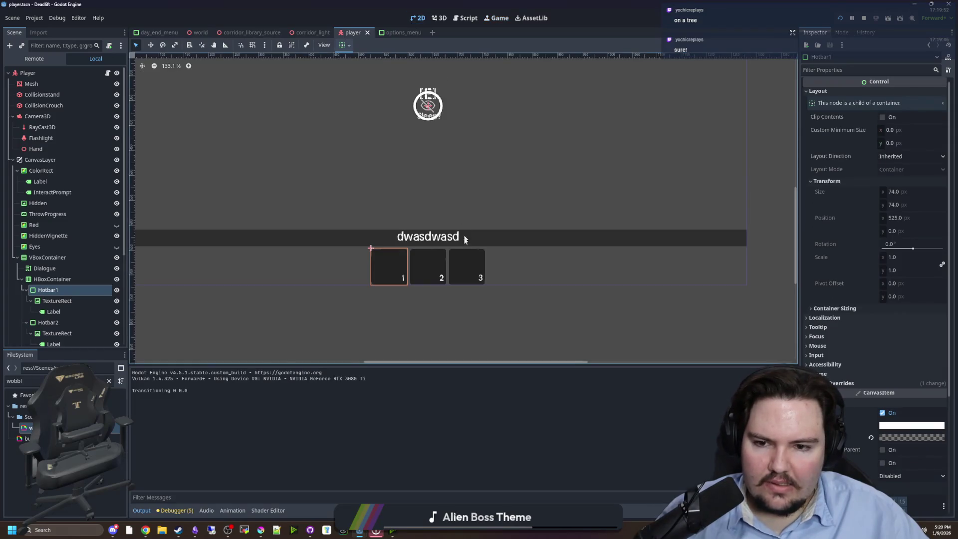
Step: Select the first hotbar slot, Hotbar1, in the Scene dock
{"action": "left_click", "coordinate": [558, 337]}
{"action": "right_click", "coordinate": [531, 298]}
{"action": "key", "text": "Escape"}
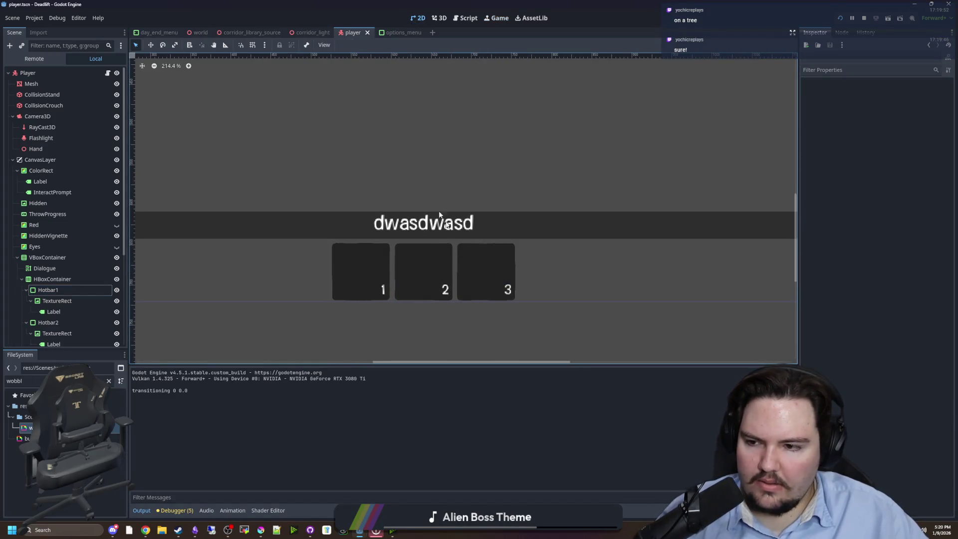
{"action": "left_click", "coordinate": [48, 290]}
{"action": "right_click", "coordinate": [332, 248]}
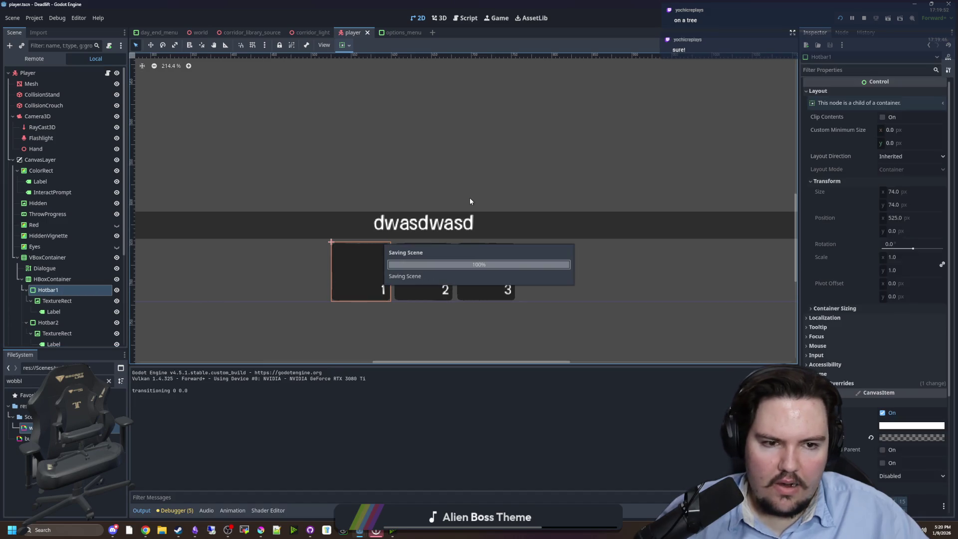
{"action": "key", "text": "Escape"}
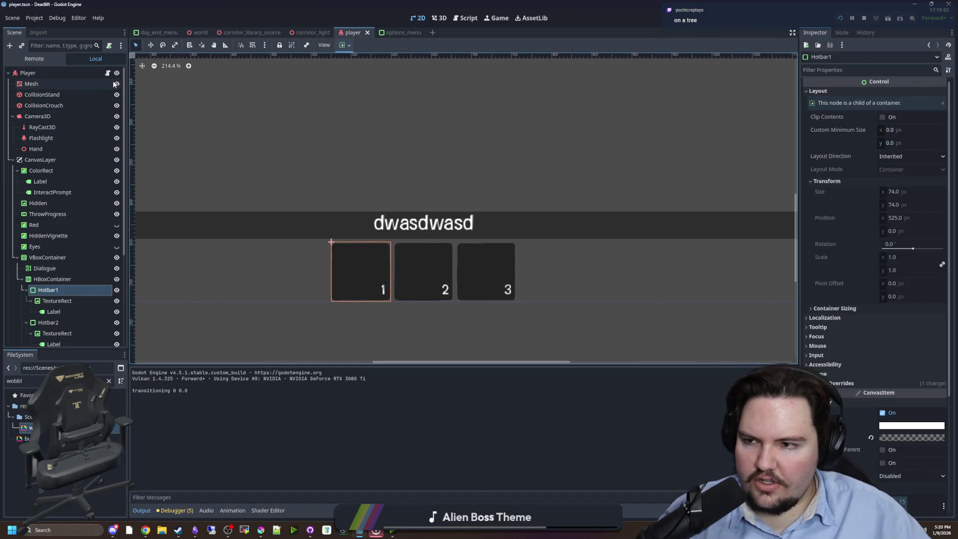
Step: Add lastHotBar.size = Vector2(74, 74) after line 467 of player.gd, save, and view the running game
{"action": "left_click", "coordinate": [107, 73]}
{"action": "left_click", "coordinate": [452, 271]}
{"action": "left_click", "coordinate": [514, 220]}
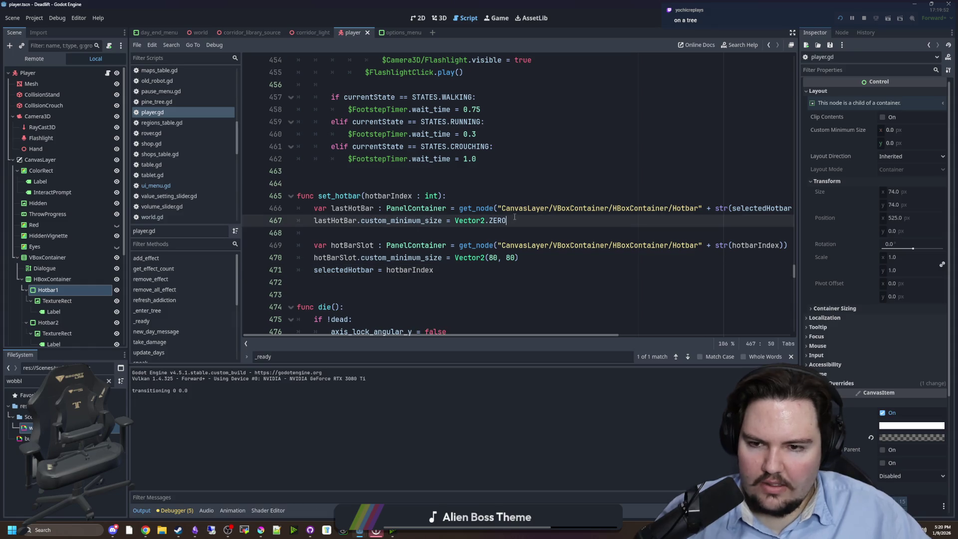
{"action": "key", "text": "Return"}
{"action": "type", "text": "lastHotBar.s"}
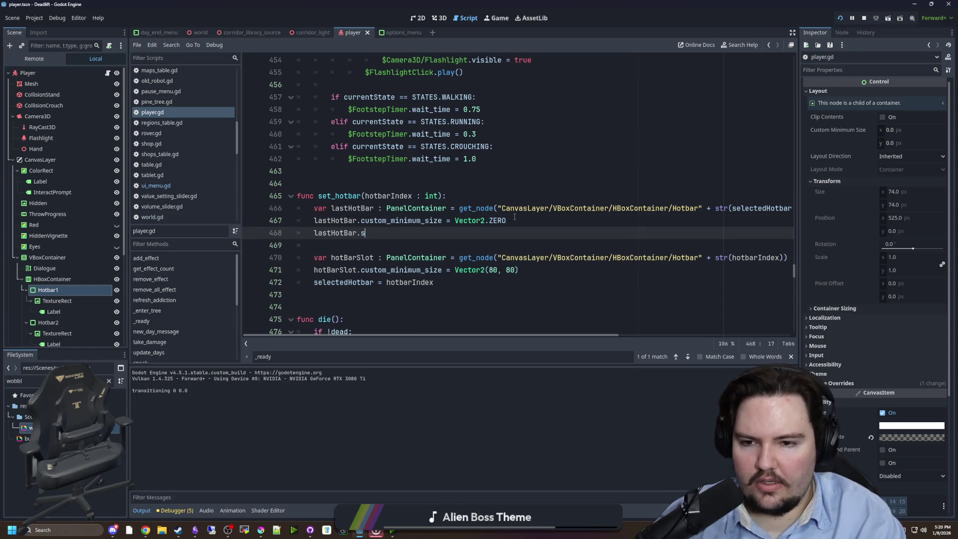
{"action": "type", "text": "ize = Vector2("}
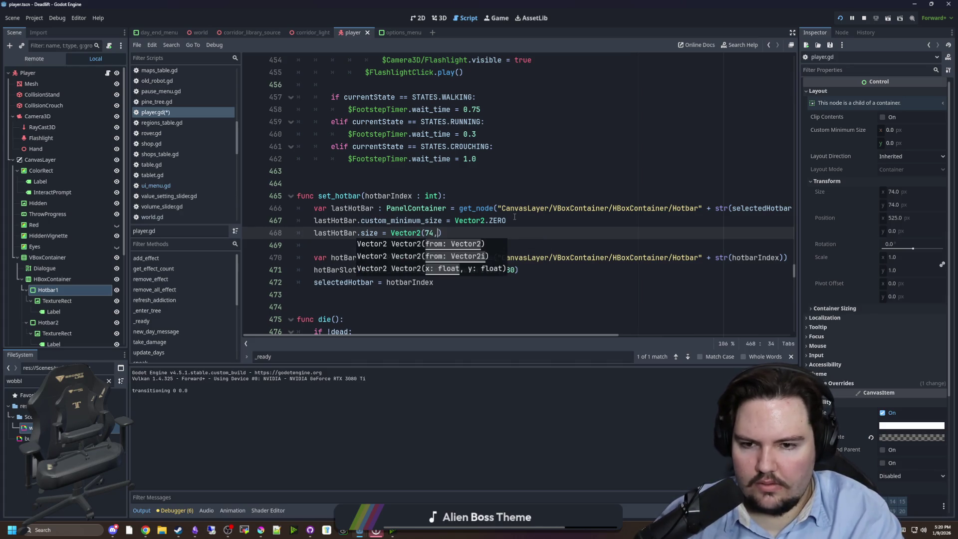
{"action": "type", "text": "74"}
{"action": "left_click", "coordinate": [515, 220]}
{"action": "key", "text": "ctrl+s"}
{"action": "left_click", "coordinate": [499, 20]}
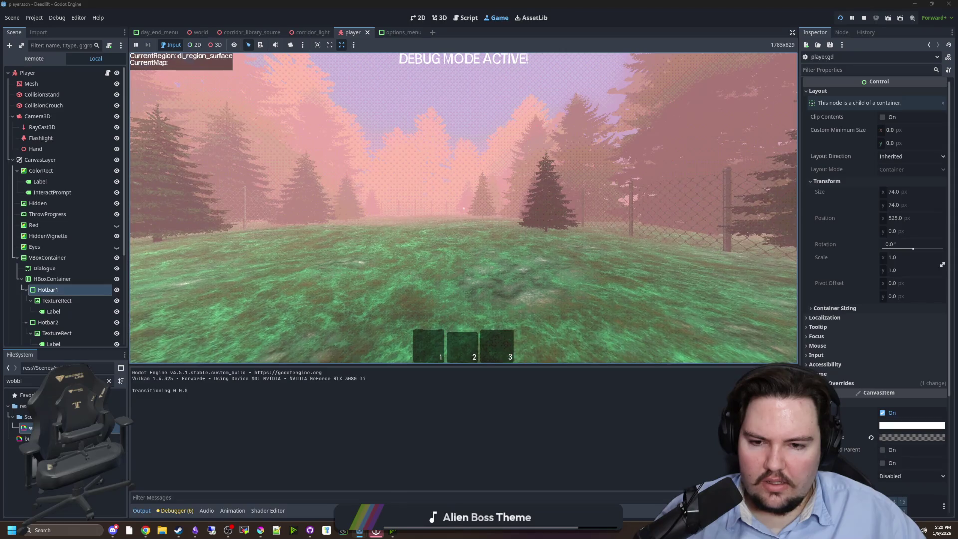
Step: Pause the running game and return to player.gd around the empty lines 464-469
{"action": "key", "text": "w"}
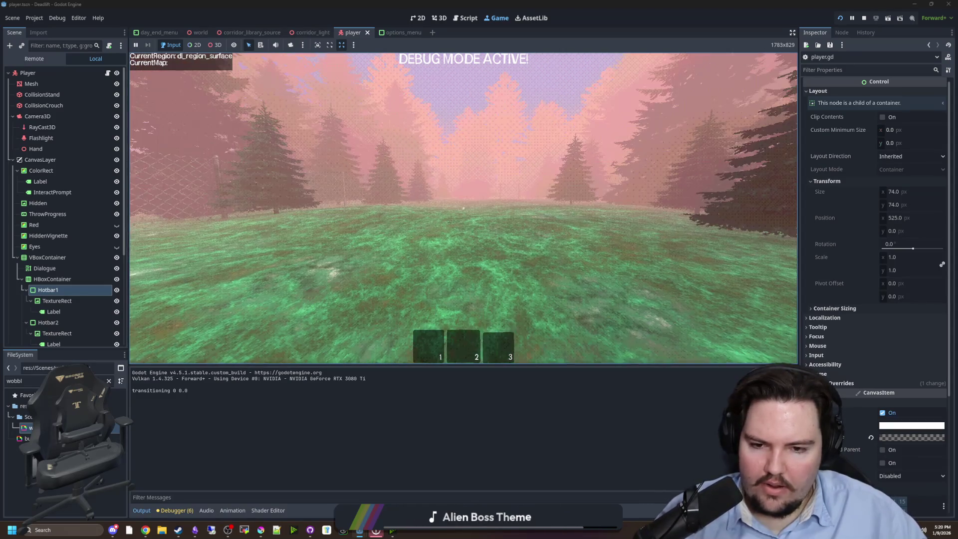
{"action": "key", "text": "Escape"}
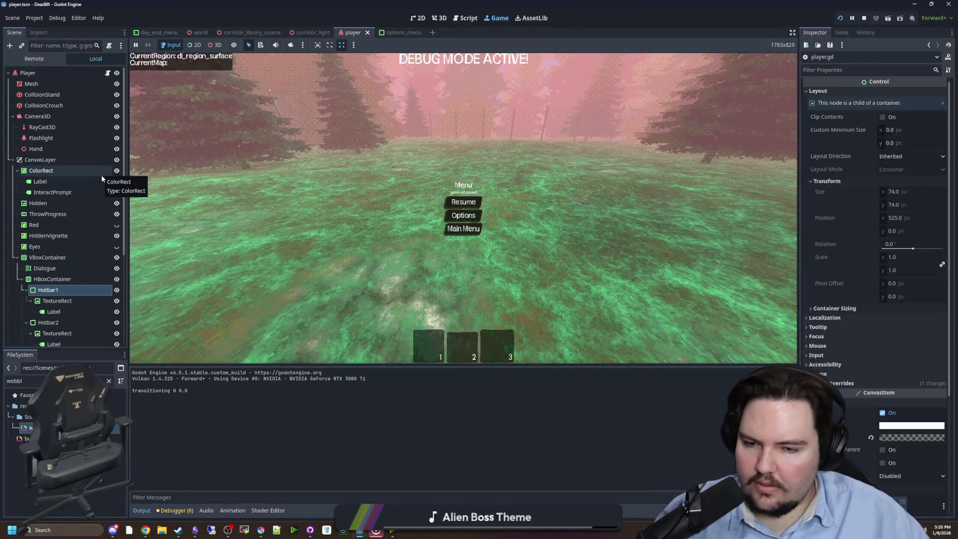
{"action": "left_click", "coordinate": [108, 73]}
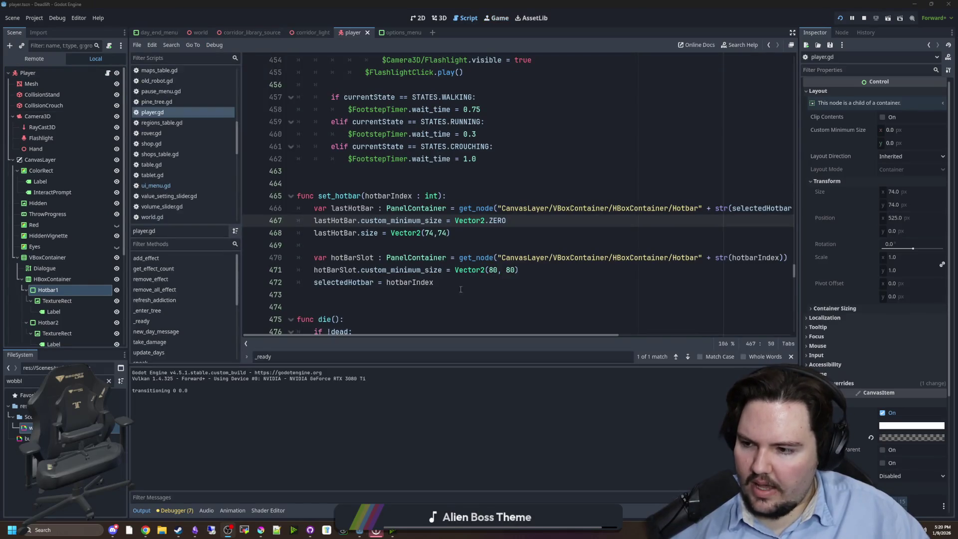
{"action": "left_click", "coordinate": [437, 287]}
{"action": "left_click", "coordinate": [473, 244]}
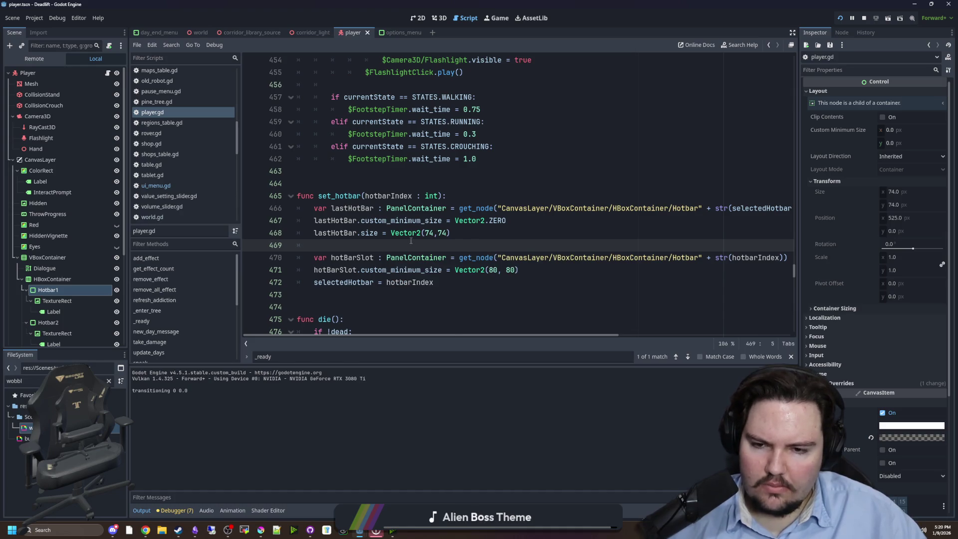
{"action": "key", "text": "Up"}
{"action": "key", "text": "Up"}
{"action": "key", "text": "Up"}
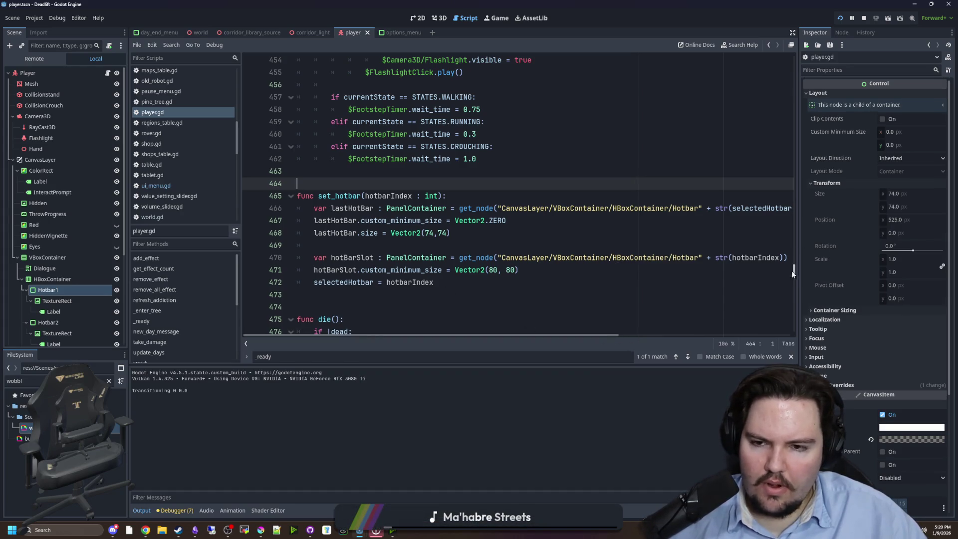
{"action": "left_click", "coordinate": [364, 244]}
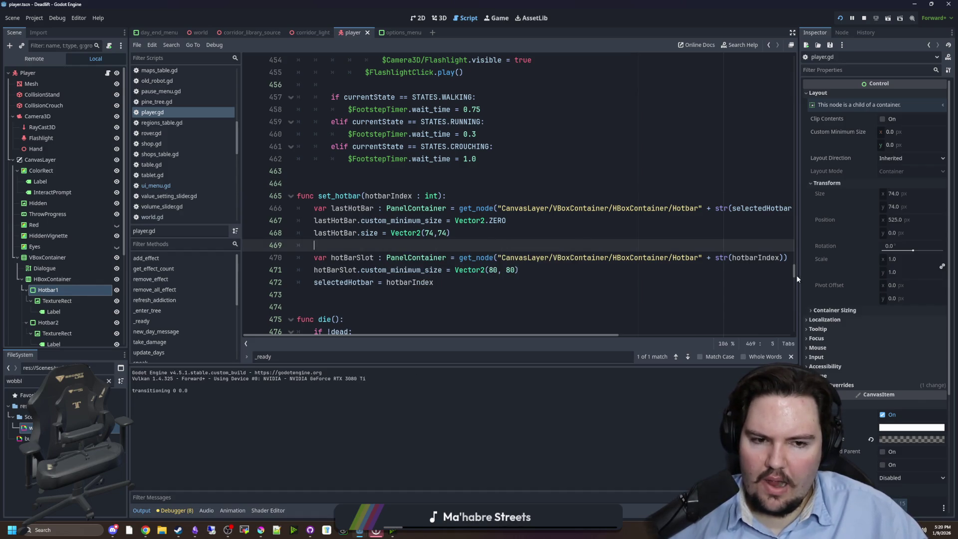
Step: Select HBoxContainer and Hotbar1 to show the hotbar's 2D layout
{"action": "mouse_move", "coordinate": [795, 273]}
{"action": "left_mouse_down"}
{"action": "mouse_move", "coordinate": [794, 50]}
{"action": "mouse_move", "coordinate": [798, 273]}
{"action": "left_mouse_up"}
{"action": "left_click", "coordinate": [472, 256]}
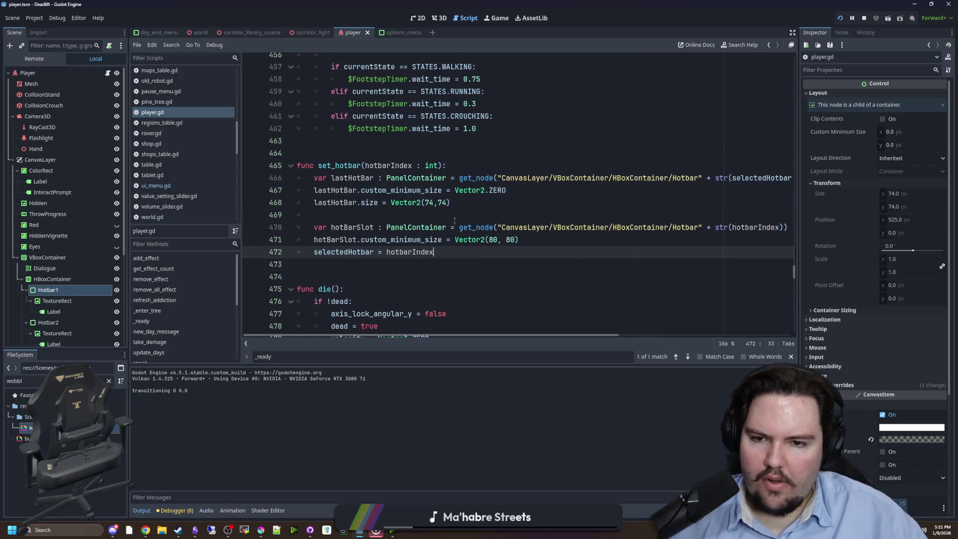
{"action": "key", "text": "Up"}
{"action": "key", "text": "Up"}
{"action": "key", "text": "Up"}
{"action": "left_click", "coordinate": [52, 279]}
{"action": "left_click", "coordinate": [48, 290]}
{"action": "left_click", "coordinate": [413, 19]}
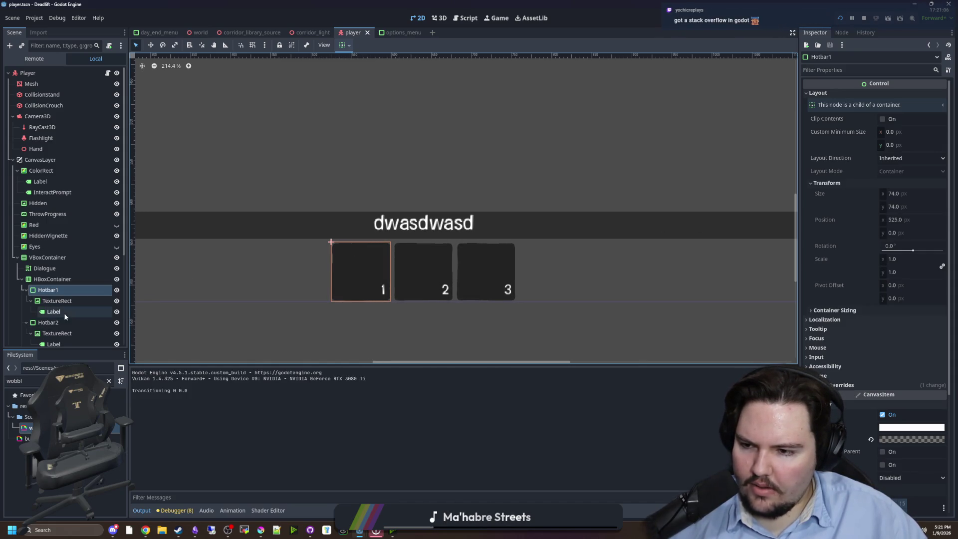
Step: Select Hotbar2 and inspect its Container Sizing and Transform properties
{"action": "left_click", "coordinate": [49, 322]}
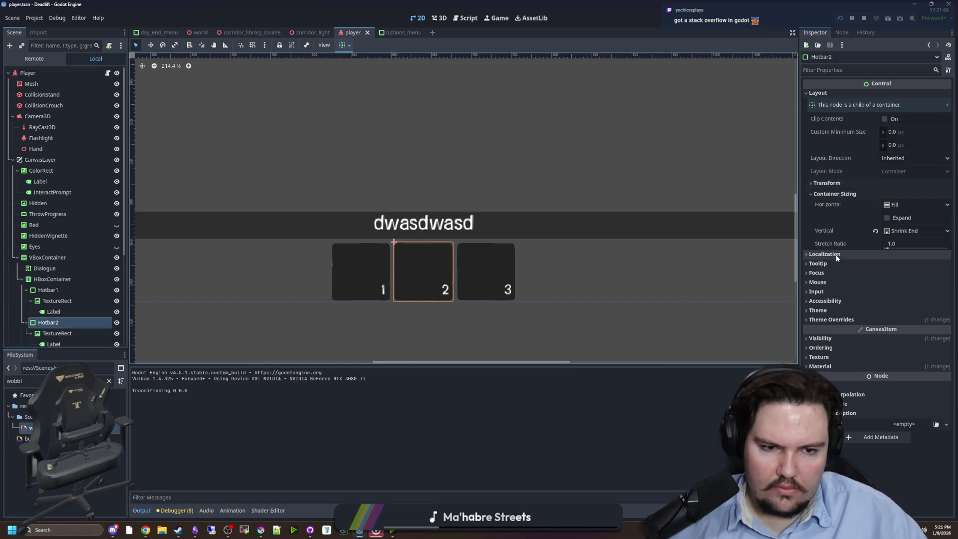
{"action": "left_click", "coordinate": [836, 196]}
{"action": "left_click", "coordinate": [836, 197]}
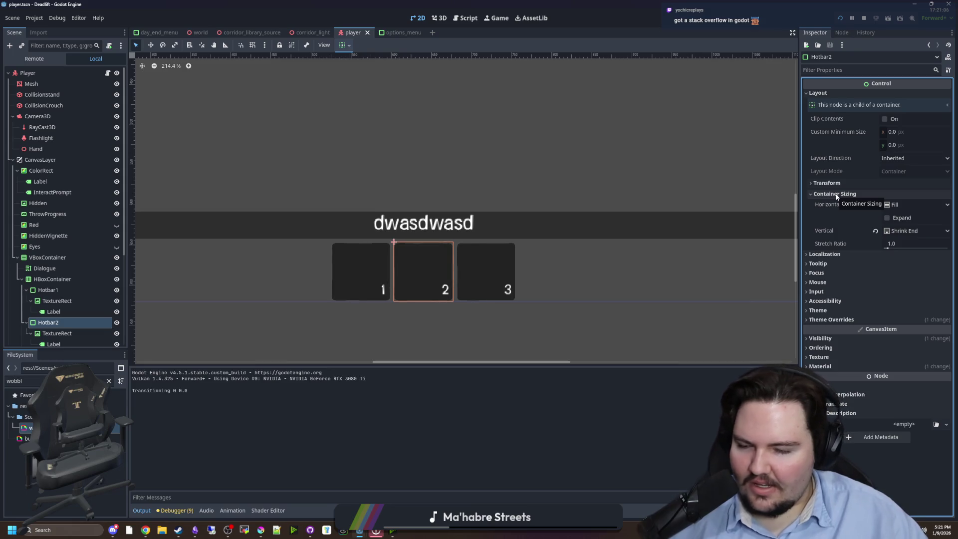
{"action": "left_click", "coordinate": [847, 185]}
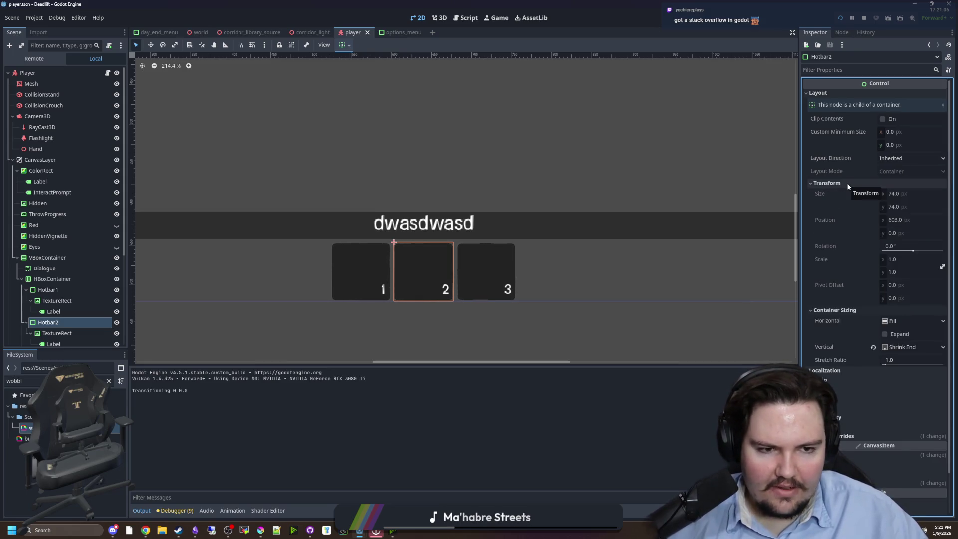
{"action": "left_click", "coordinate": [847, 185]}
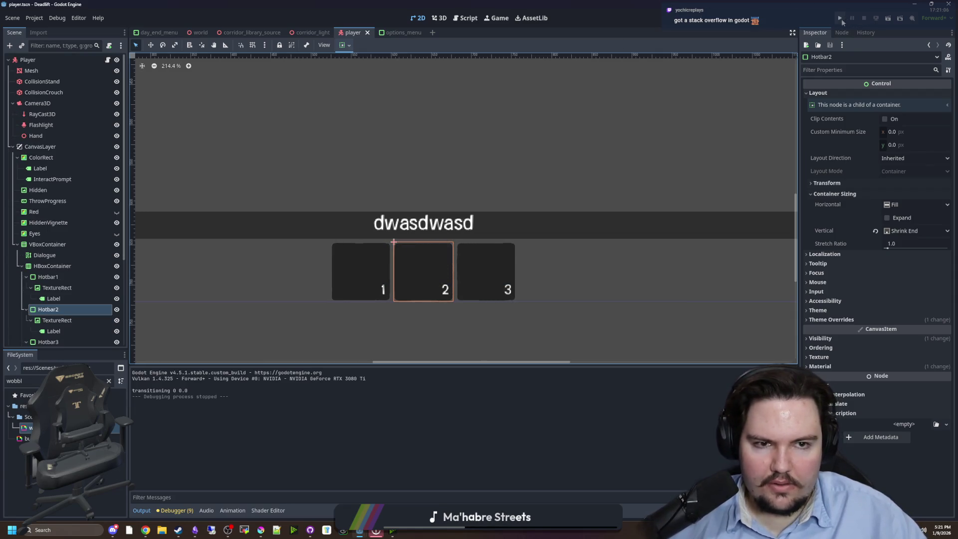
Step: Run the game, start playing and walk toward the wall, pause, then reopen the Player's script
{"action": "left_click", "coordinate": [838, 18]}
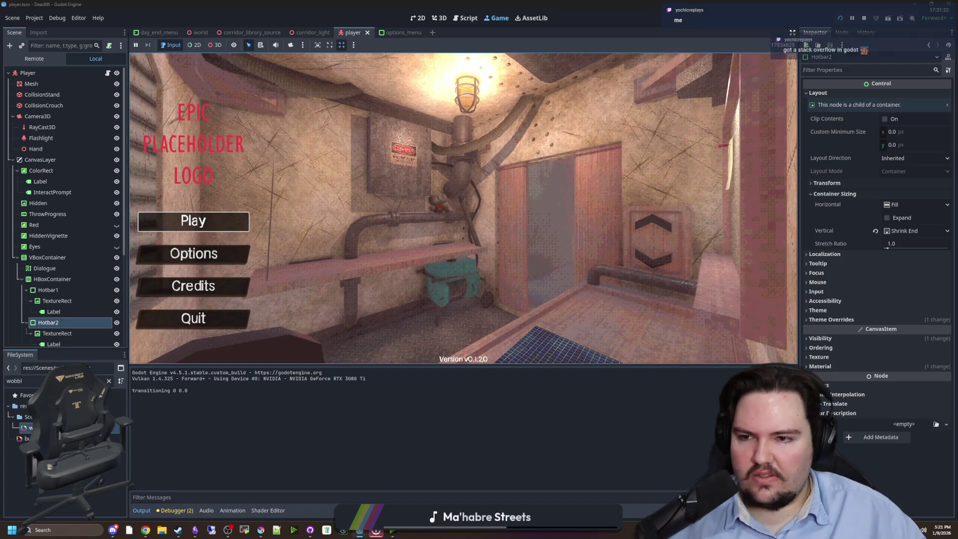
{"action": "key", "text": "Return"}
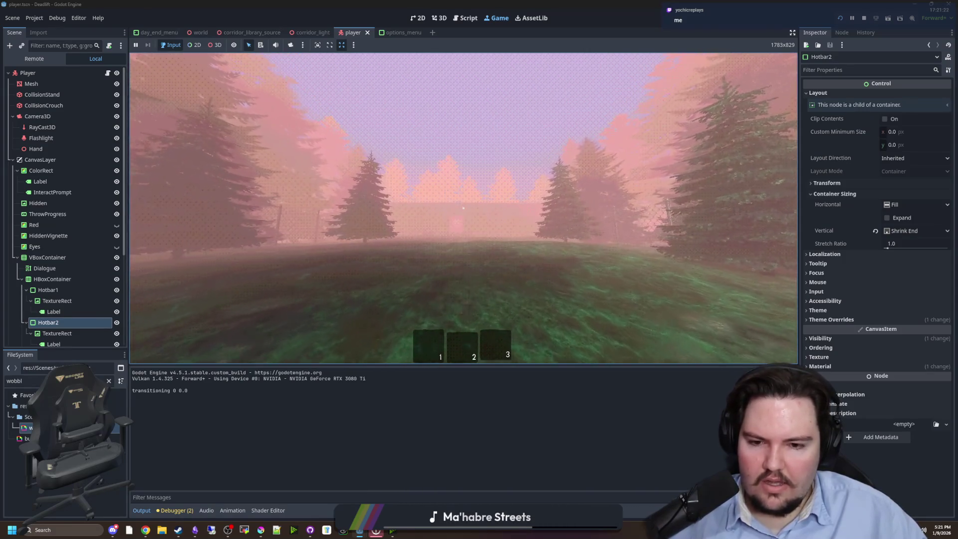
{"action": "key", "text": "w"}
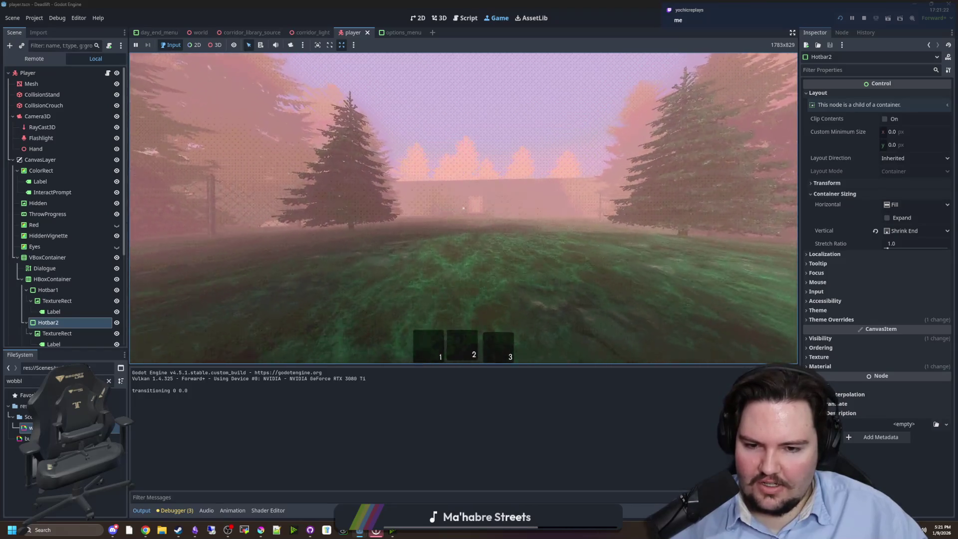
{"action": "key", "text": "w"}
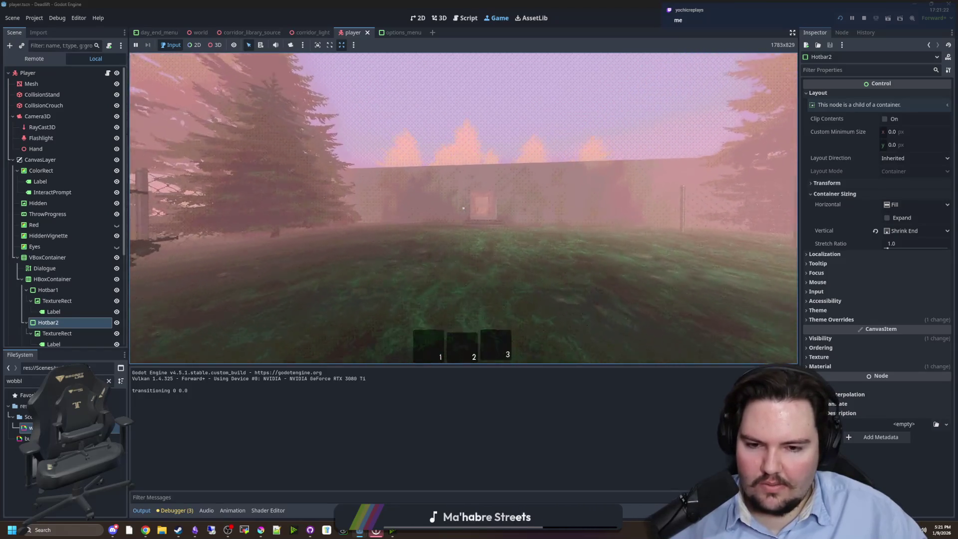
{"action": "key", "text": "super"}
{"action": "key", "text": "Escape"}
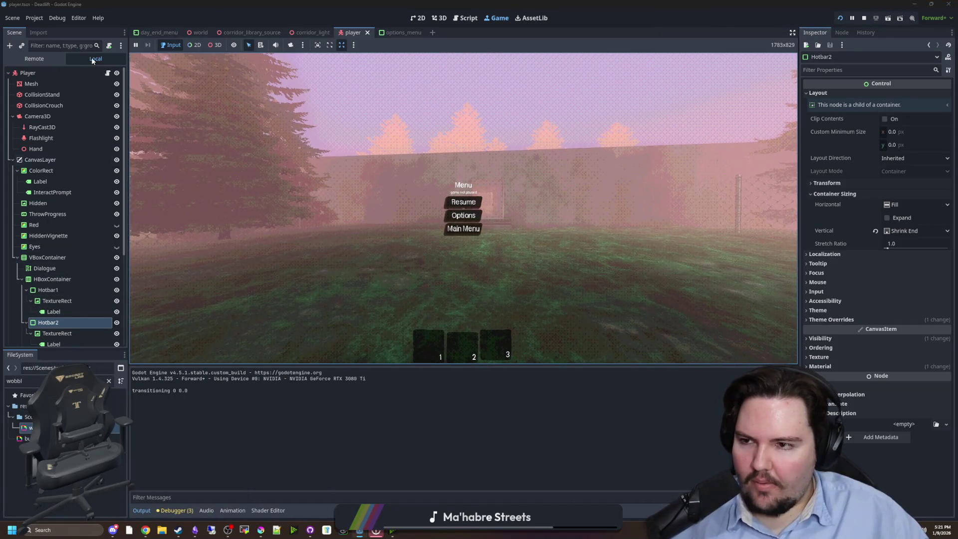
{"action": "left_click", "coordinate": [116, 73]}
{"action": "left_click", "coordinate": [116, 72]}
{"action": "left_click", "coordinate": [107, 73]}
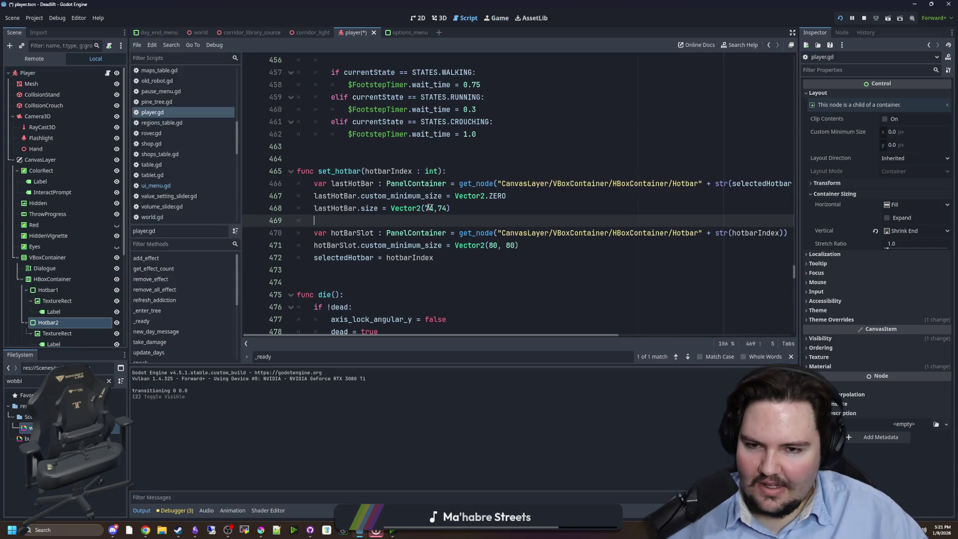
Step: Save, then begin typing hotBarSlot.size = Vector2 on a new line after line 471
{"action": "key", "text": "ctrl+s"}
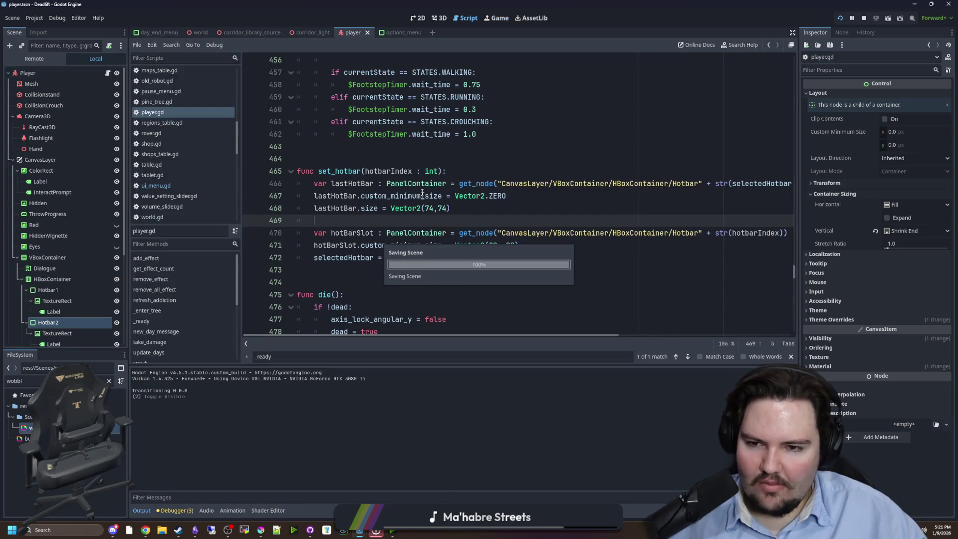
{"action": "left_click", "coordinate": [416, 159]}
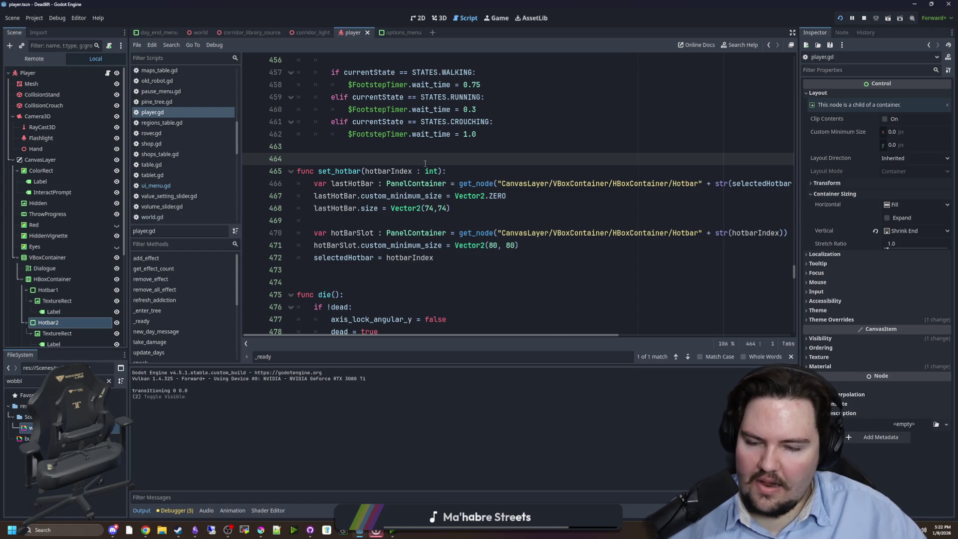
{"action": "left_click", "coordinate": [476, 258]}
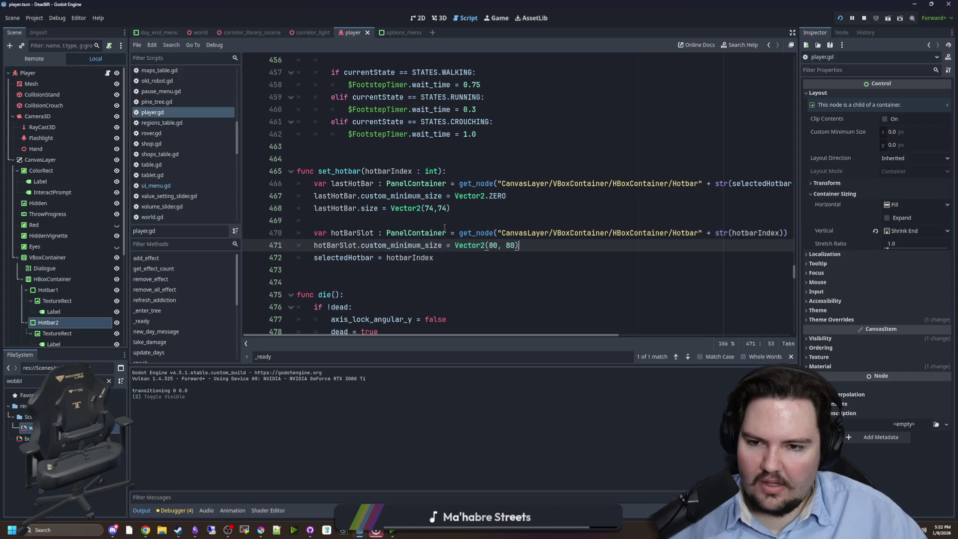
{"action": "left_click", "coordinate": [419, 220]}
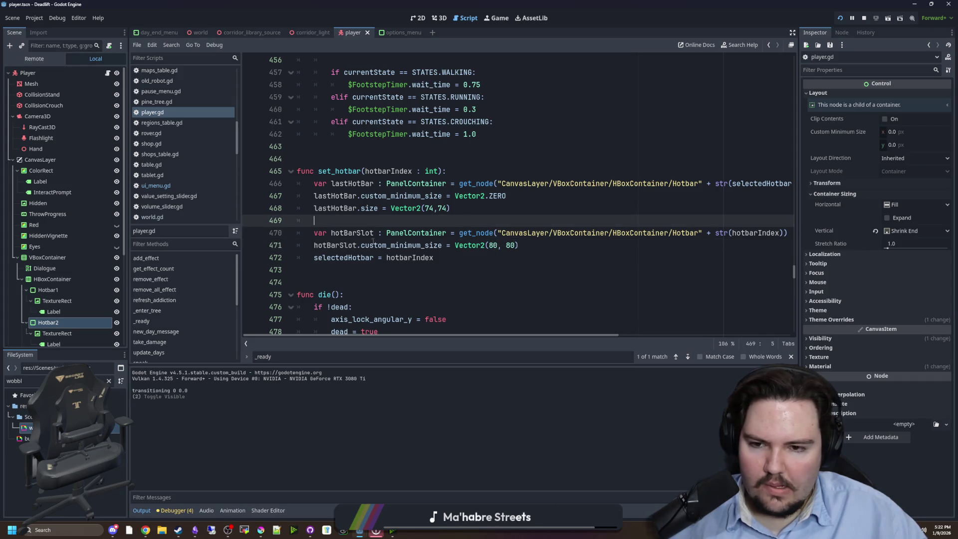
{"action": "left_click", "coordinate": [552, 246]}
{"action": "key", "text": "Return"}
{"action": "type", "text": "hotBarSlot.size = Vec"}
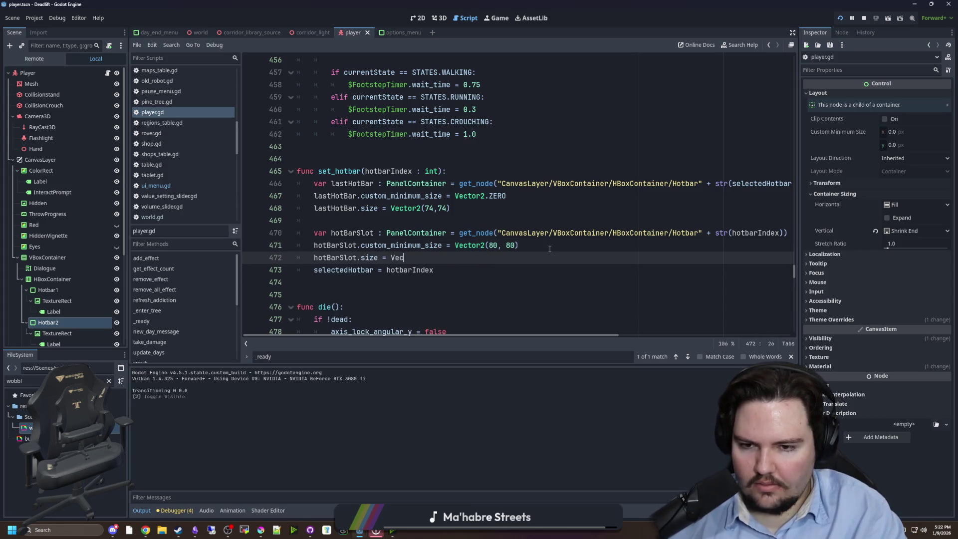
{"action": "type", "text": "tor2(80, 80"}
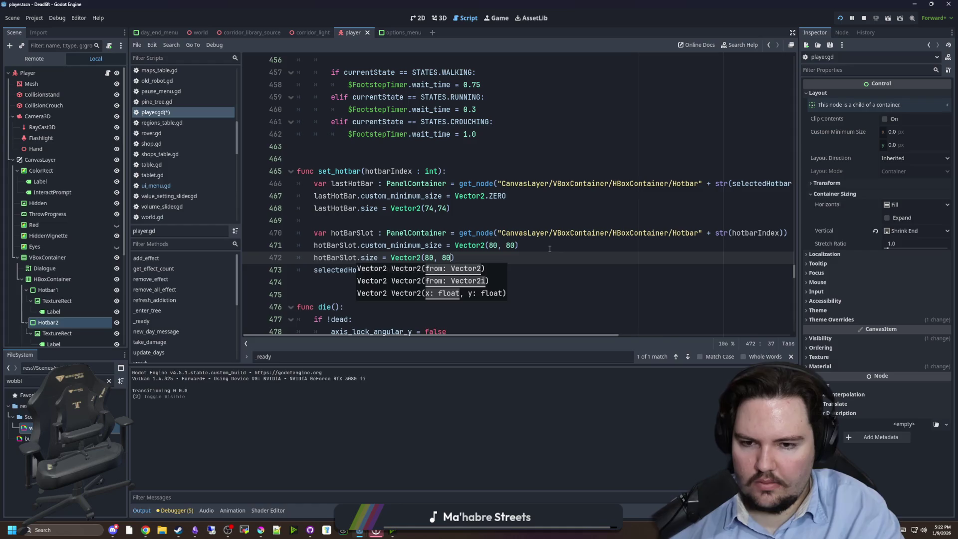
Step: Save the hotBarSlot.size = Vector2(80, 80) line and test-run the game, walking forward before pausing
{"action": "left_click", "coordinate": [550, 249]}
{"action": "key", "text": "ctrl+s"}
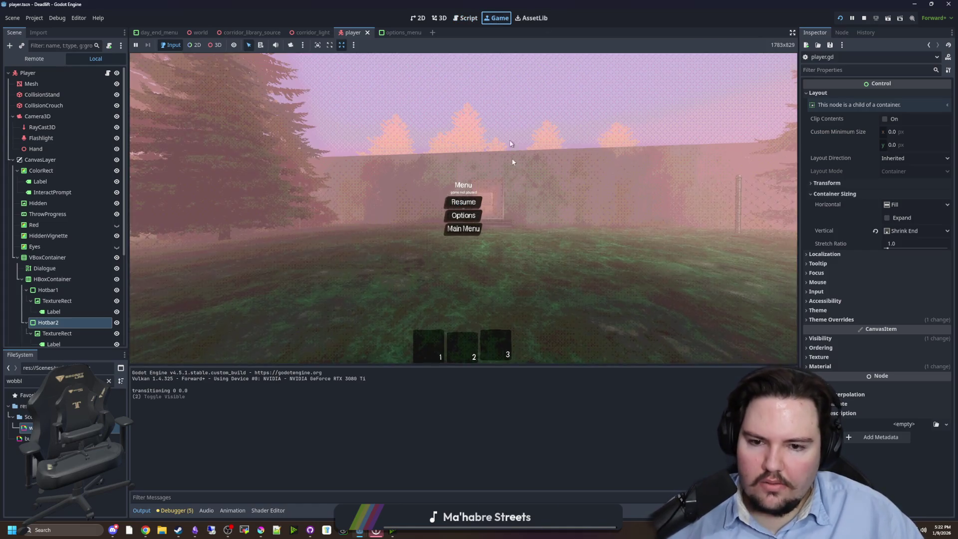
{"action": "left_click", "coordinate": [463, 201]}
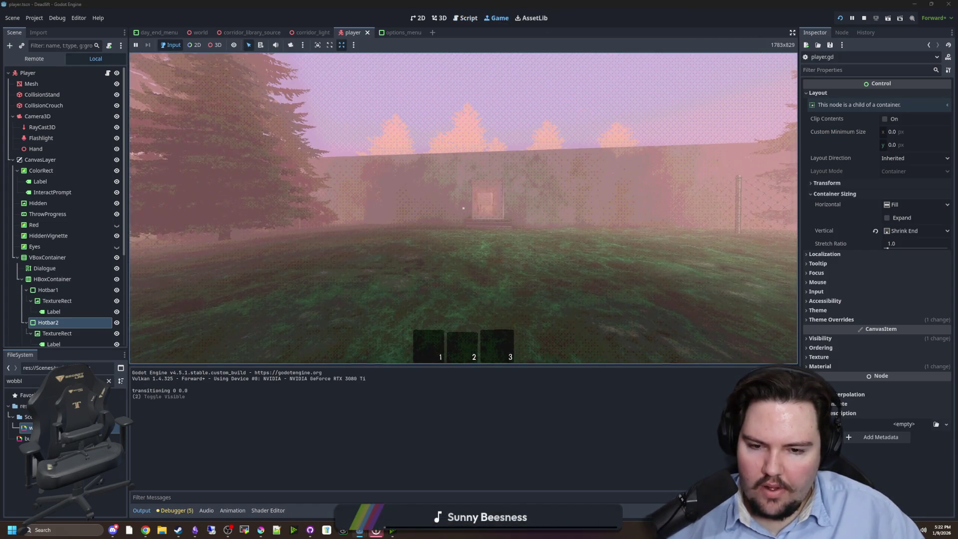
{"action": "mouse_move", "coordinate": [463, 208]}
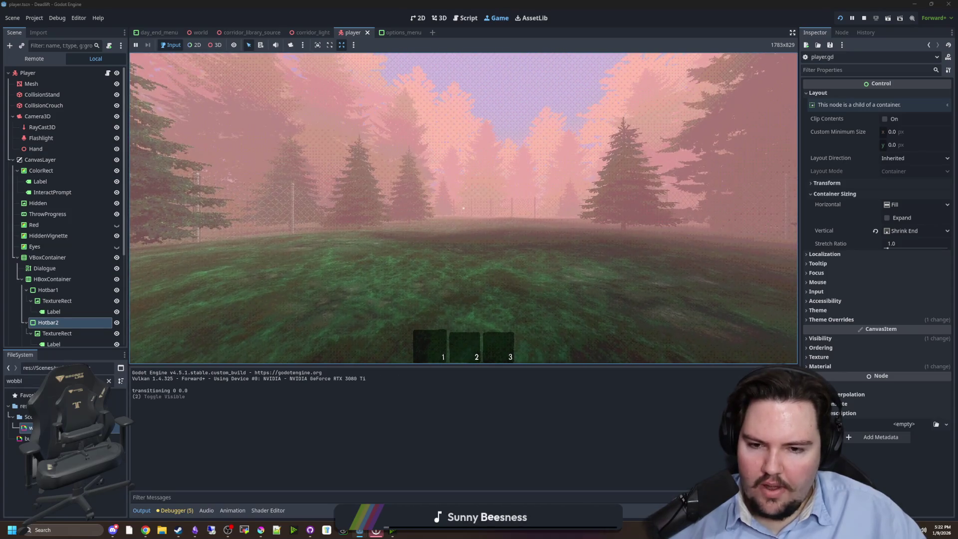
{"action": "key", "text": "w"}
{"action": "key", "text": "w"}
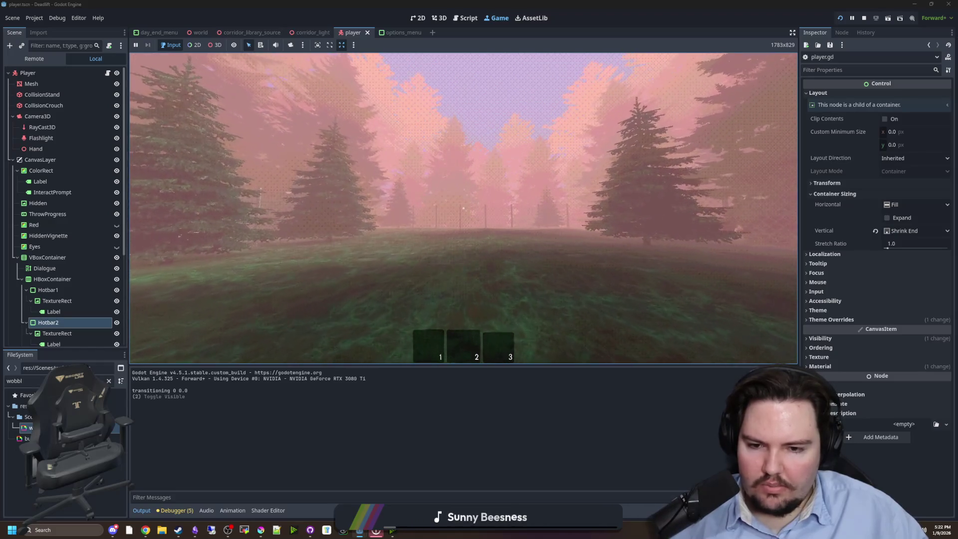
{"action": "key", "text": "super"}
{"action": "key", "text": "super"}
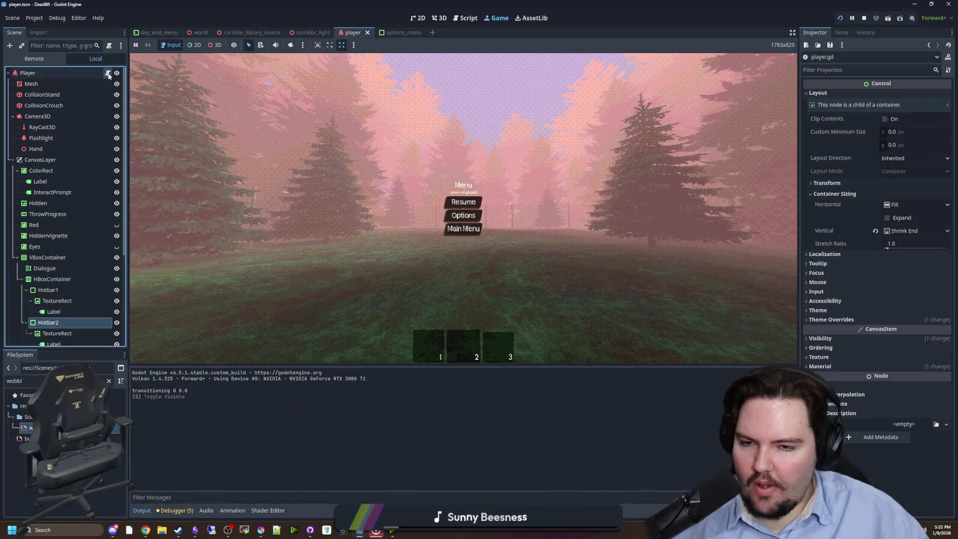
Step: Reopen player.gd and change line 468's previous-slot size to Vector2.ZERO
{"action": "left_click", "coordinate": [108, 73]}
{"action": "left_click", "coordinate": [456, 208]}
{"action": "type", "text": ")"}
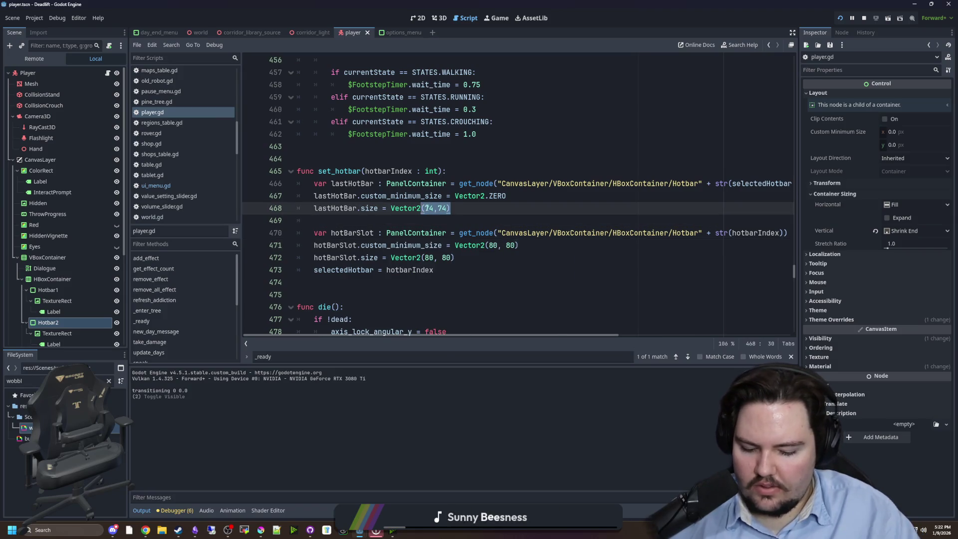
{"action": "type", "text": ".ZERO"}
Step: Save the Vector2.ZERO reset, resume the game and walk toward the wall, then return to the script
{"action": "key", "text": "ctrl+s"}
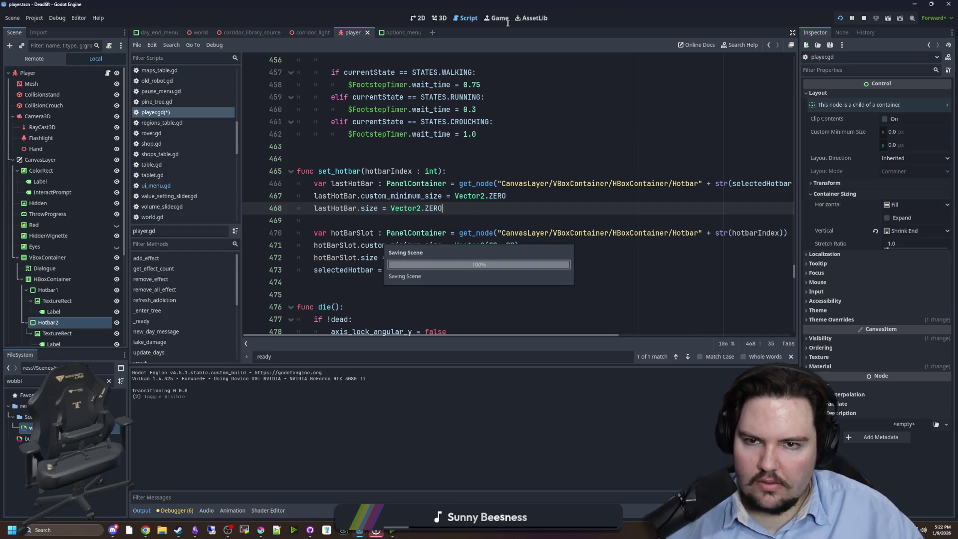
{"action": "left_click", "coordinate": [509, 20]}
{"action": "left_click", "coordinate": [463, 203]}
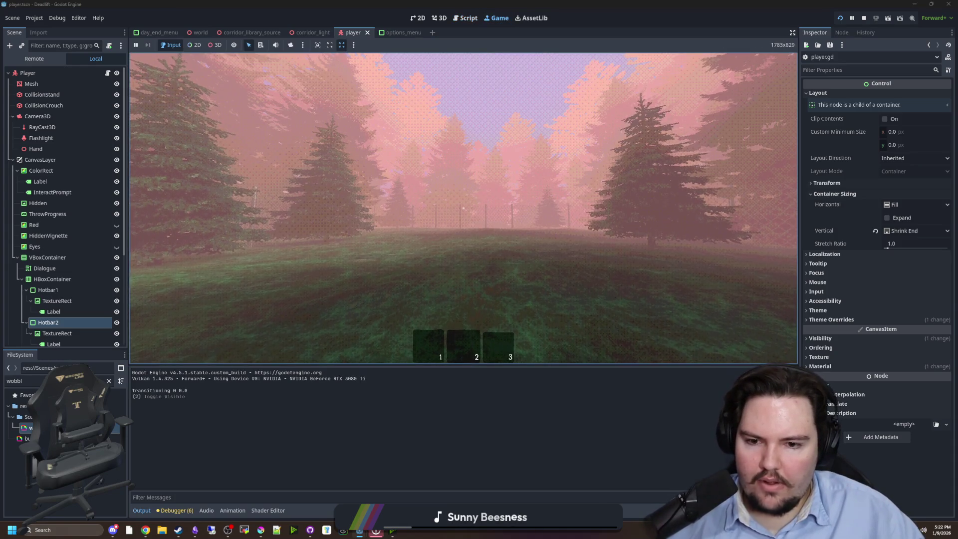
{"action": "key", "text": "w"}
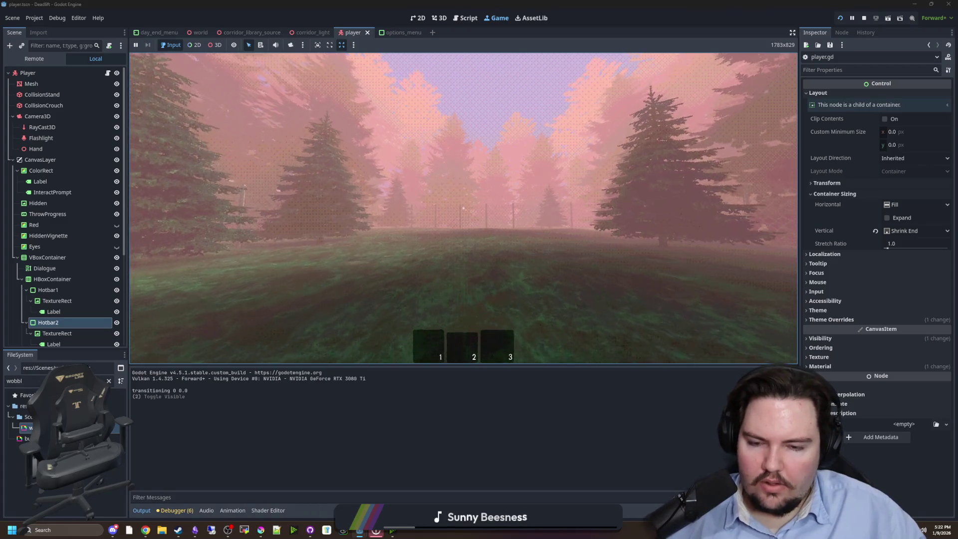
{"action": "key", "text": "w"}
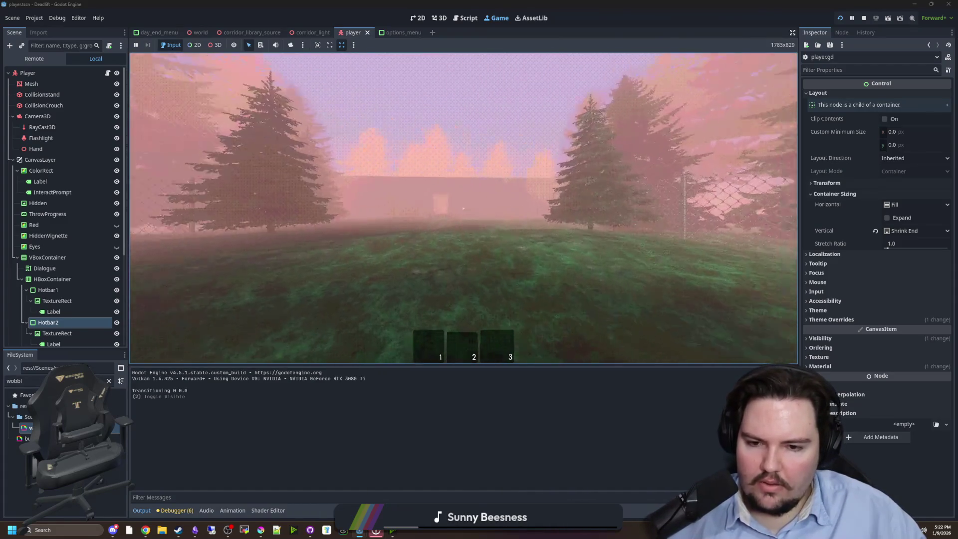
{"action": "key", "text": "w"}
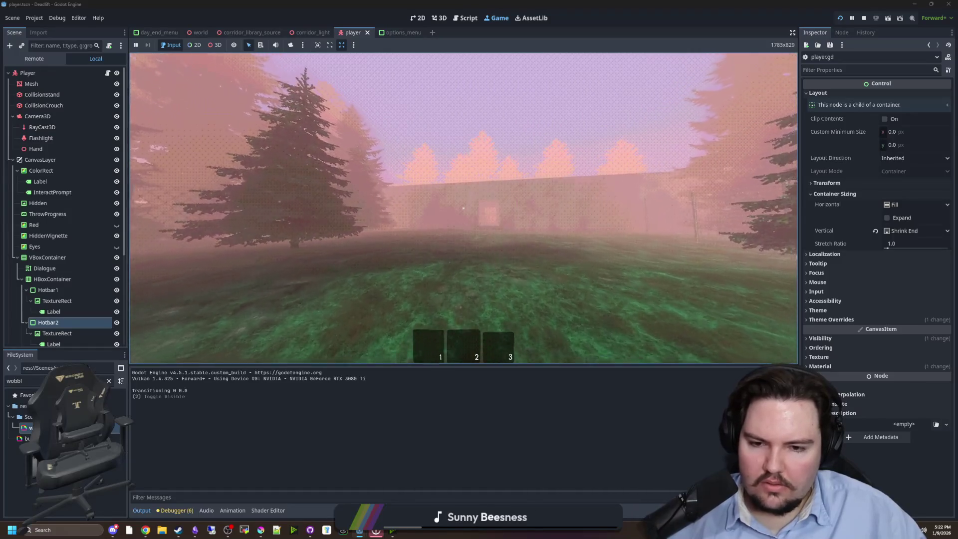
{"action": "key", "text": "Escape"}
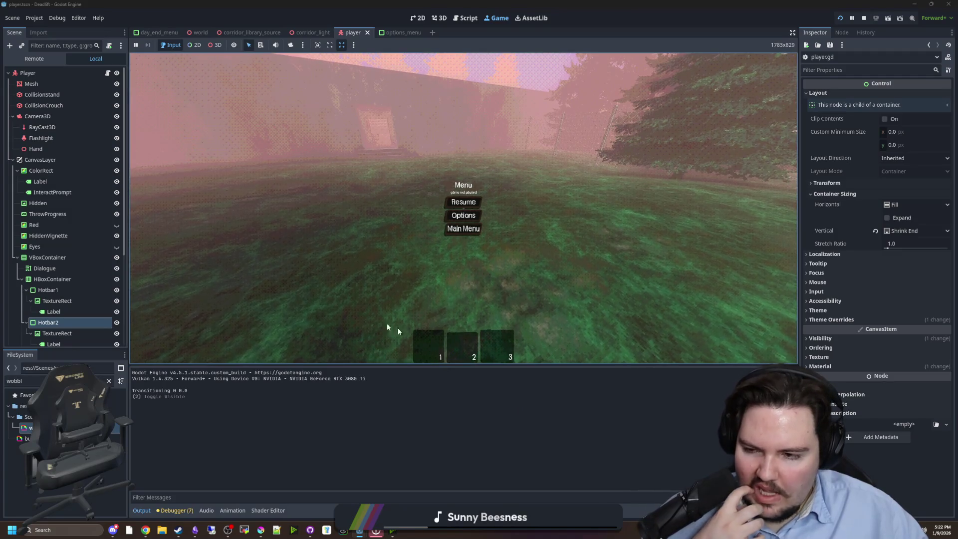
{"action": "left_click", "coordinate": [108, 73]}
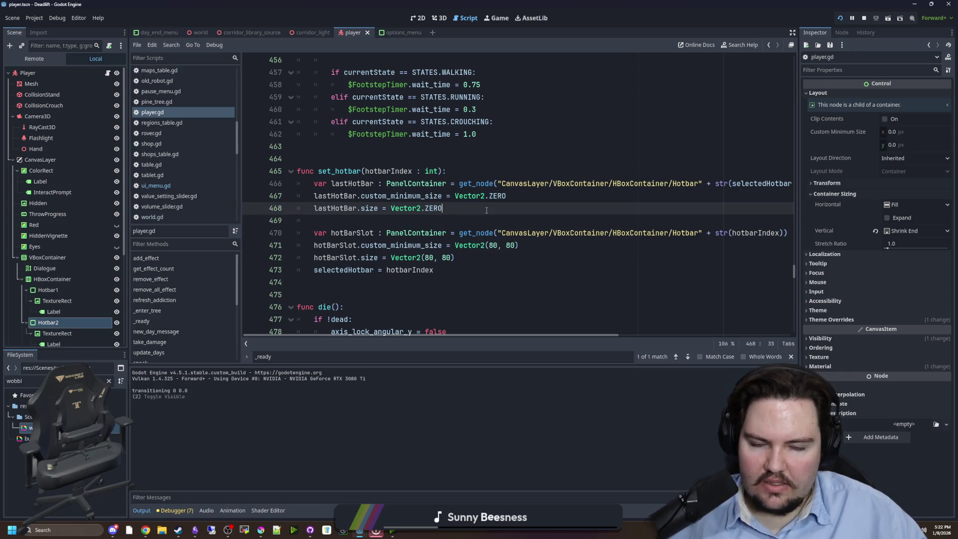
Step: Inspect Hotbar1's and Hotbar2's TextureRect nodes, checking their 64×64 Custom Minimum Size
{"action": "scroll", "coordinate": [80, 243], "scroll_direction": "down", "scroll_amount": 2}
{"action": "left_click", "coordinate": [74, 267]}
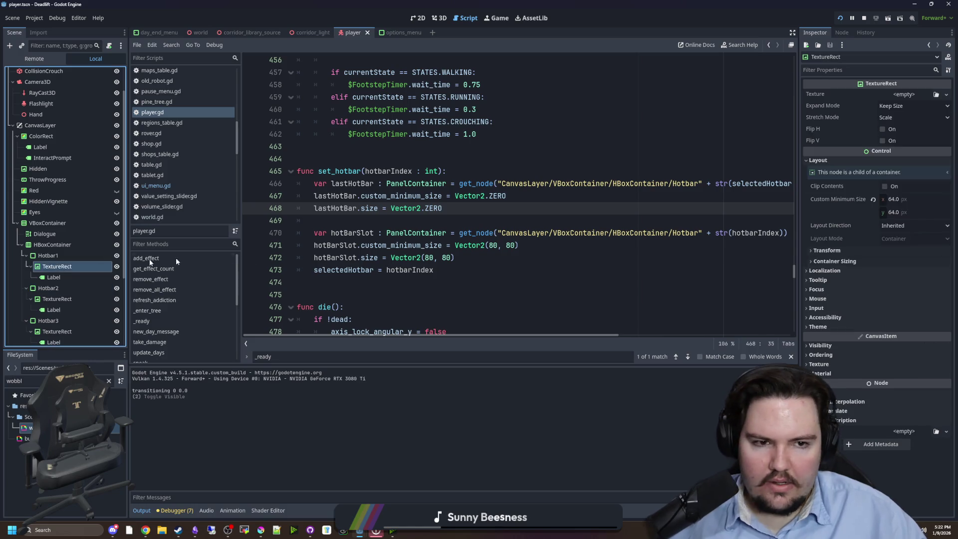
{"action": "left_click", "coordinate": [57, 299]}
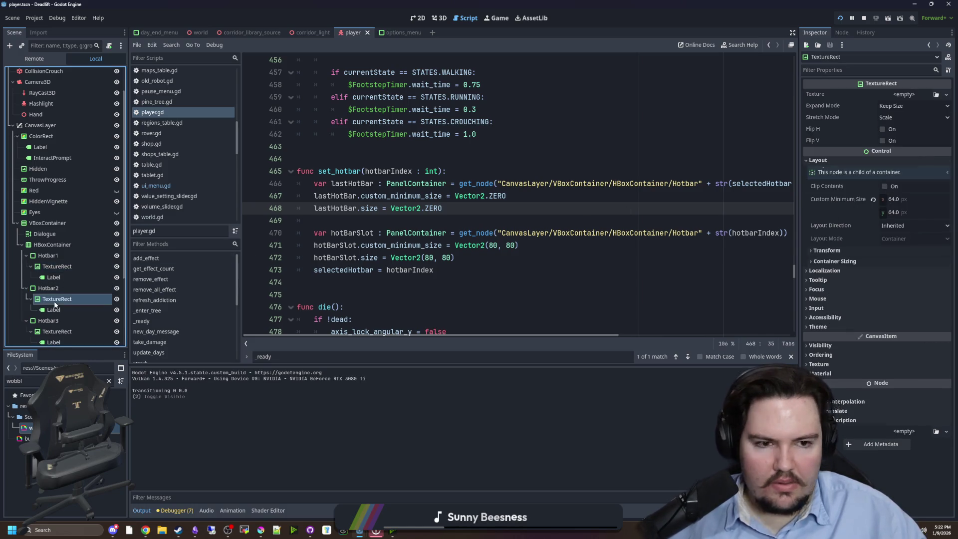
{"action": "left_click", "coordinate": [833, 164]}
{"action": "left_click", "coordinate": [439, 294]}
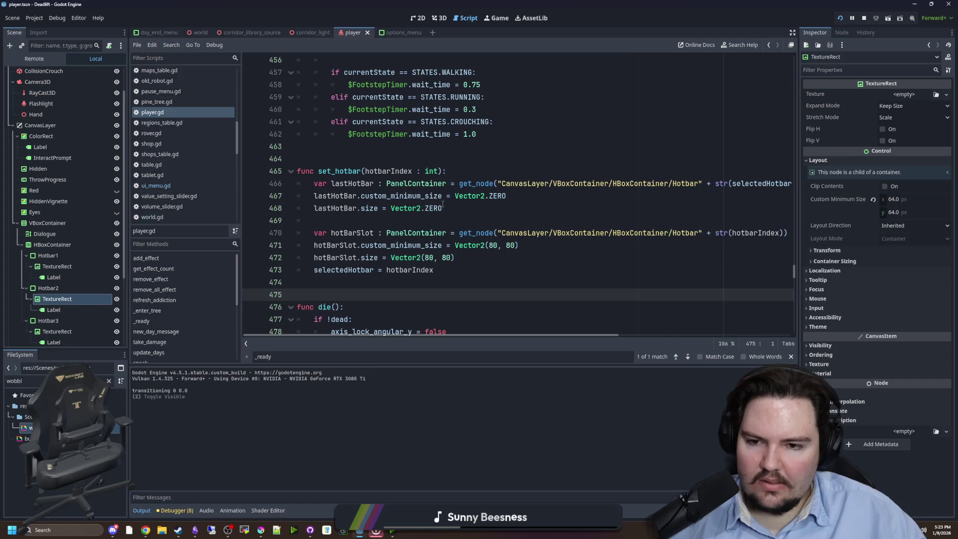
Step: Look up the custom_minimum_size documentation, then go back to player.gd
{"action": "mouse_move", "coordinate": [442, 206]}
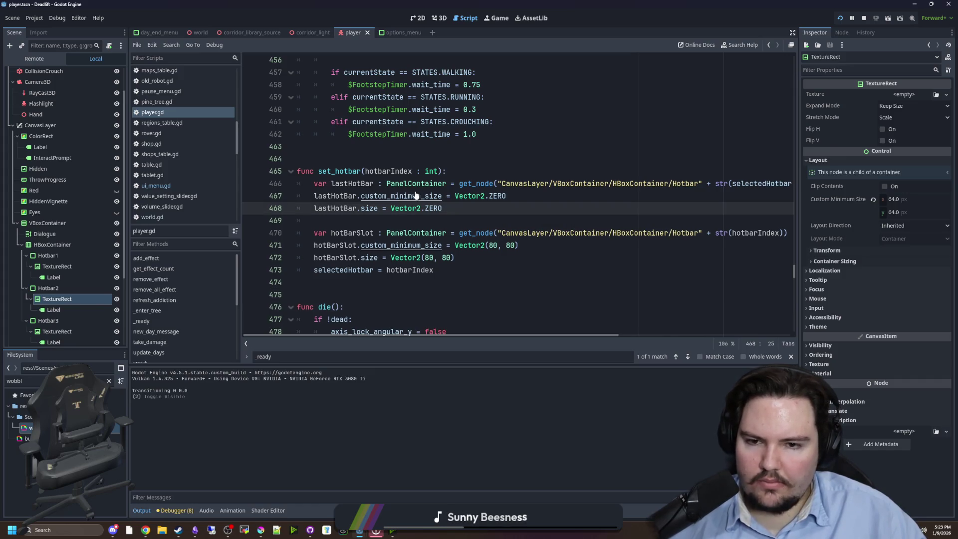
{"action": "left_click", "coordinate": [416, 196], "text": "ctrl"}
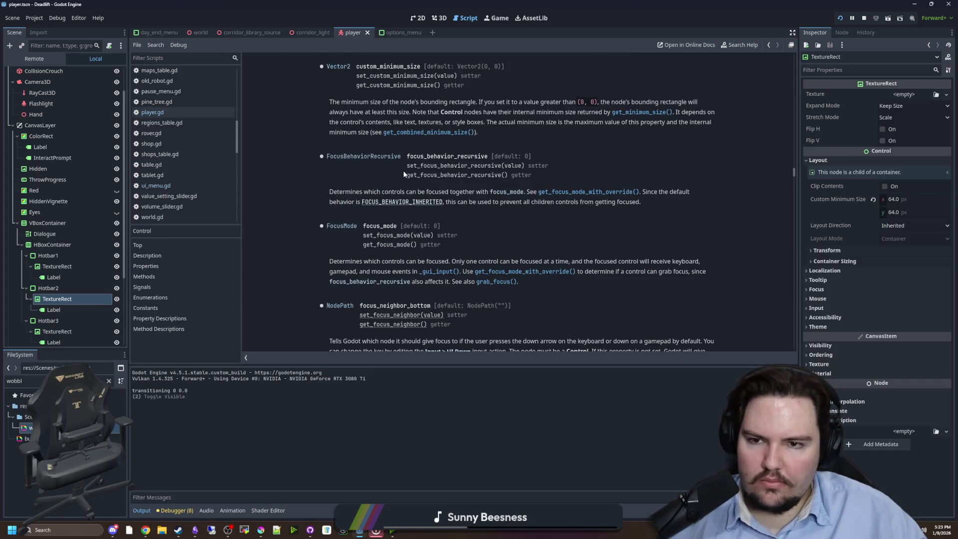
{"action": "key", "text": "alt+Left"}
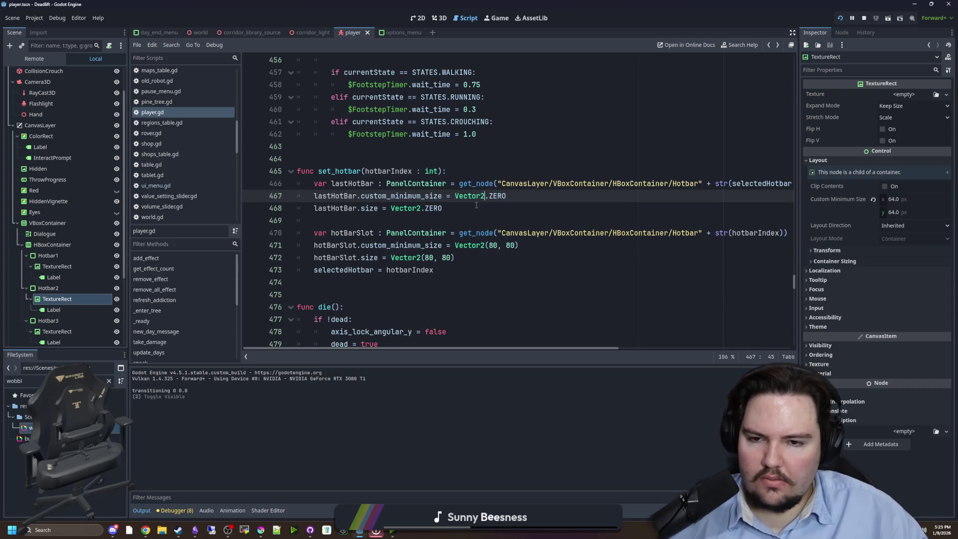
Step: Rewrite line 467 as lastHotBar.set_custom_minimum_size(Vector2.ZERO) and resume the running game
{"action": "left_click", "coordinate": [445, 205]}
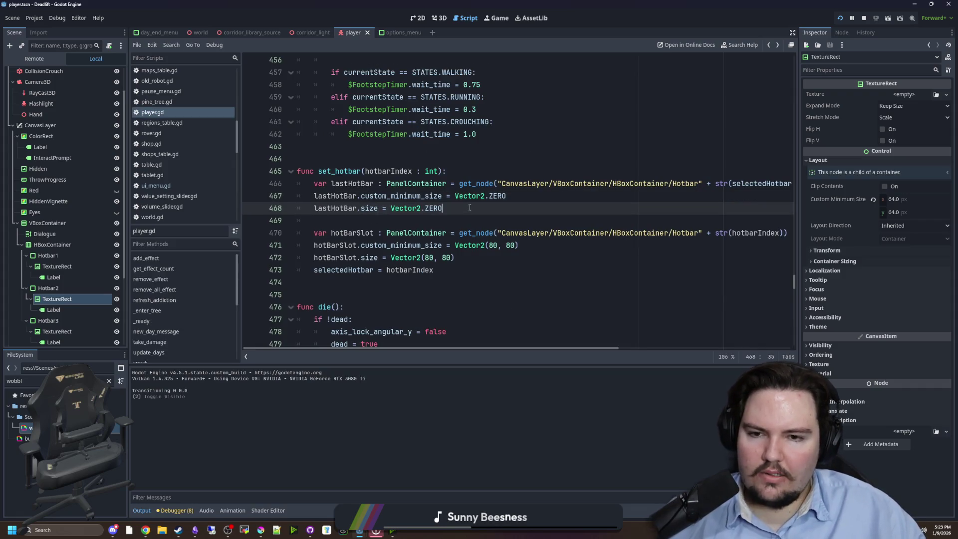
{"action": "left_click", "coordinate": [362, 196]}
{"action": "type", "text": "set_"}
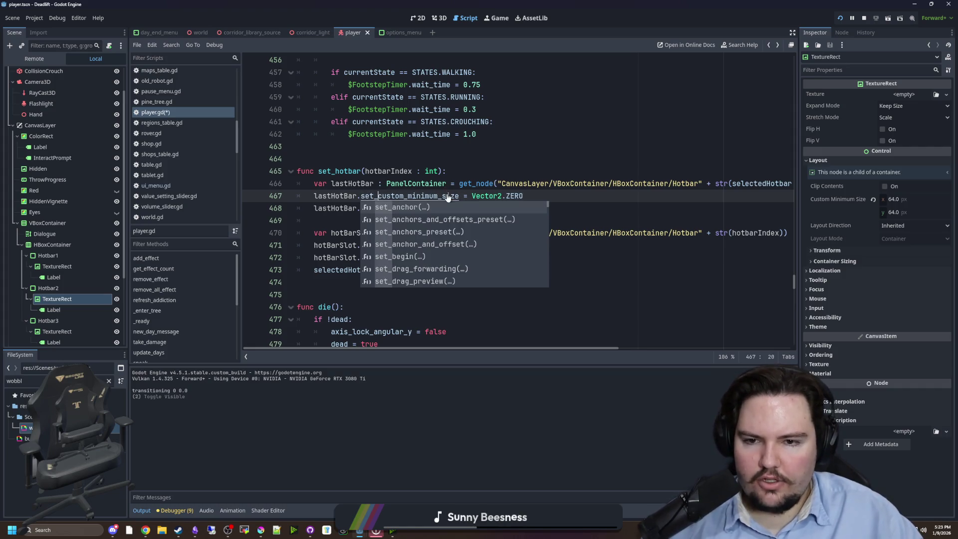
{"action": "left_click", "coordinate": [459, 196]}
{"action": "type", "text": "()"}
{"action": "key", "text": "Right"}
{"action": "key", "text": "Right"}
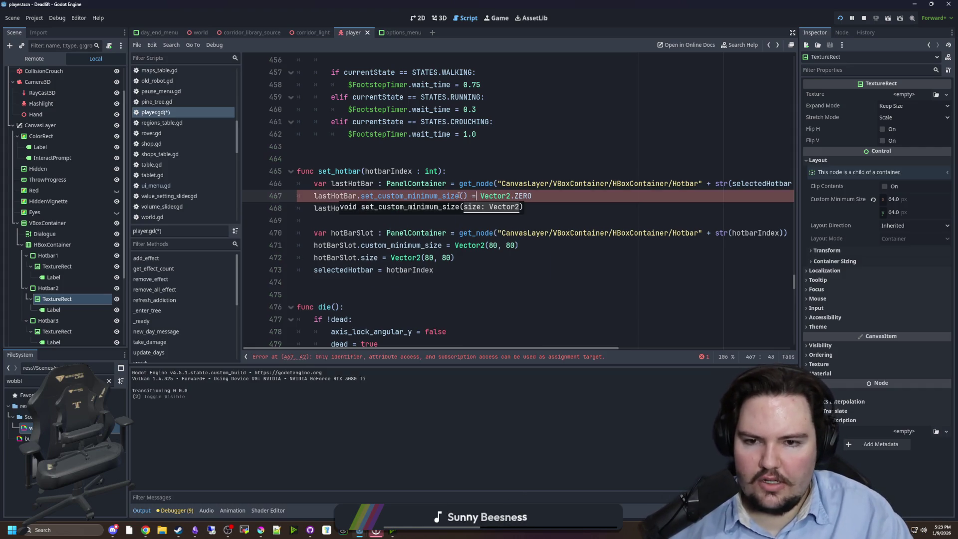
{"action": "key", "text": "Right"}
{"action": "key", "text": "Right"}
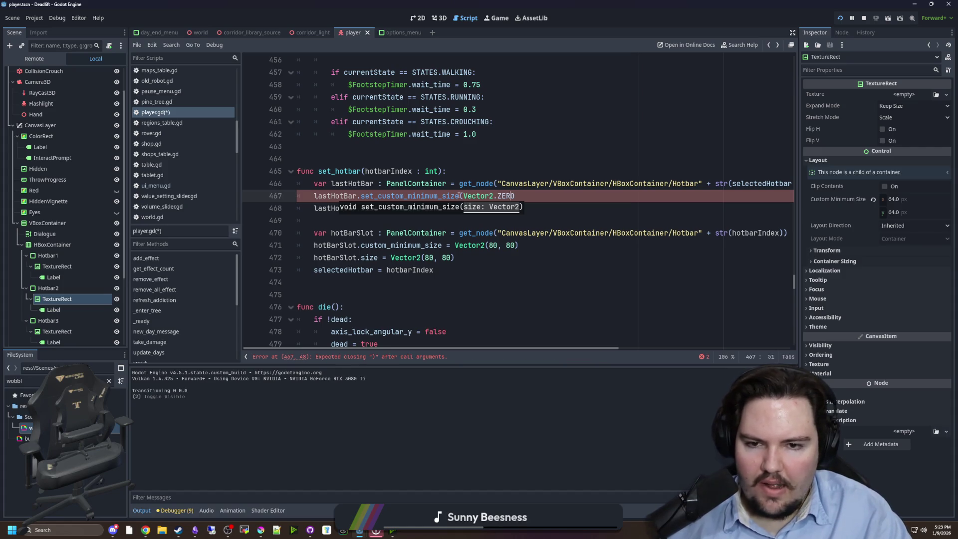
{"action": "type", "text": ")"}
{"action": "left_click", "coordinate": [464, 159]}
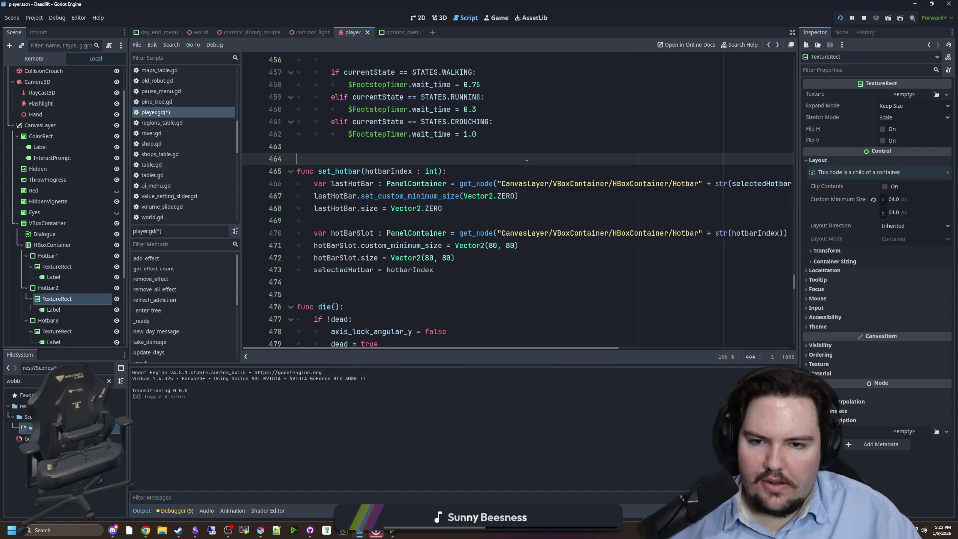
{"action": "left_click", "coordinate": [498, 21]}
{"action": "left_click", "coordinate": [475, 201]}
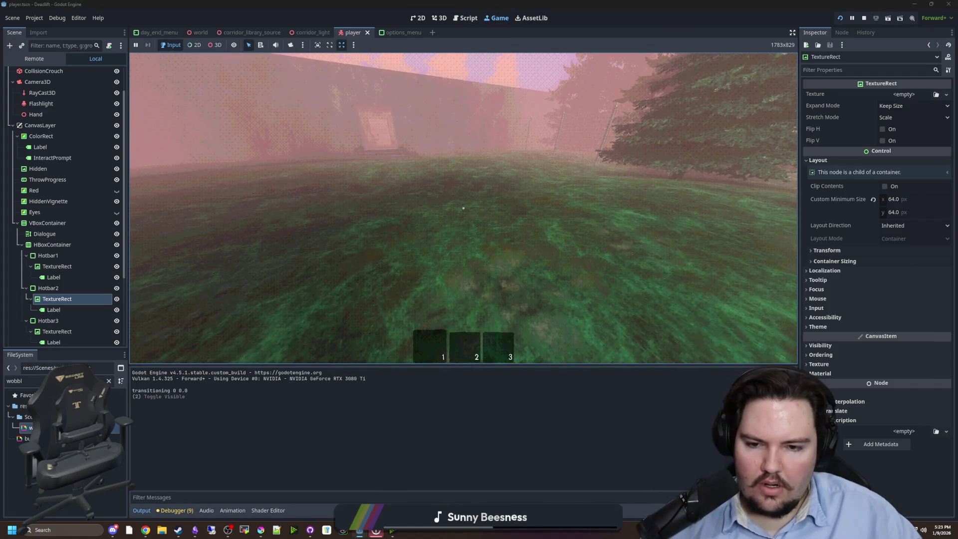
Step: Pause the game, pick the ColorRect overlay with the in-game selector, then resume and stop the run
{"action": "mouse_move", "coordinate": [463, 208]}
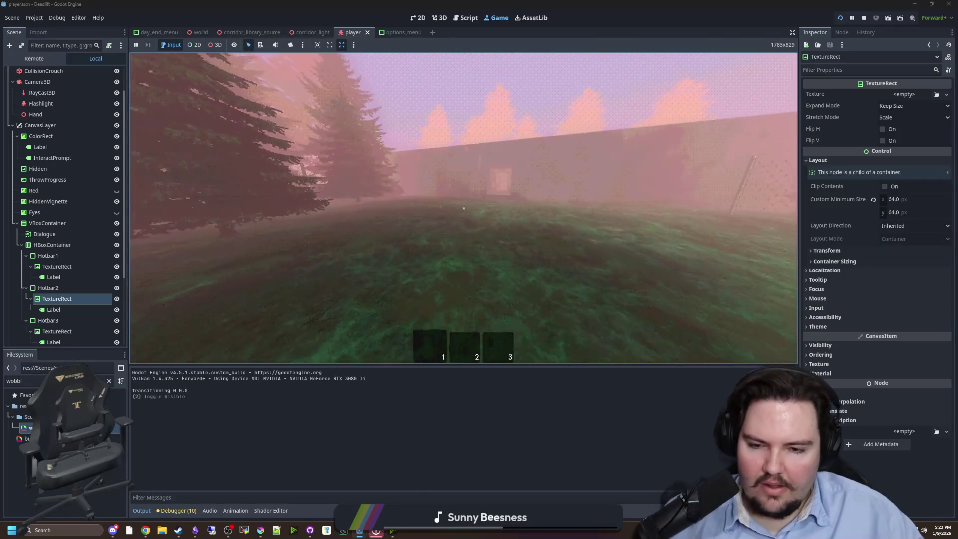
{"action": "key", "text": "Escape"}
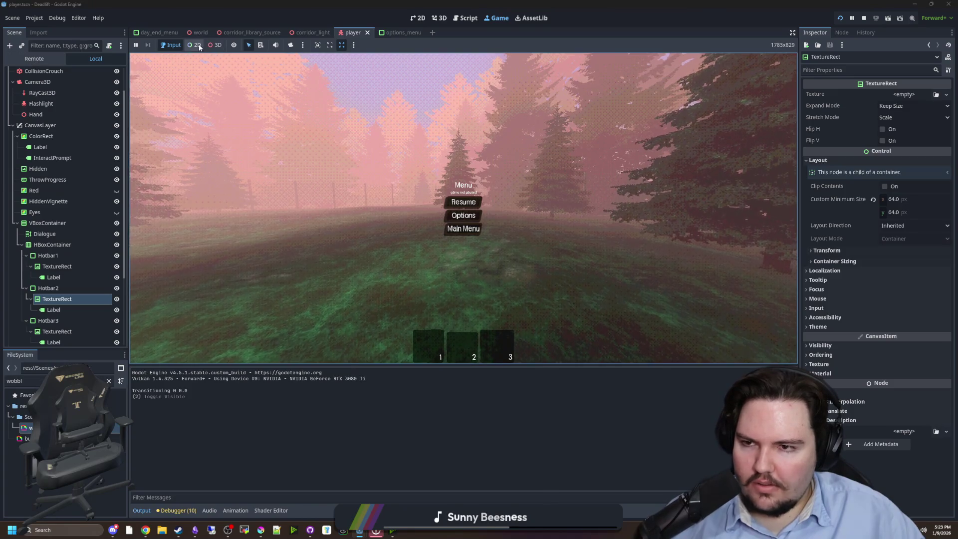
{"action": "left_click", "coordinate": [199, 46]}
{"action": "left_click", "coordinate": [423, 340]}
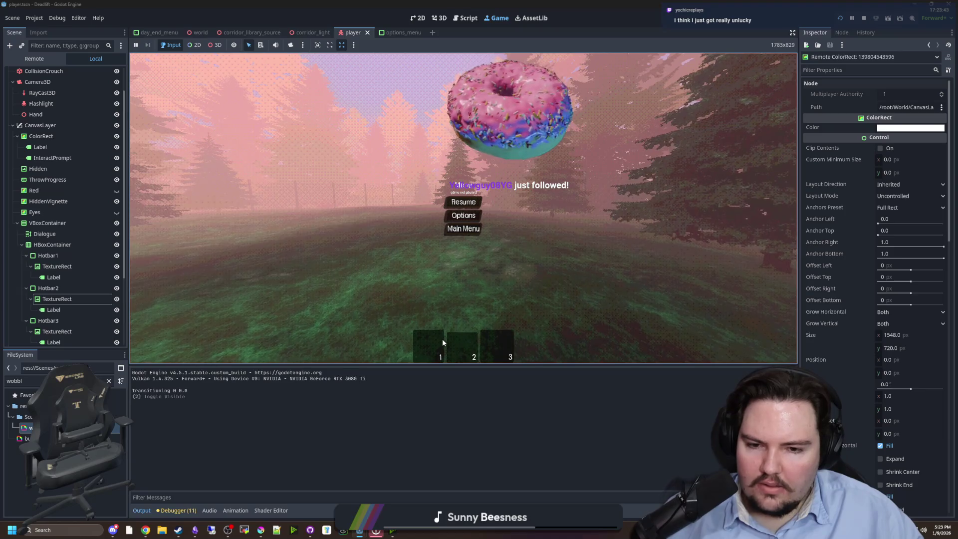
{"action": "left_click", "coordinate": [463, 202]}
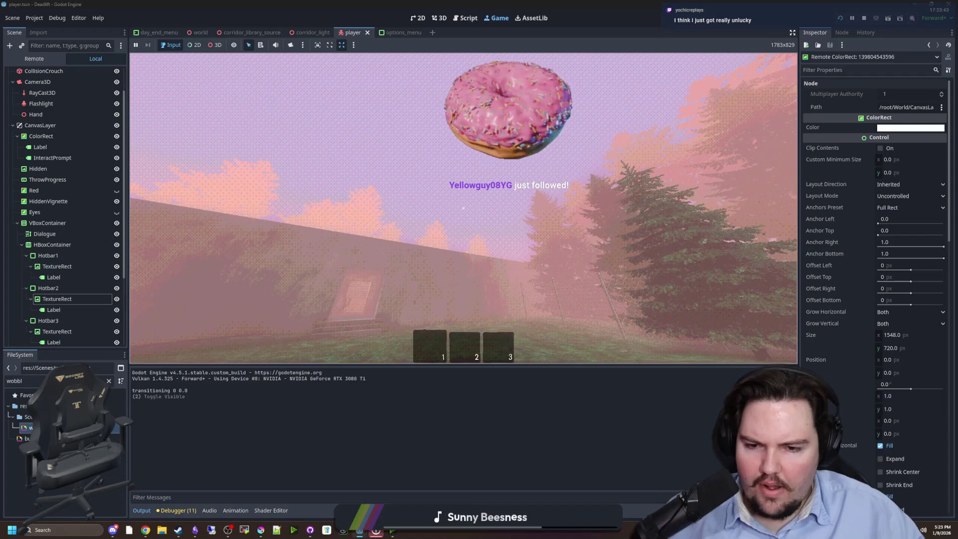
{"action": "key", "text": "super"}
{"action": "key", "text": "super"}
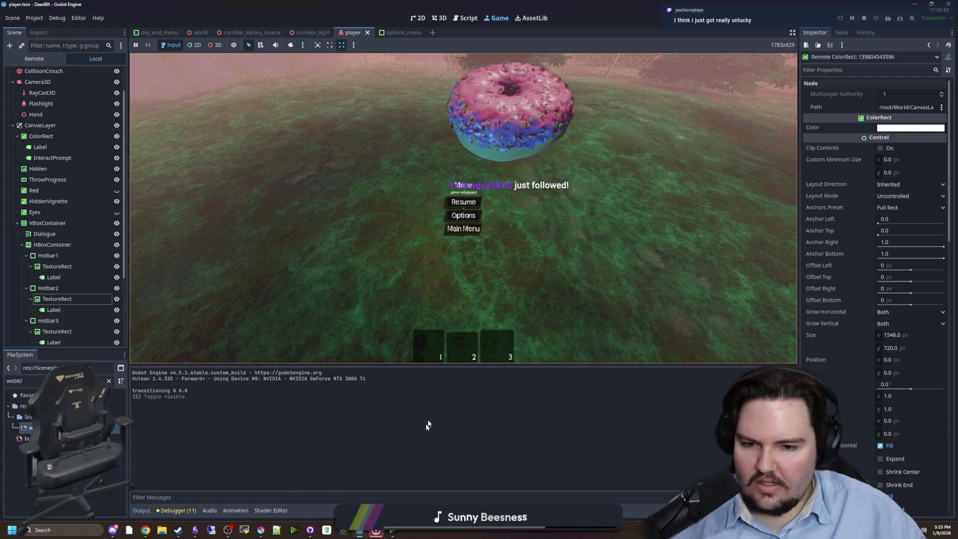
{"action": "left_click", "coordinate": [864, 18]}
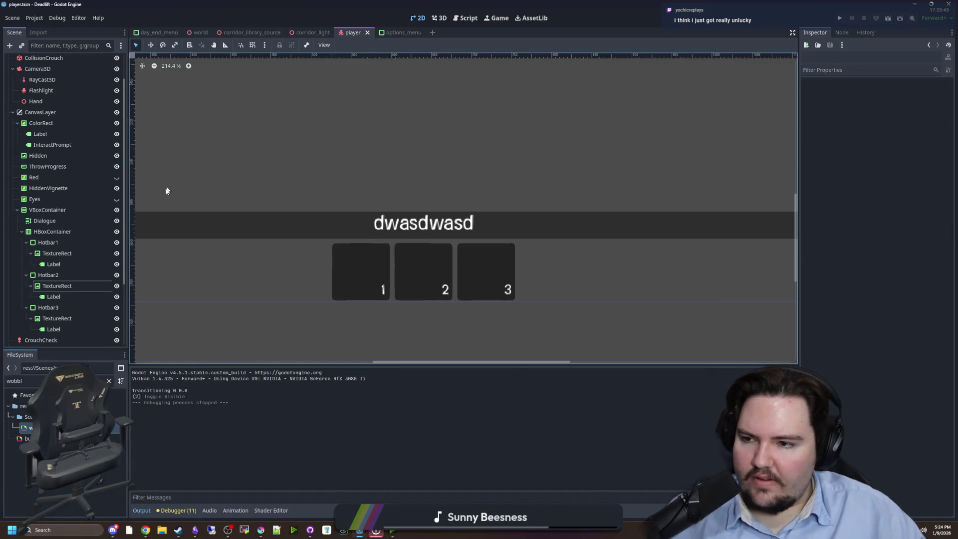
Step: Save the scene and the player script
{"action": "key", "text": "ctrl+s"}
{"action": "left_click", "coordinate": [467, 18]}
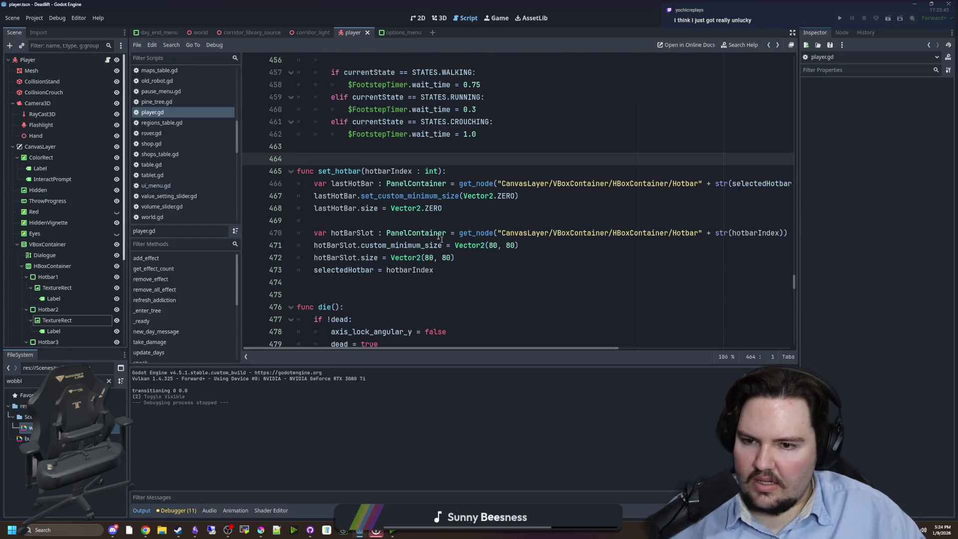
{"action": "left_click", "coordinate": [466, 214]}
{"action": "key", "text": "ctrl+s"}
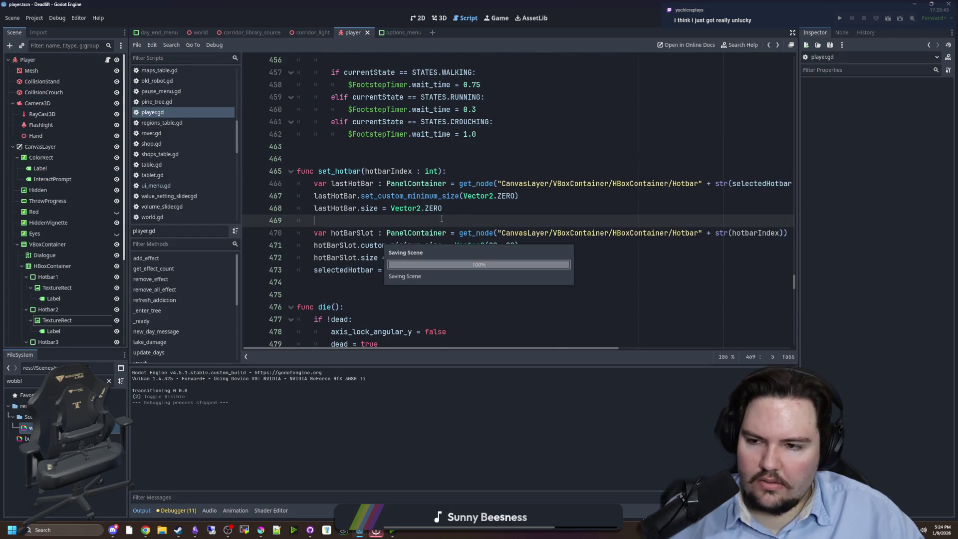
Step: Set Hotbar1's vertical container sizing to Shrink End, select Hotbar2, and run the project
{"action": "left_click", "coordinate": [90, 278]}
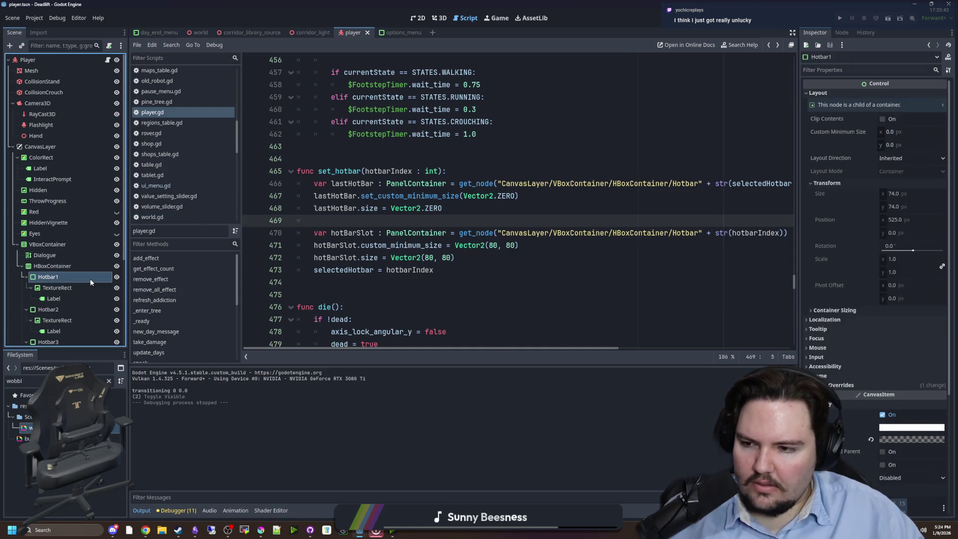
{"action": "scroll", "coordinate": [887, 338], "scroll_direction": "down", "scroll_amount": 5}
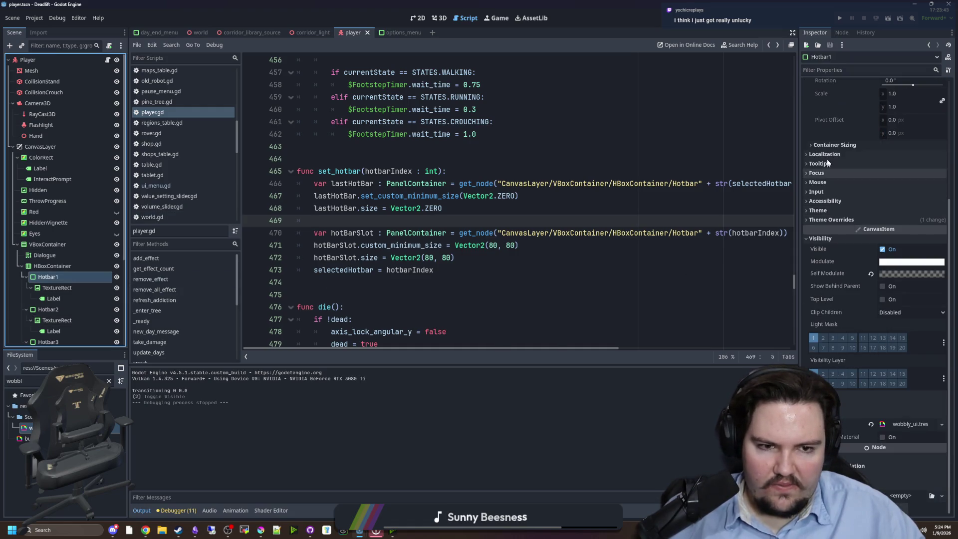
{"action": "left_click", "coordinate": [886, 145]}
{"action": "left_click", "coordinate": [901, 181]}
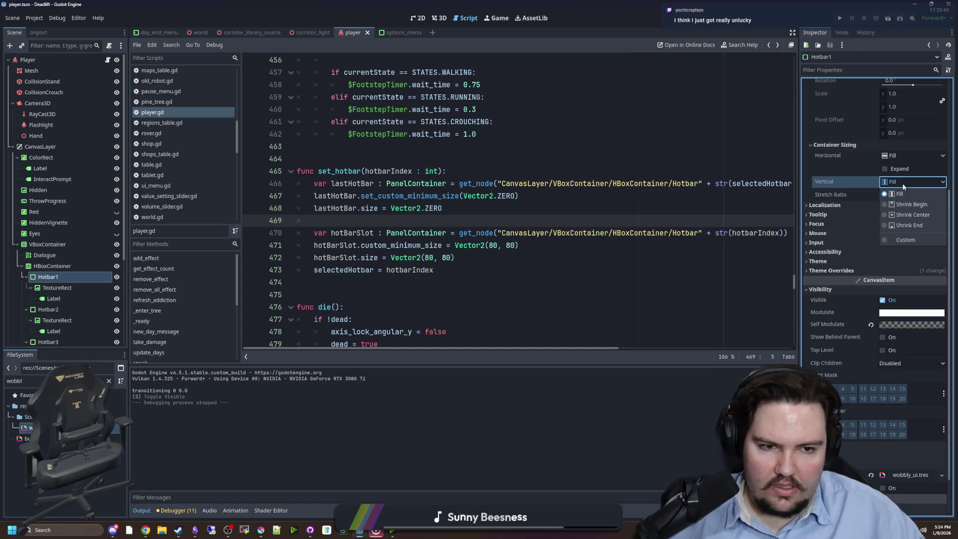
{"action": "left_click", "coordinate": [913, 226]}
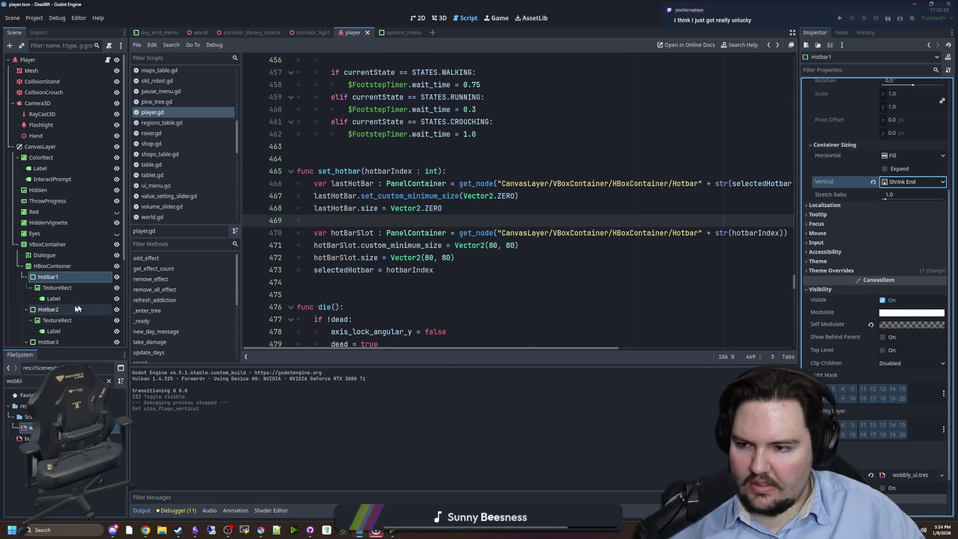
{"action": "left_click", "coordinate": [70, 310]}
{"action": "left_click", "coordinate": [840, 18]}
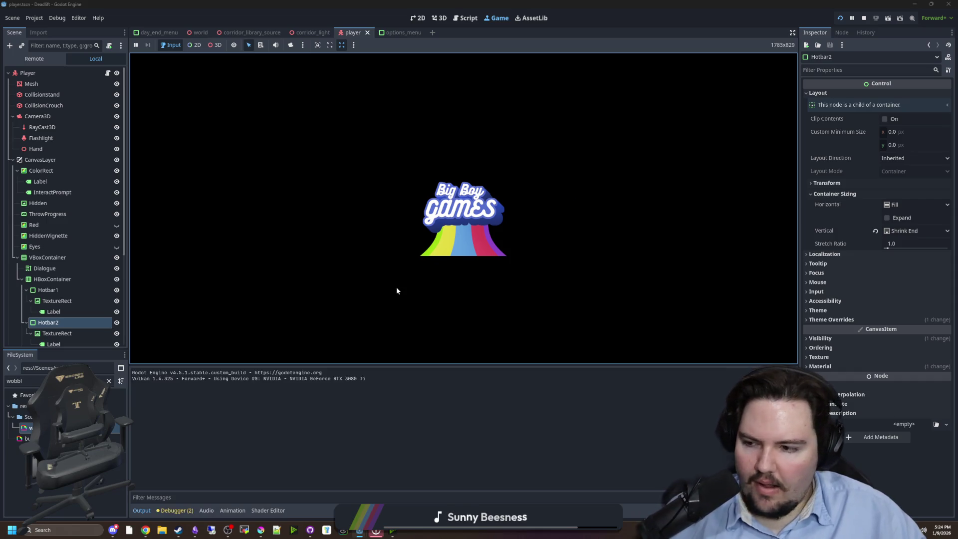
Step: Playtest from the main menu into the forest to view the three hotbar slots, then stop the run
{"action": "left_click", "coordinate": [360, 238]}
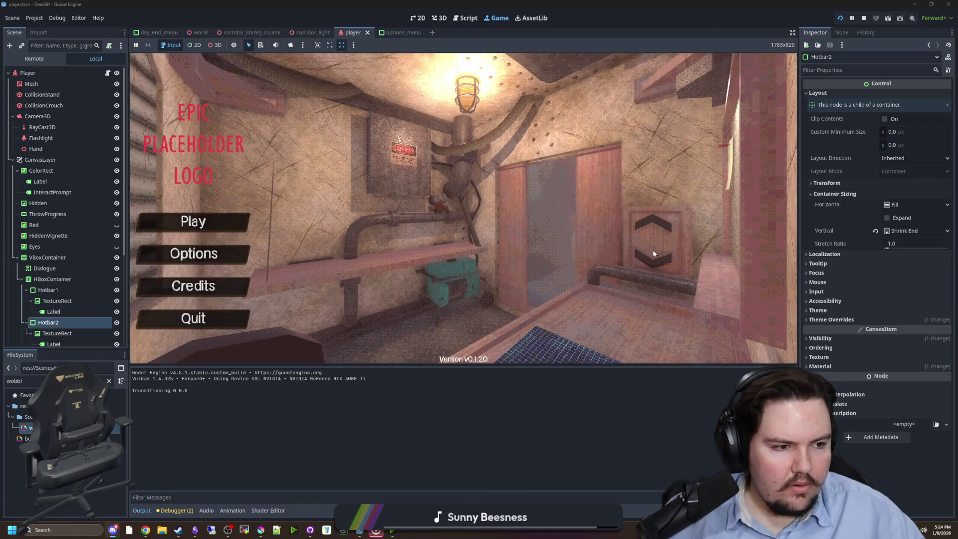
{"action": "left_click", "coordinate": [191, 220]}
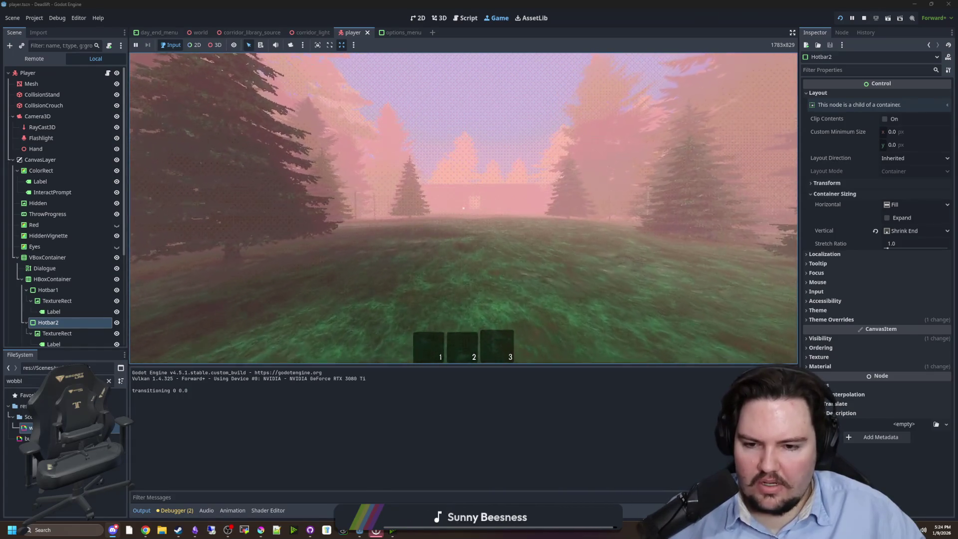
{"action": "key", "text": "Escape"}
{"action": "left_click", "coordinate": [864, 19]}
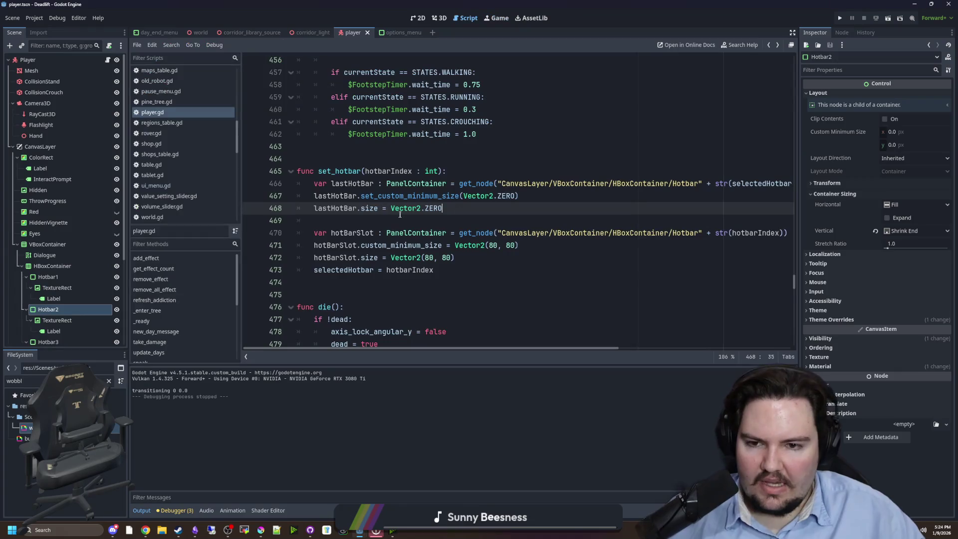
Step: In Project Settings' Input Map, add the scroll_left and scroll_right actions
{"action": "left_click", "coordinate": [35, 18]}
{"action": "left_click", "coordinate": [41, 27]}
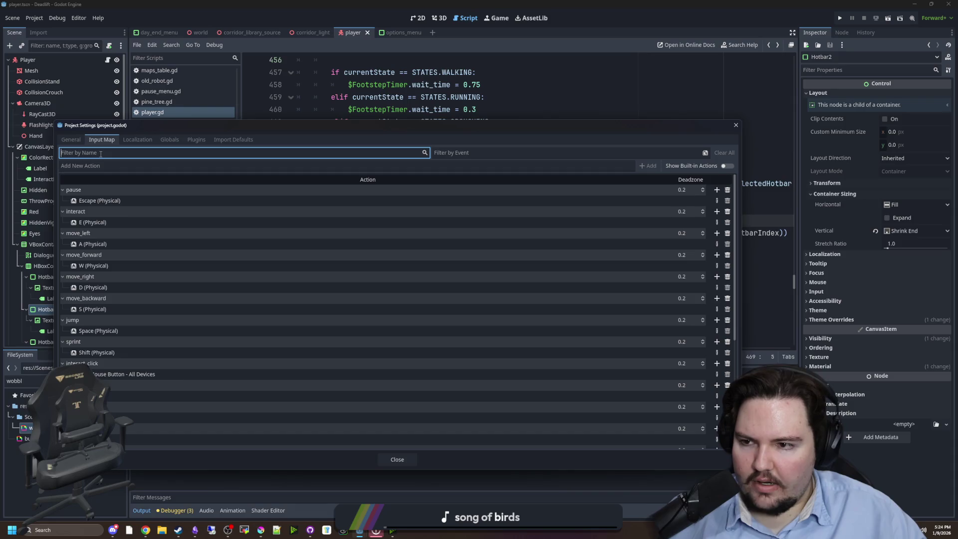
{"action": "left_click", "coordinate": [98, 166]}
{"action": "type", "text": "scroll_left"}
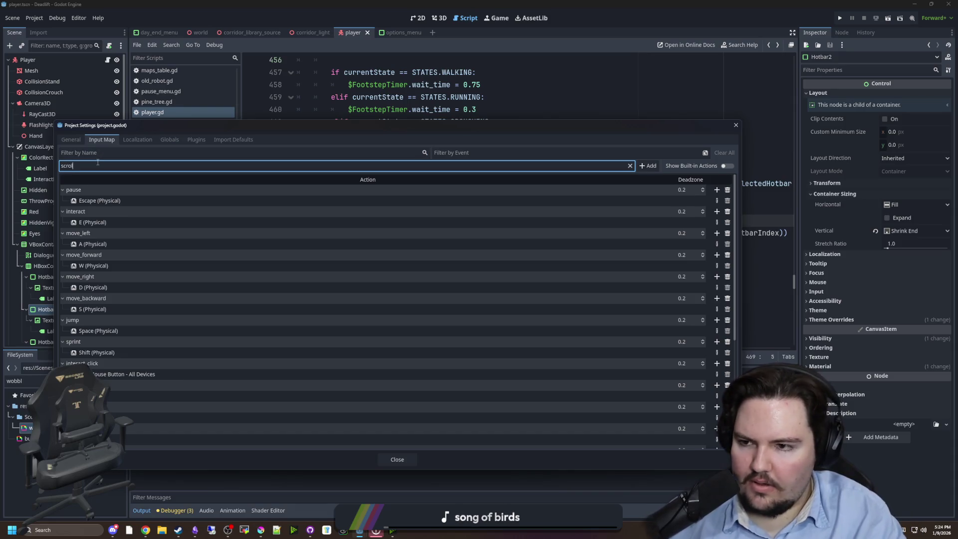
{"action": "key", "text": "BackSpace"}
{"action": "key", "text": "BackSpace"}
{"action": "key", "text": "BackSpace"}
{"action": "type", "text": "_right"}
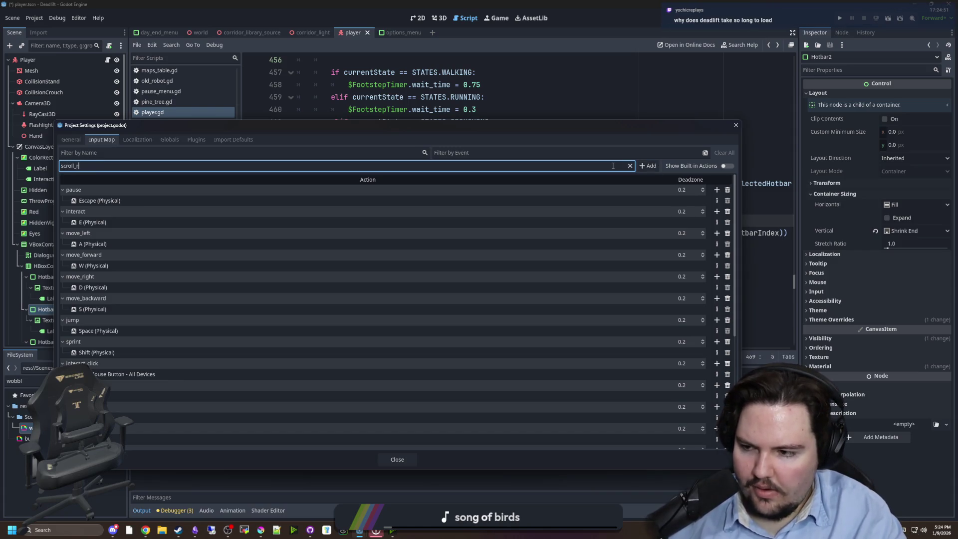
{"action": "left_click", "coordinate": [648, 166]}
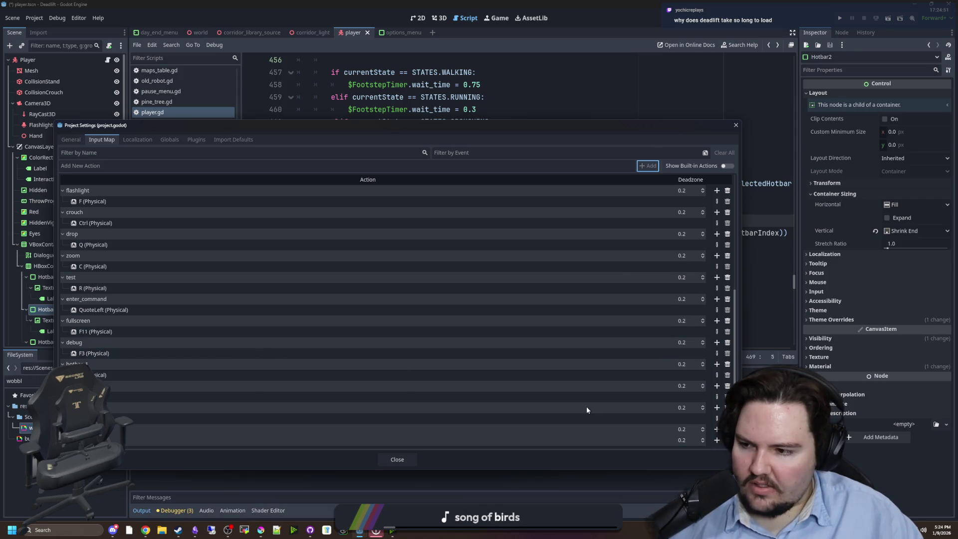
Step: Bind Mouse Wheel Up on all devices to scroll_left
{"action": "left_click", "coordinate": [717, 429]}
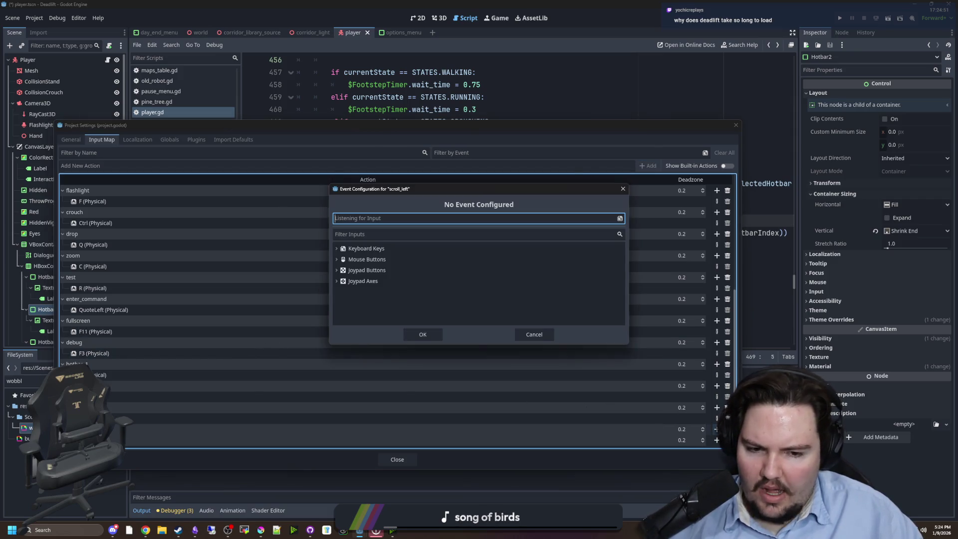
{"action": "left_click", "coordinate": [337, 257]}
{"action": "left_click", "coordinate": [378, 303]}
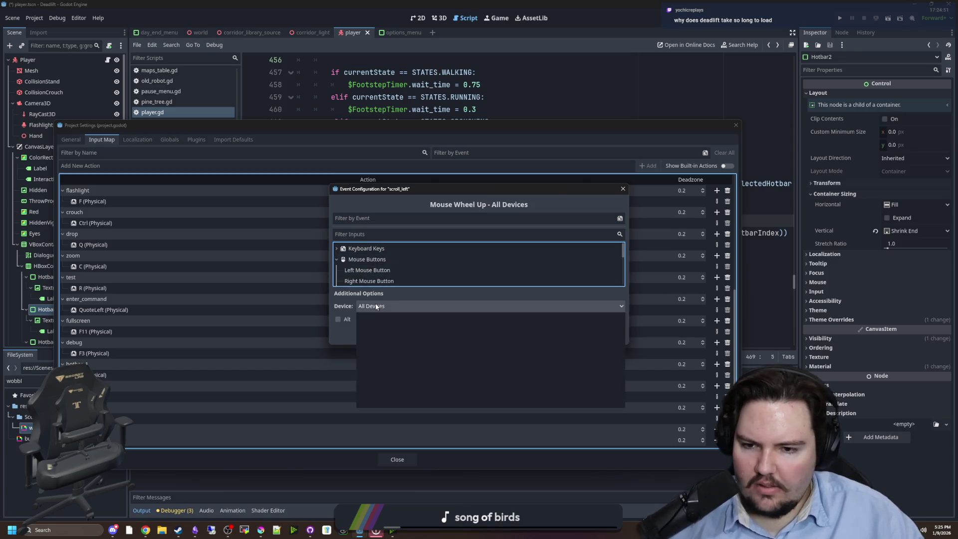
{"action": "left_click", "coordinate": [375, 305]}
{"action": "left_click", "coordinate": [387, 205]}
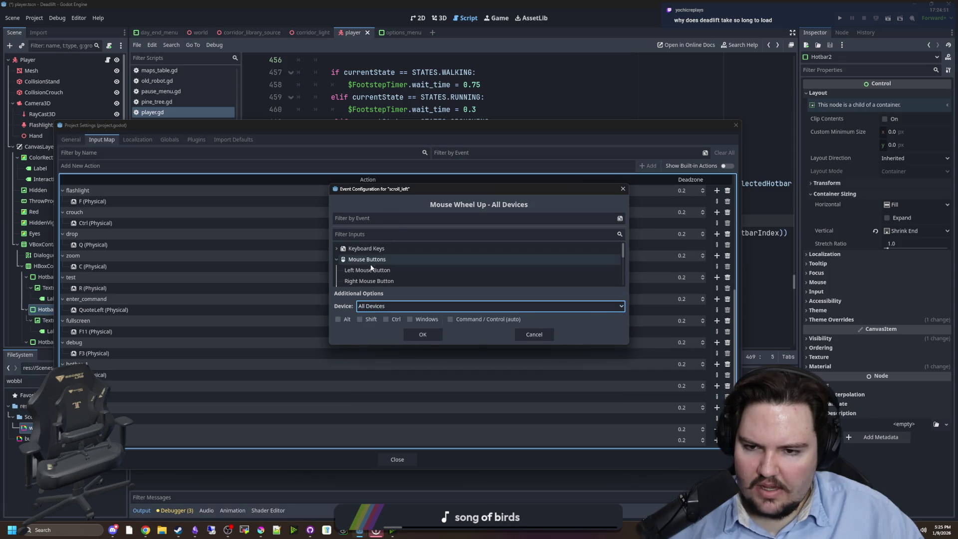
{"action": "scroll", "coordinate": [374, 269], "scroll_direction": "down", "scroll_amount": 2}
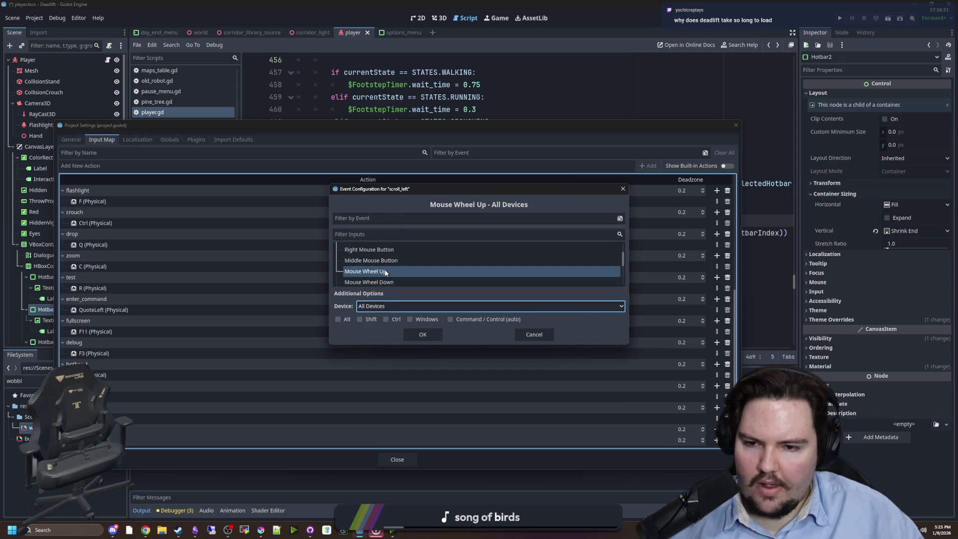
{"action": "left_click", "coordinate": [423, 335]}
{"action": "scroll", "coordinate": [496, 365], "scroll_direction": "down", "scroll_amount": 1}
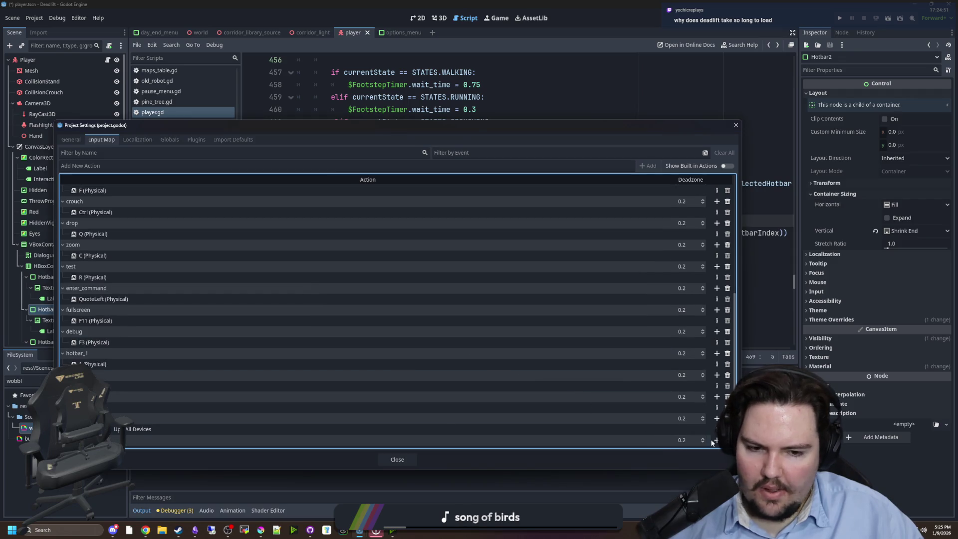
Step: Bind Mouse Wheel Down to scroll_right and close Project Settings
{"action": "left_click", "coordinate": [716, 440]}
{"action": "left_click", "coordinate": [340, 262]}
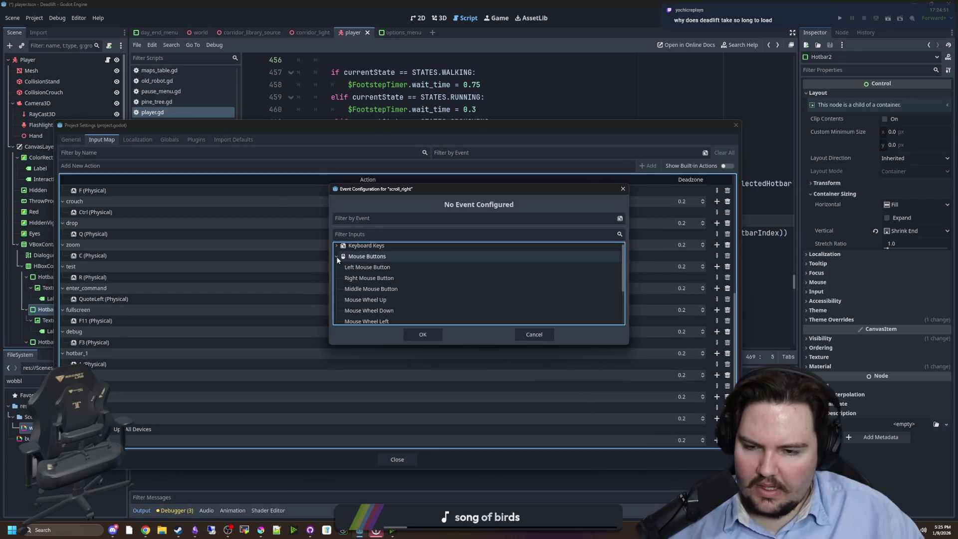
{"action": "scroll", "coordinate": [375, 268], "scroll_direction": "down", "scroll_amount": 1}
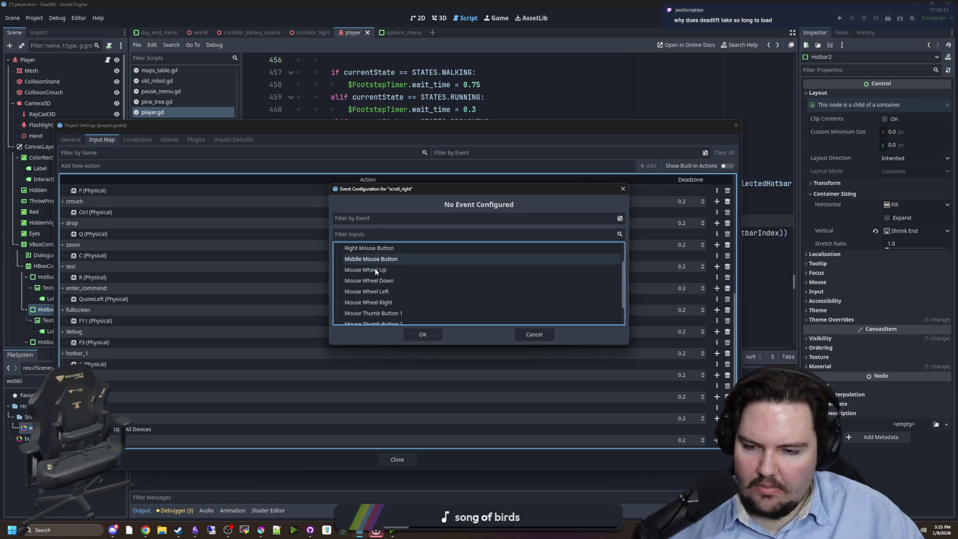
{"action": "left_click", "coordinate": [397, 281]}
{"action": "left_click", "coordinate": [422, 334]}
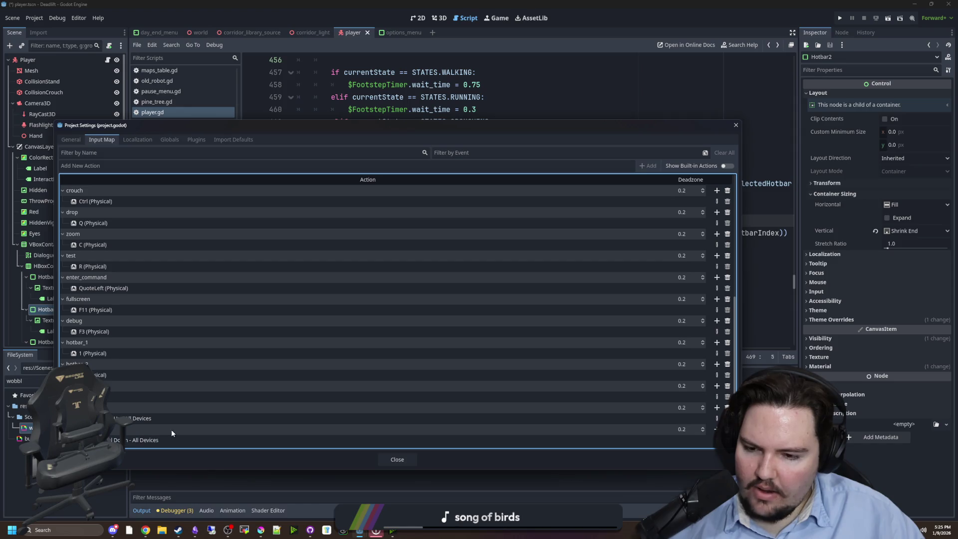
{"action": "left_click", "coordinate": [400, 460]}
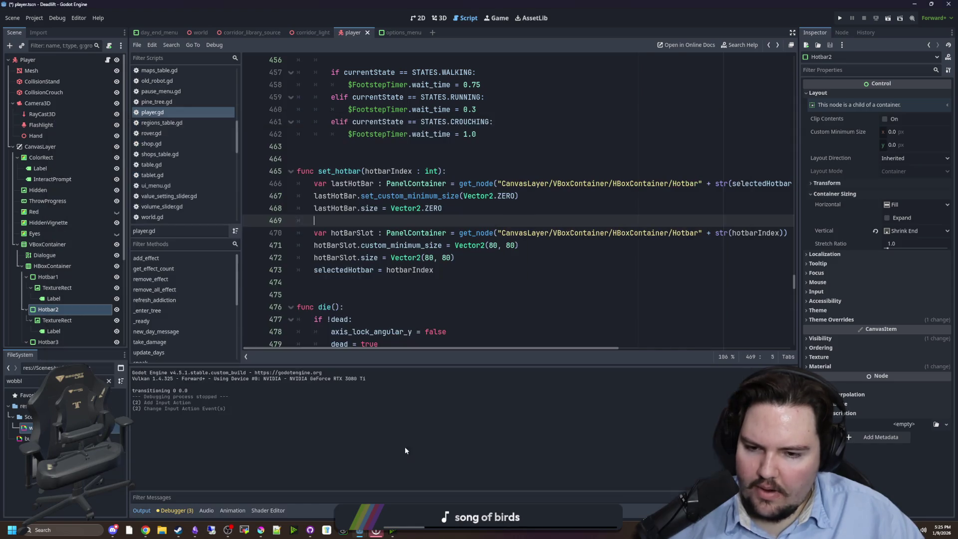
Step: Save, find _process in player.gd, and open blank lines above the hotbar key checks
{"action": "key", "text": "ctrl+s"}
{"action": "scroll", "coordinate": [380, 244], "scroll_direction": "down", "scroll_amount": 1}
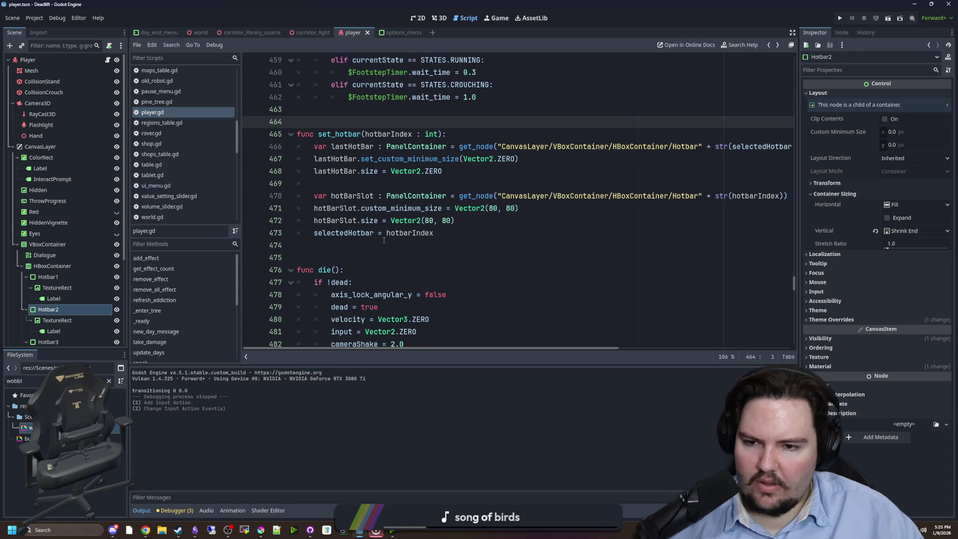
{"action": "key", "text": "ctrl+f"}
{"action": "type", "text": "_process"}
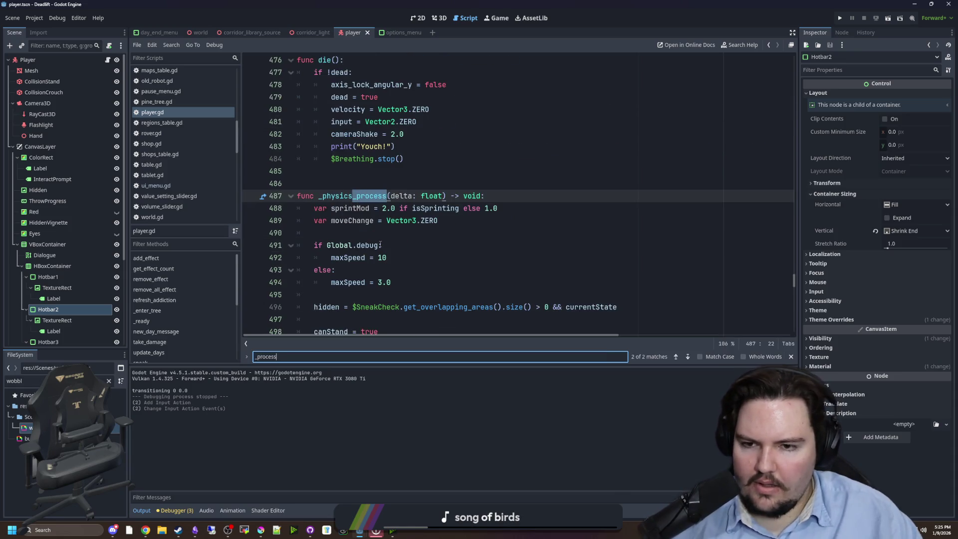
{"action": "scroll", "coordinate": [382, 240], "scroll_direction": "down", "scroll_amount": 3}
{"action": "key", "text": "Return"}
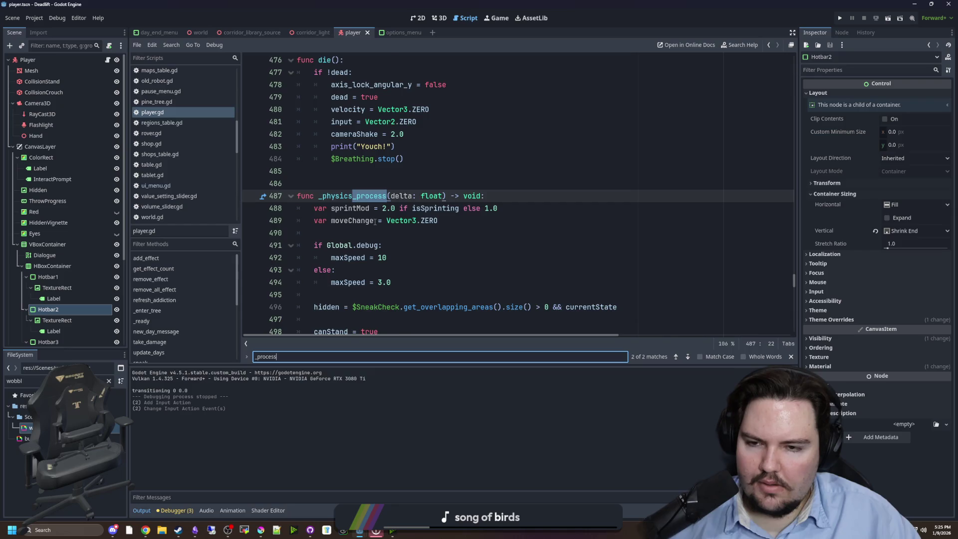
{"action": "scroll", "coordinate": [342, 232], "scroll_direction": "down", "scroll_amount": 2}
{"action": "left_click", "coordinate": [350, 200]}
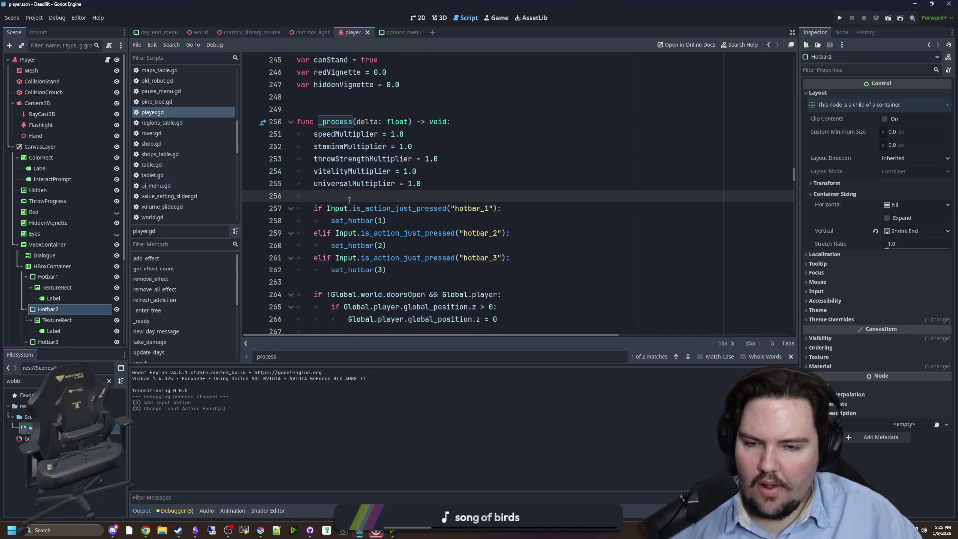
{"action": "key", "text": "Return"}
{"action": "key", "text": "Return"}
{"action": "key", "text": "Up"}
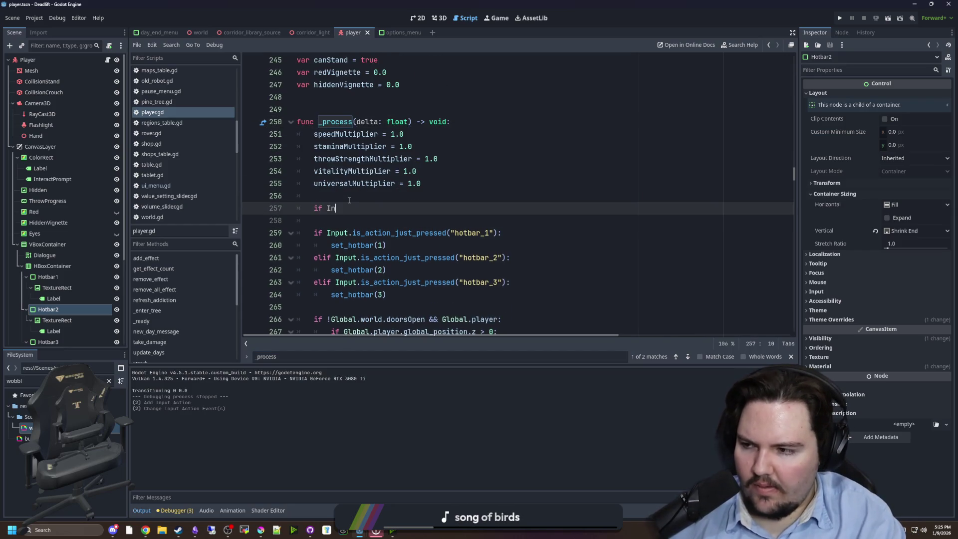
Step: Add an Input.is_action_just_pressed("scroll_left") check in _process
{"action": "type", "text": "put.is_action"}
{"action": "key", "text": "Return"}
{"action": "type", "text": "\"sc"}
{"action": "key", "text": "Return"}
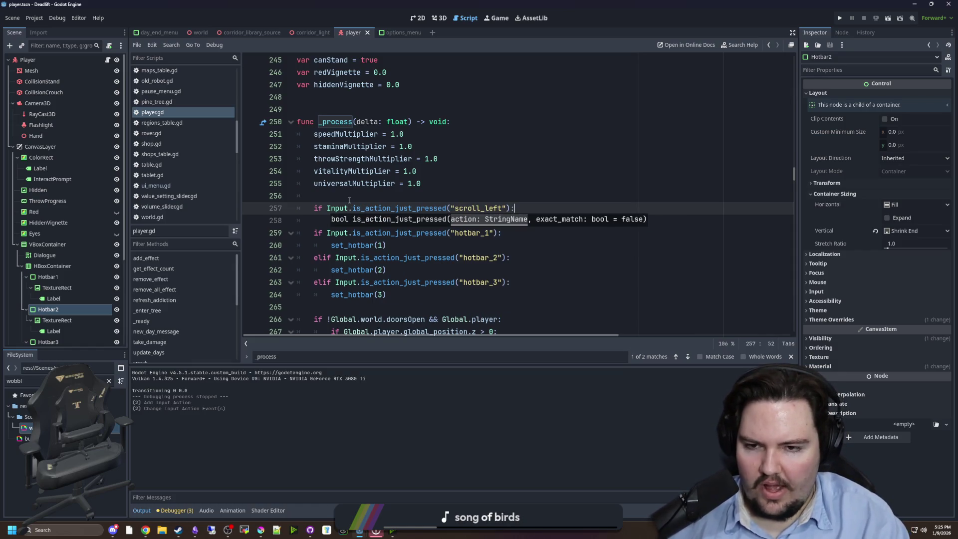
{"action": "key", "text": "Return"}
Step: Under it, call set_hotbar(clampi(selectedHotbar - 1, 1, 3))
{"action": "left_click_drag", "start_coordinate": [387, 257], "coordinate": [333, 256]}
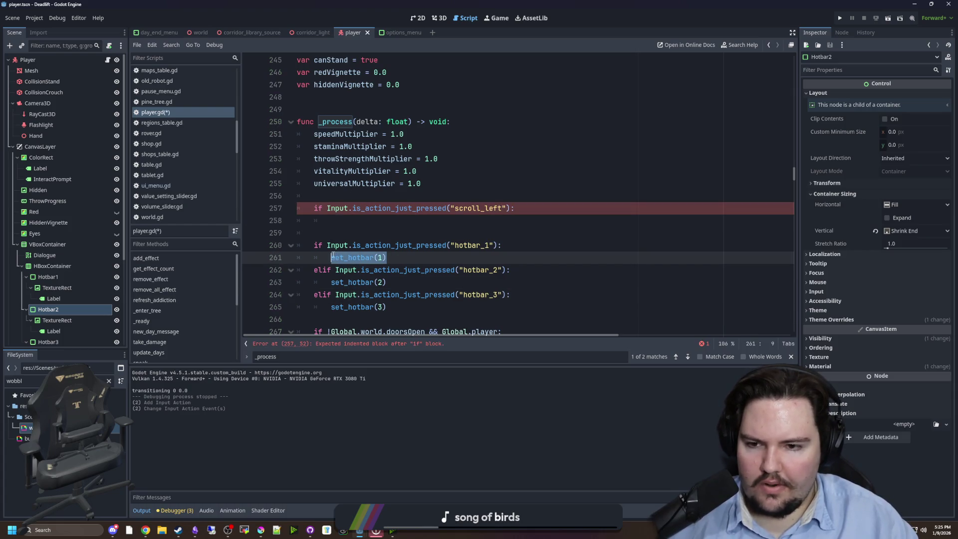
{"action": "left_click", "coordinate": [355, 220]}
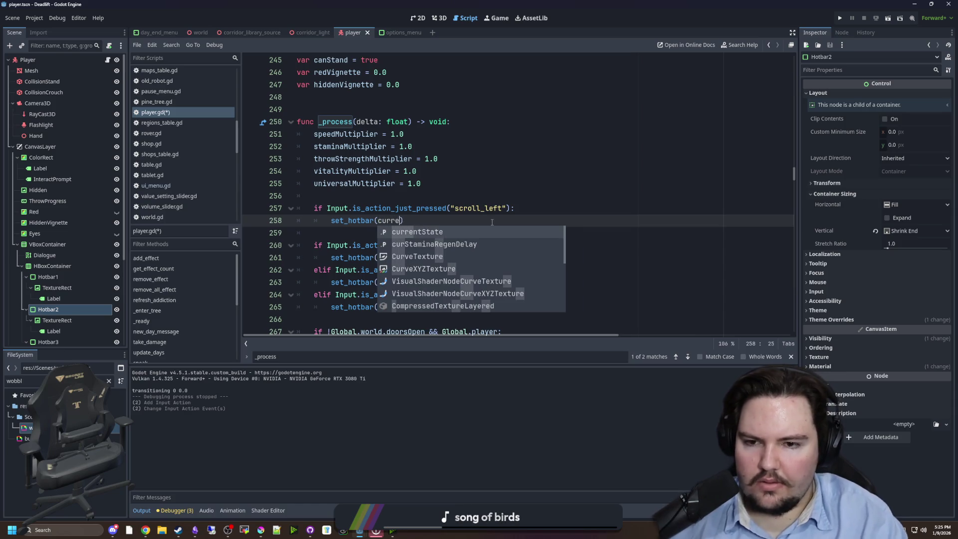
{"action": "key", "text": "BackSpace"}
{"action": "type", "text": "sele"}
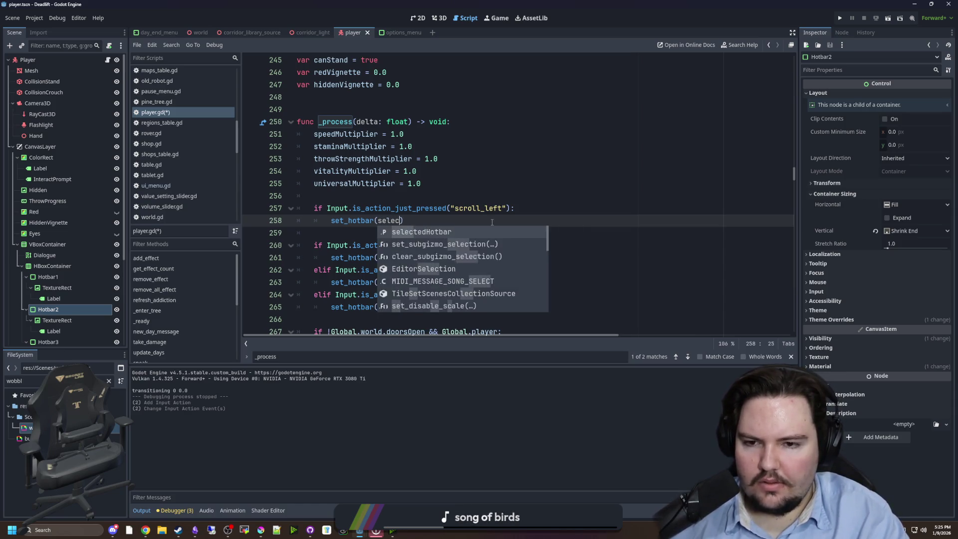
{"action": "key", "text": "Return"}
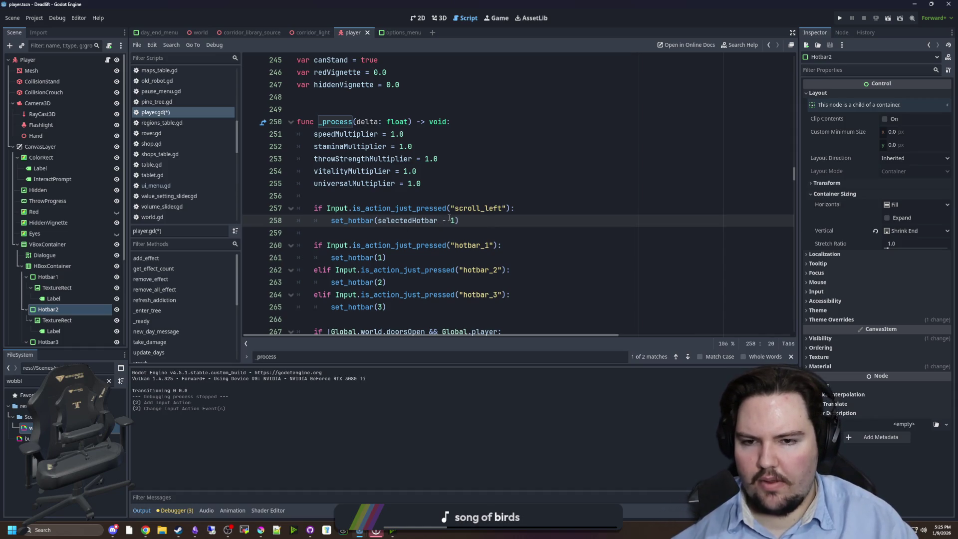
{"action": "type", "text": "clamp"}
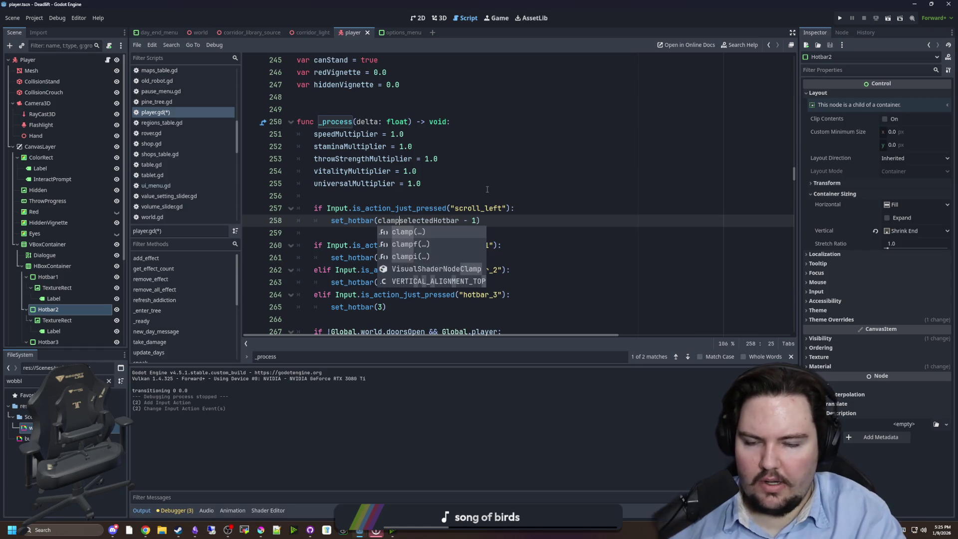
{"action": "type", "text": "i("}
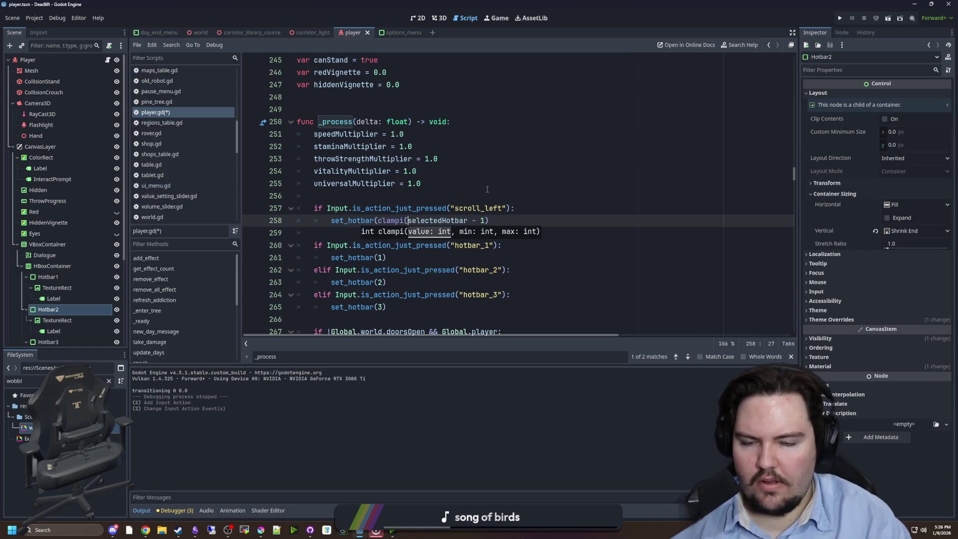
{"action": "left_click", "coordinate": [491, 220]}
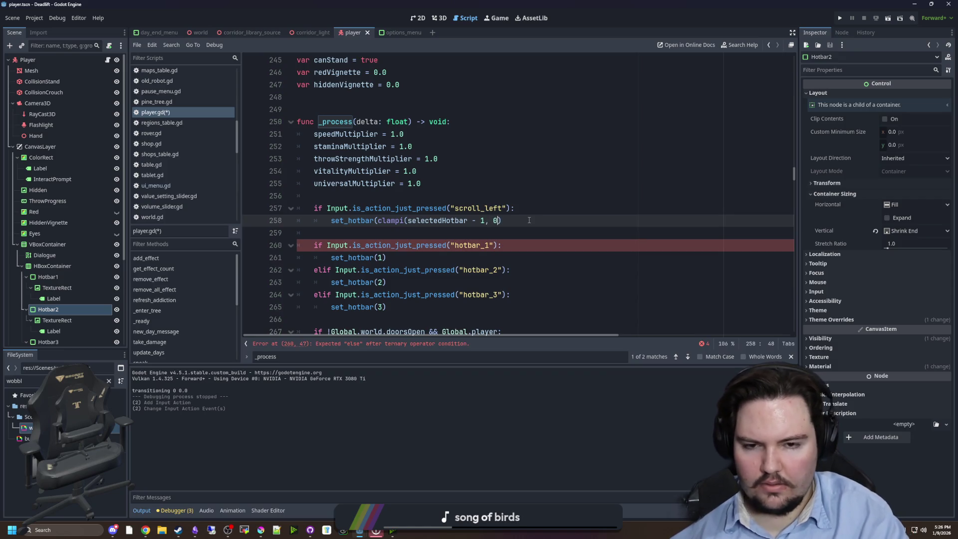
{"action": "type", "text": "3"}
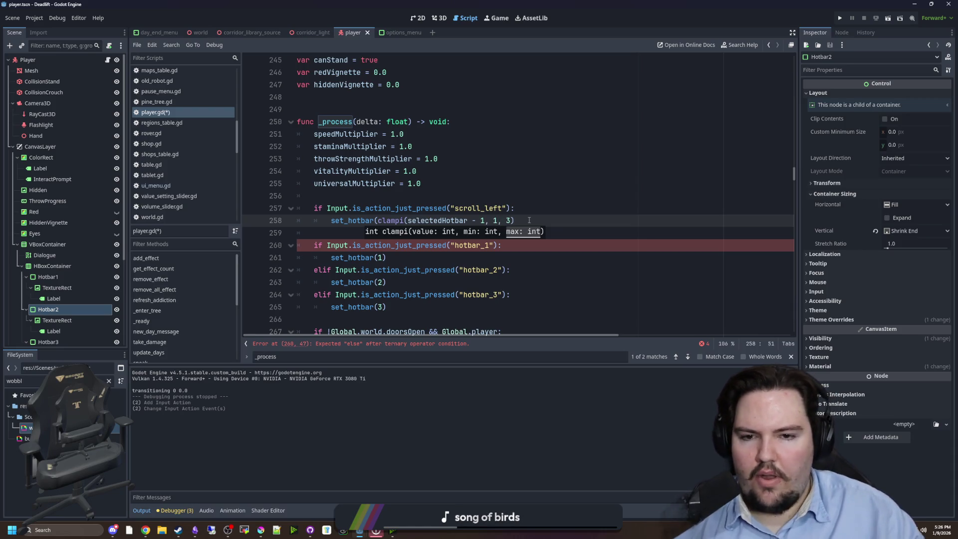
{"action": "left_click", "coordinate": [532, 221]}
Step: Duplicate the block as a scroll_right check and close both calls' parentheses
{"action": "left_click_drag", "start_coordinate": [540, 222], "coordinate": [272, 212]}
{"action": "key", "text": "ctrl+c"}
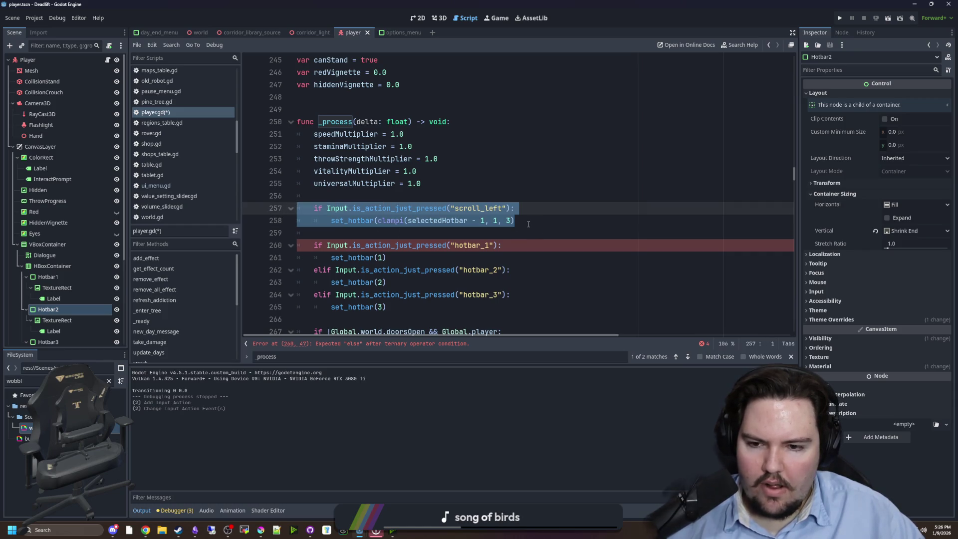
{"action": "left_click", "coordinate": [530, 222]}
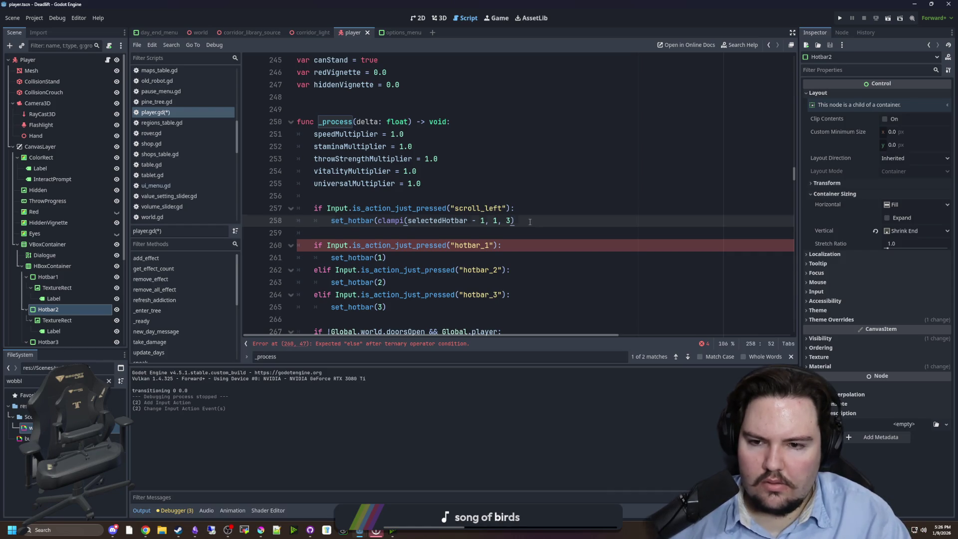
{"action": "key", "text": "Return"}
{"action": "key", "text": "Return"}
{"action": "key", "text": "ctrl+v"}
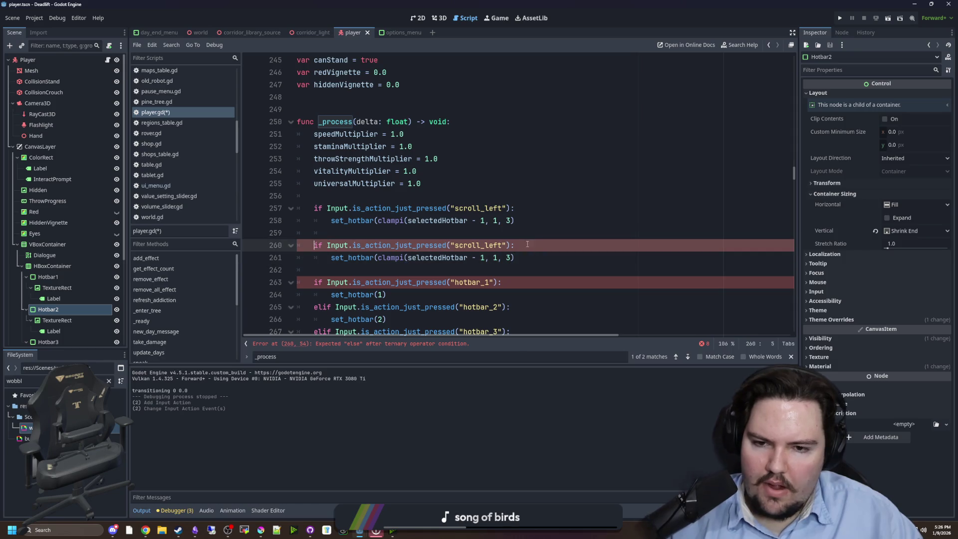
{"action": "left_click_drag", "start_coordinate": [504, 245], "coordinate": [488, 245]}
{"action": "type", "text": "right"}
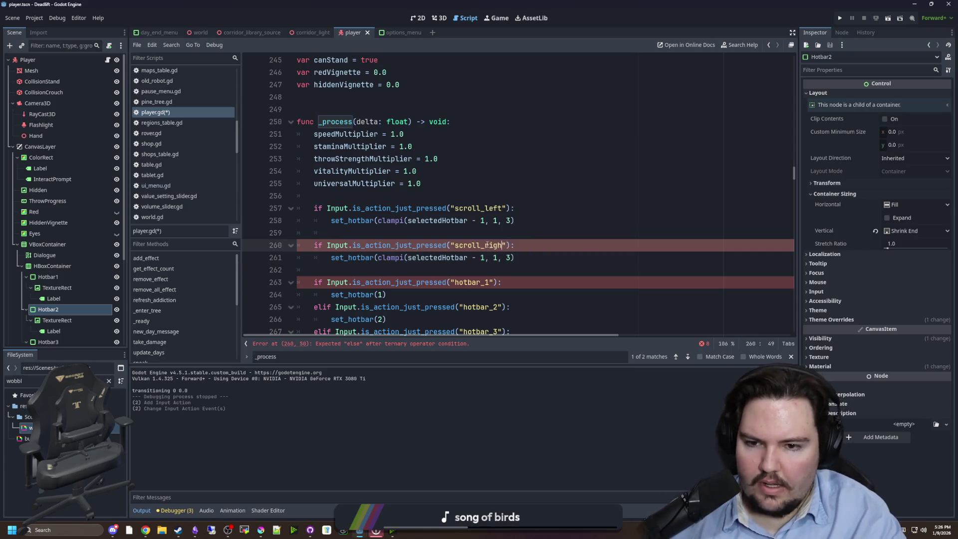
{"action": "left_click", "coordinate": [515, 220]}
{"action": "type", "text": ")"}
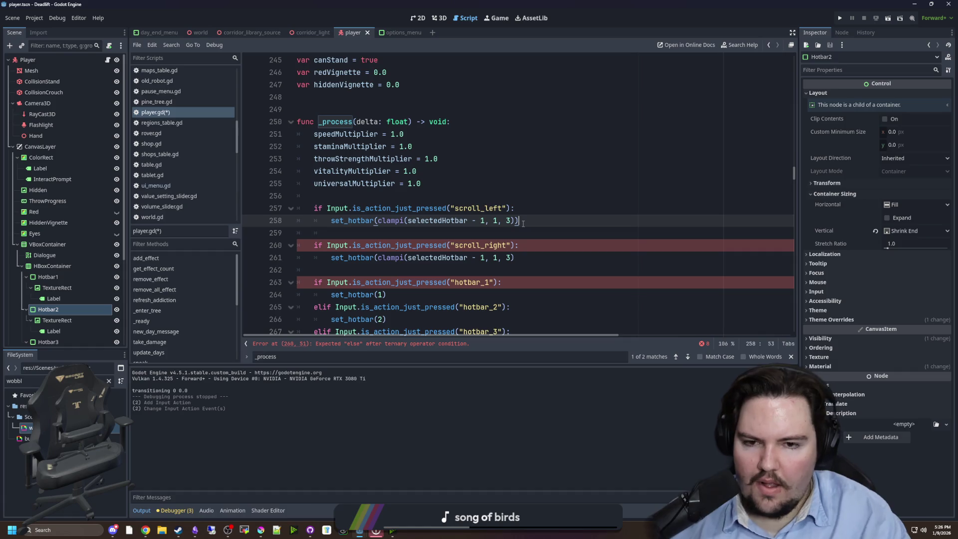
{"action": "left_click", "coordinate": [525, 258]}
{"action": "type", "text": ")"}
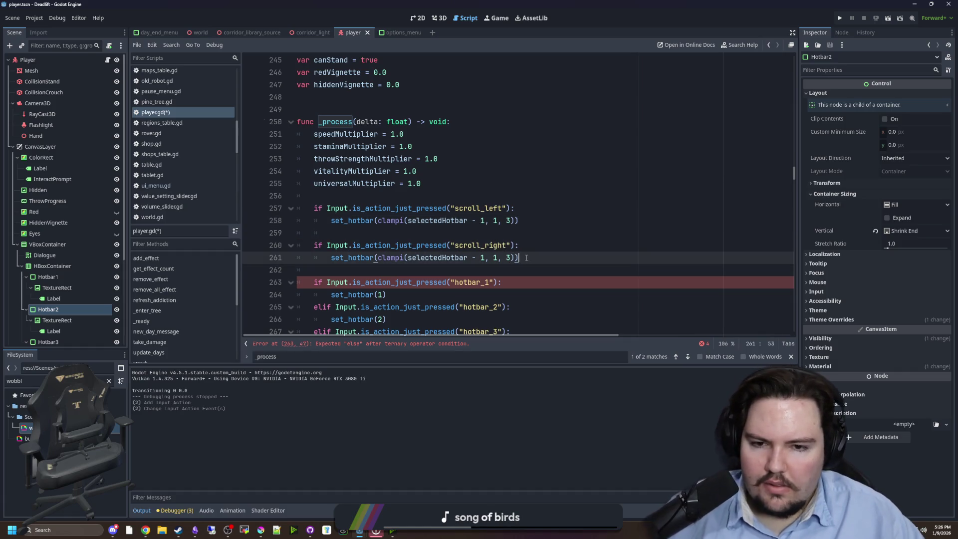
Step: Adjust the scroll_right call, save the script, and run the game with F5
{"action": "left_click", "coordinate": [492, 232]}
{"action": "scroll", "coordinate": [483, 232], "scroll_direction": "down", "scroll_amount": 1}
{"action": "left_click", "coordinate": [483, 220]}
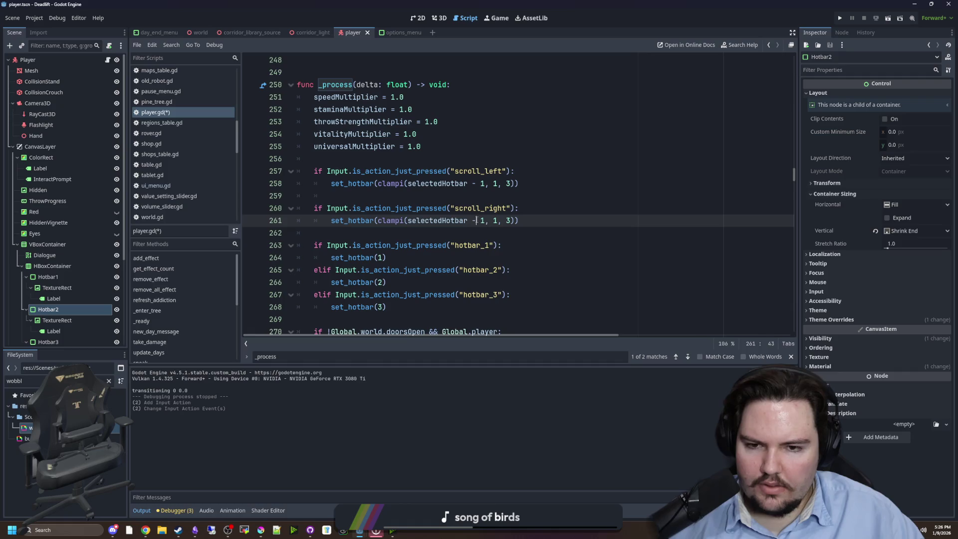
{"action": "type", "text": "+"}
{"action": "left_click", "coordinate": [496, 199]}
{"action": "key", "text": "ctrl+s"}
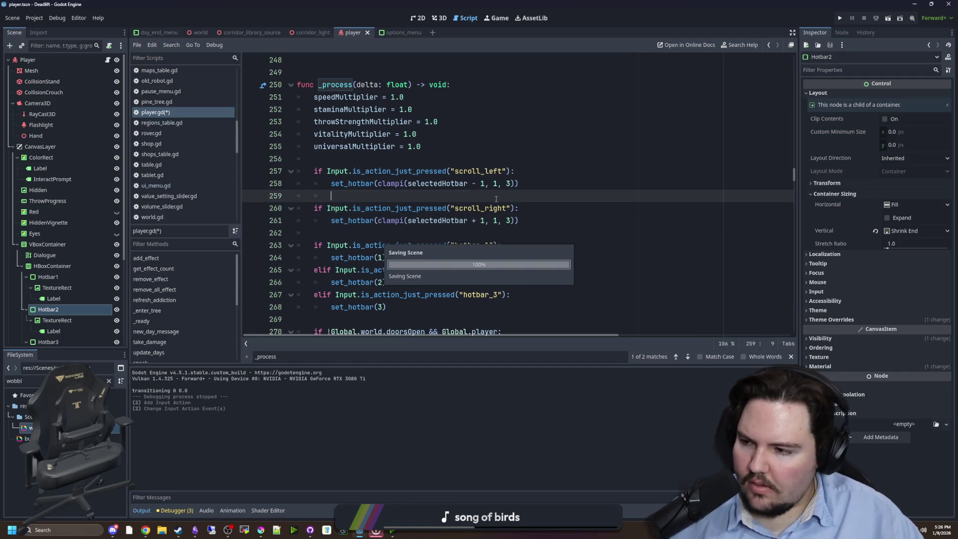
{"action": "key", "text": "F5"}
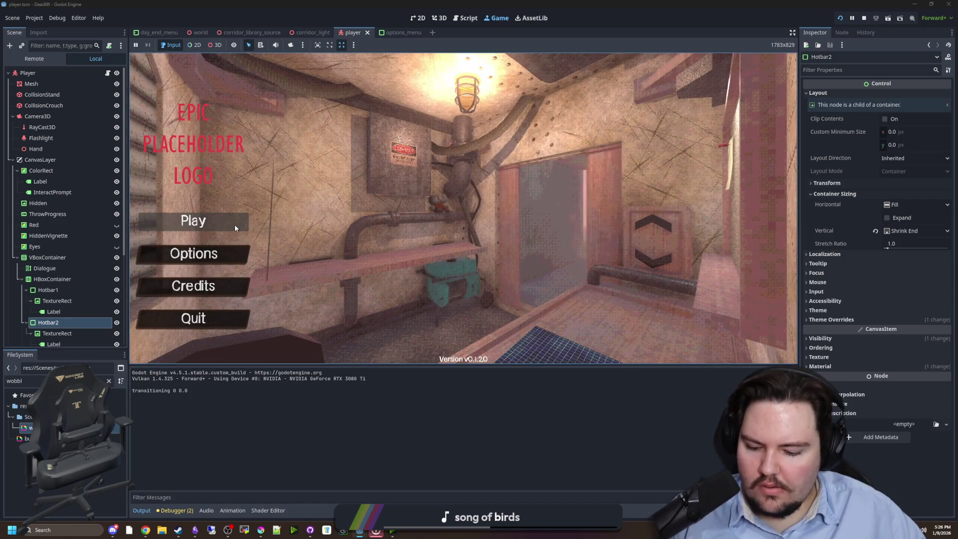
Step: Enter the dwasdwa debug cheat, start Play, and walk forward toward the doorway
{"action": "type", "text": "dwasdwa"}
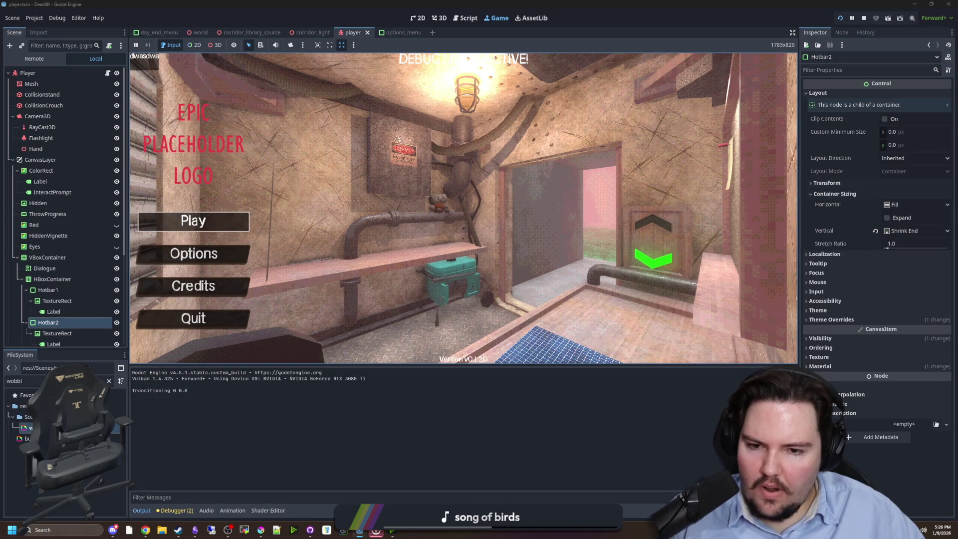
{"action": "left_click", "coordinate": [242, 215]}
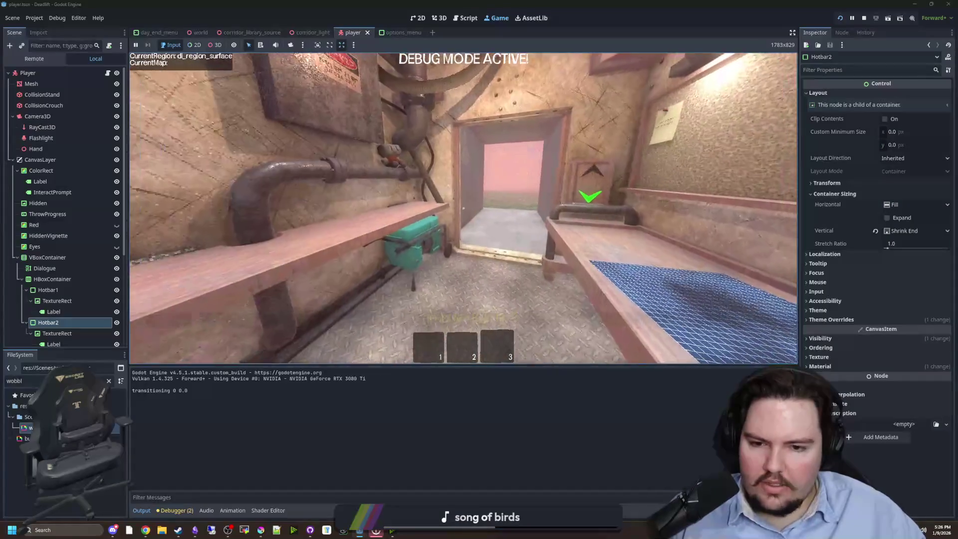
{"action": "key", "text": "w"}
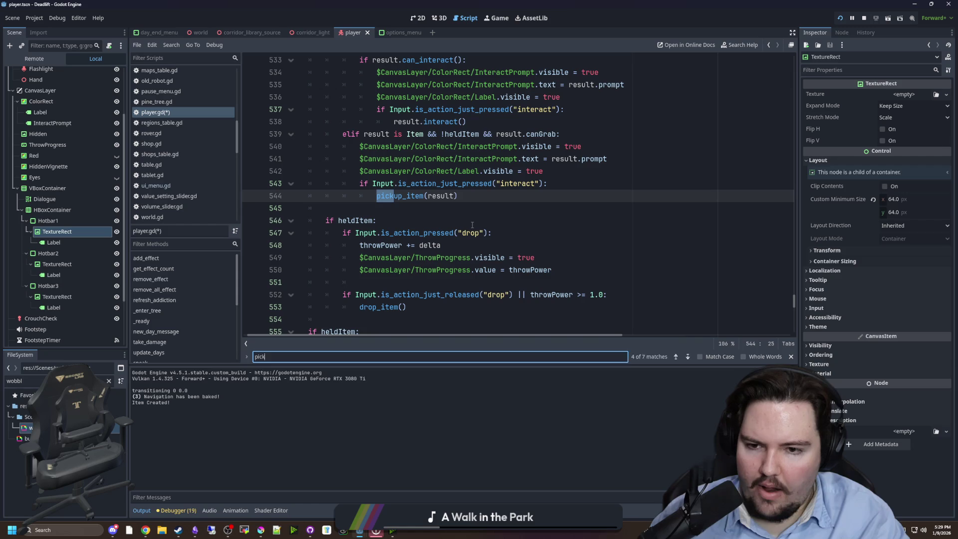
{"action": "type", "text": "pick"}
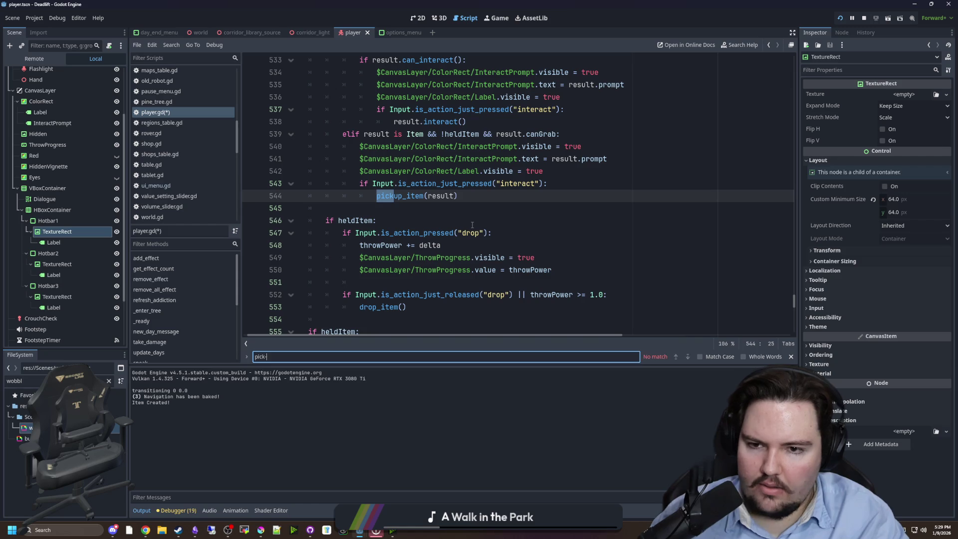
Step: Search player.gd for the pickup_item call in the interaction code
{"action": "type", "text": "-"}
{"action": "left_click", "coordinate": [399, 212]}
Step: In pickup_item, paste the hotBarSlot get_node lookup and swap hotbarIndex for selectedHotbar
{"action": "left_click", "coordinate": [376, 195]}
{"action": "left_click", "coordinate": [376, 196], "text": "ctrl"}
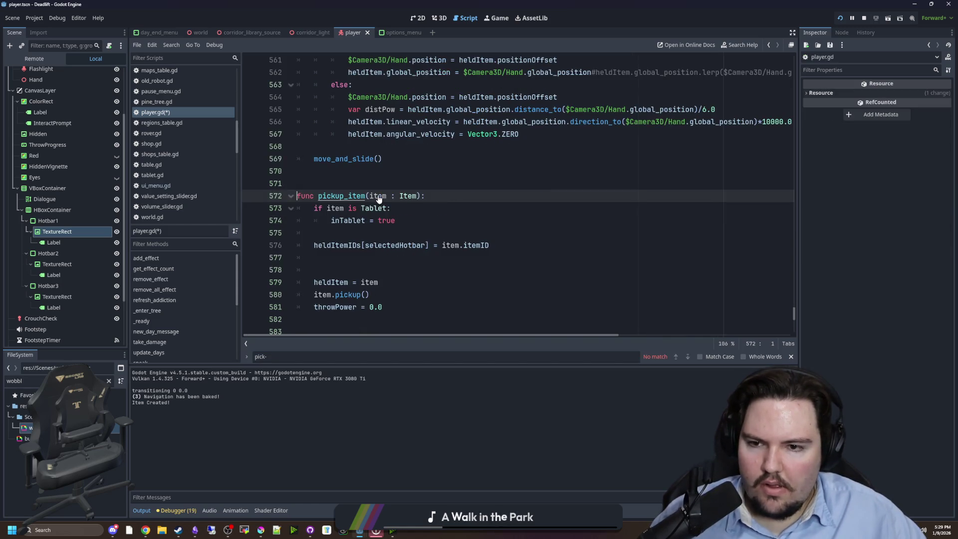
{"action": "type", "text": "var hotBarSlot : PanelContainer = get_node(\"CanvasLayer/VBoxContainer/HBoxContainer/Hotbar\" + str(hotbarIndex))"}
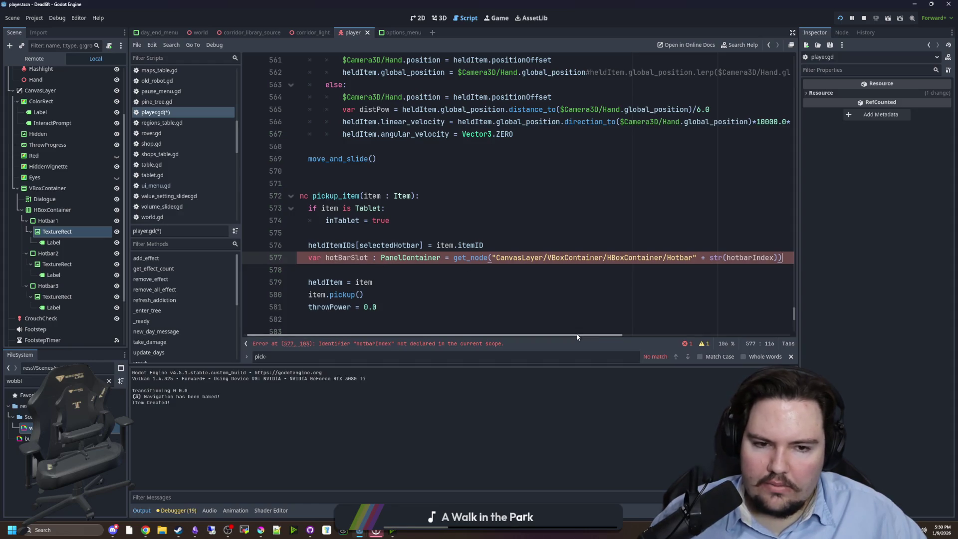
{"action": "left_click_drag", "start_coordinate": [577, 334], "coordinate": [599, 333]}
{"action": "double_click", "coordinate": [351, 245]}
{"action": "key", "text": "ctrl+c"}
{"action": "double_click", "coordinate": [709, 258]}
{"action": "key", "text": "ctrl+v"}
{"action": "left_click", "coordinate": [758, 258]}
Step: Below it, start a hotBarSlot.get_node() line to reach the slot's TextureRect
{"action": "key", "text": "Return"}
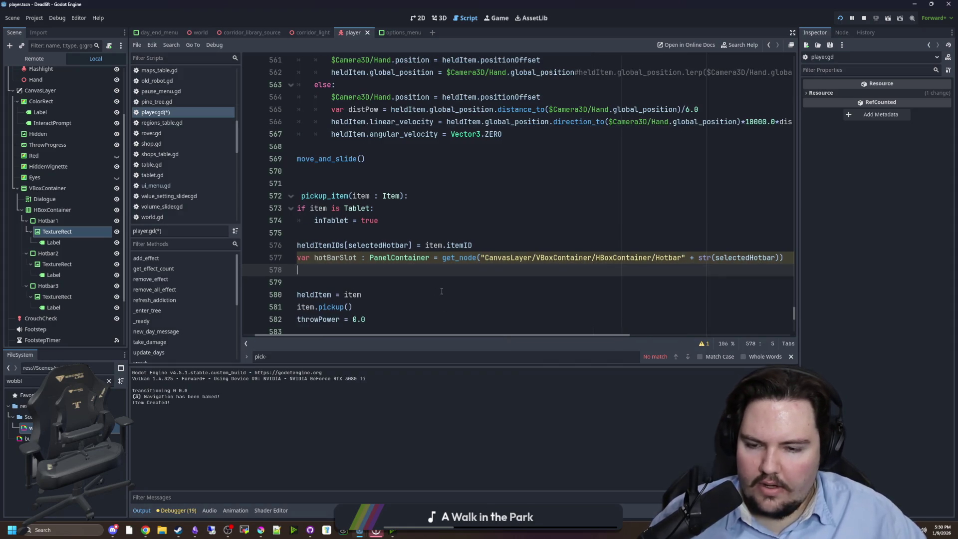
{"action": "type", "text": "hot"}
{"action": "key", "text": "Return"}
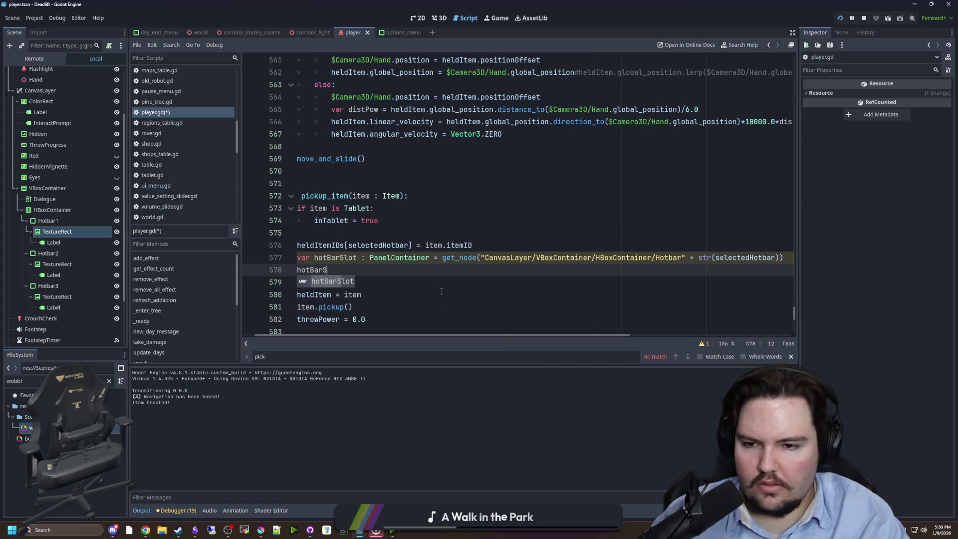
{"action": "type", "text": "lot."}
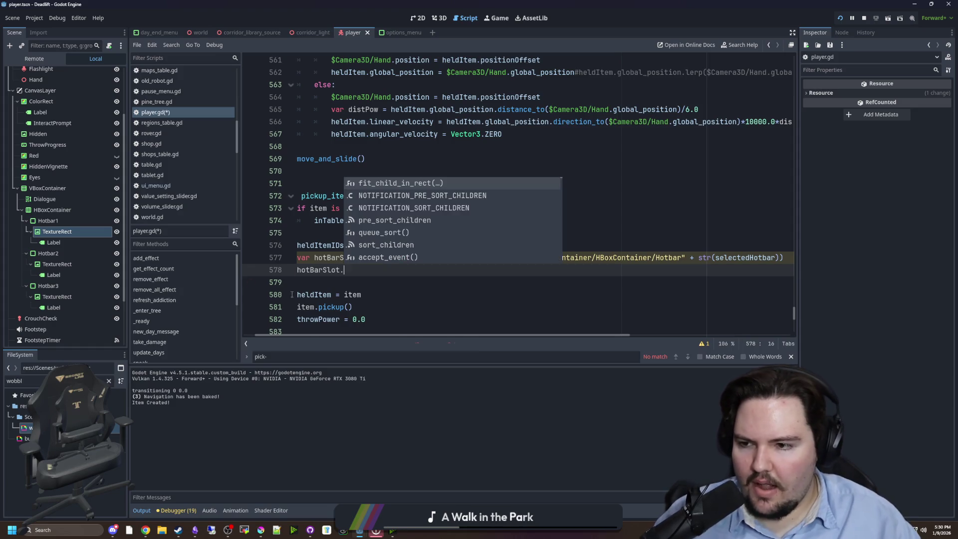
{"action": "mouse_move", "coordinate": [57, 232]}
{"action": "left_mouse_down"}
{"action": "mouse_move", "coordinate": [349, 280]}
{"action": "mouse_move", "coordinate": [366, 270]}
{"action": "left_mouse_up"}
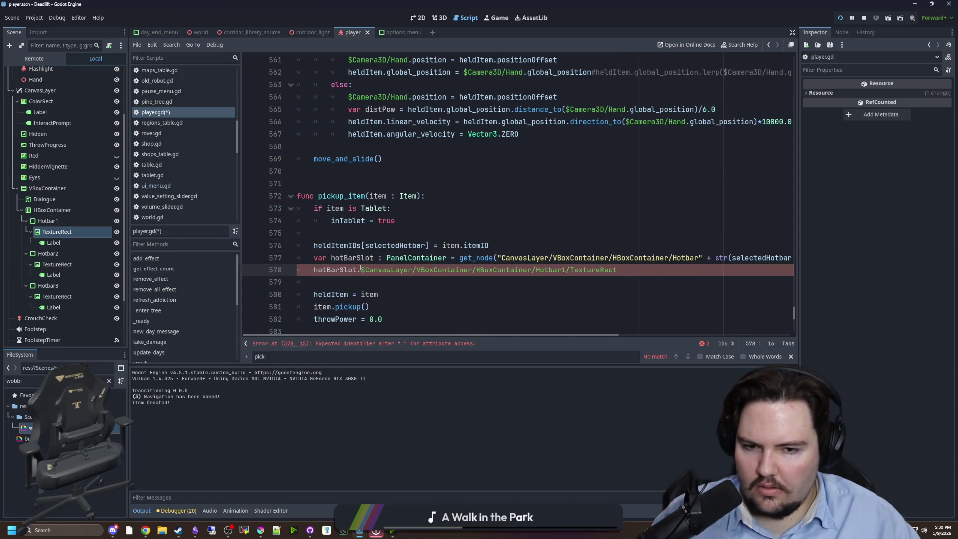
{"action": "left_click_drag", "start_coordinate": [567, 270], "coordinate": [361, 270]}
{"action": "key", "text": "BackSpace"}
{"action": "type", "text": "get_node()"}
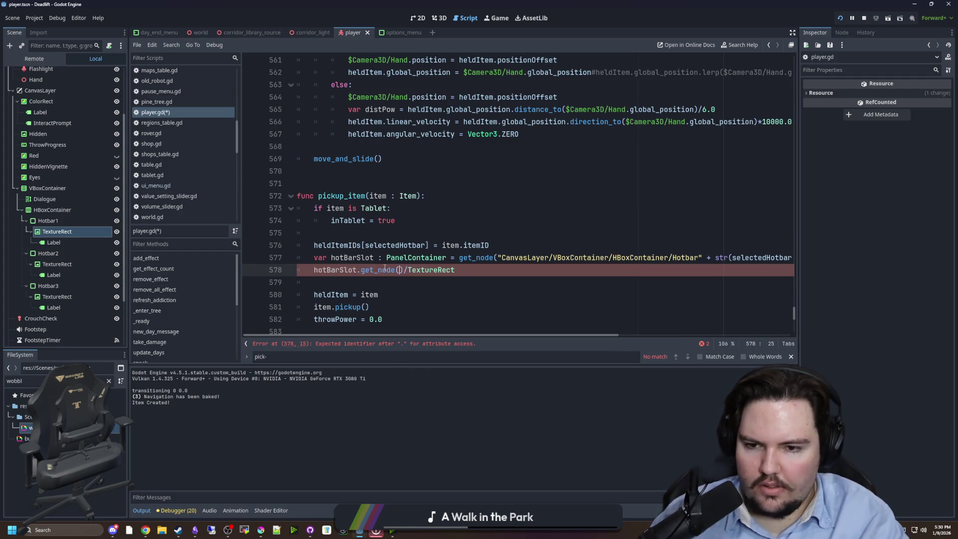